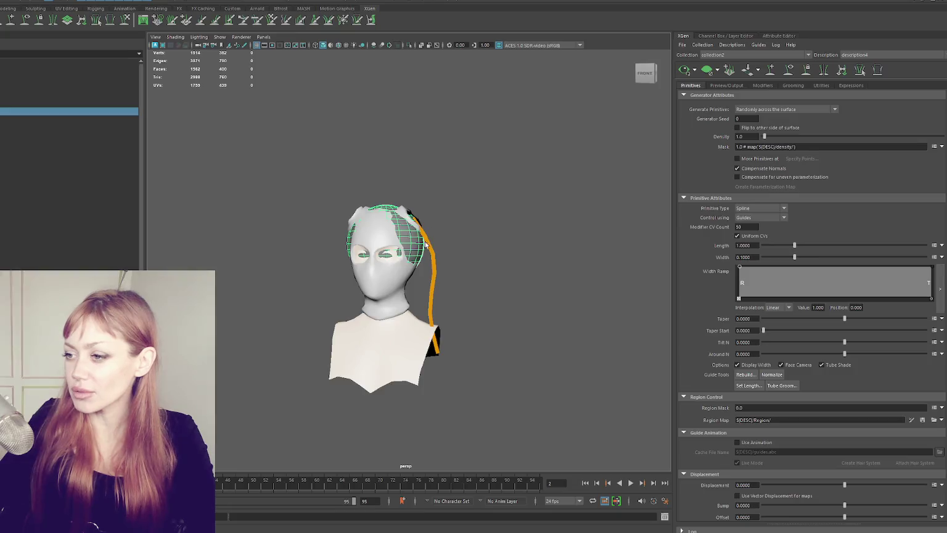
- Bow the middle of the orange guide with the sculpt brush so it hugs the head, then deselect
click(491, 217)
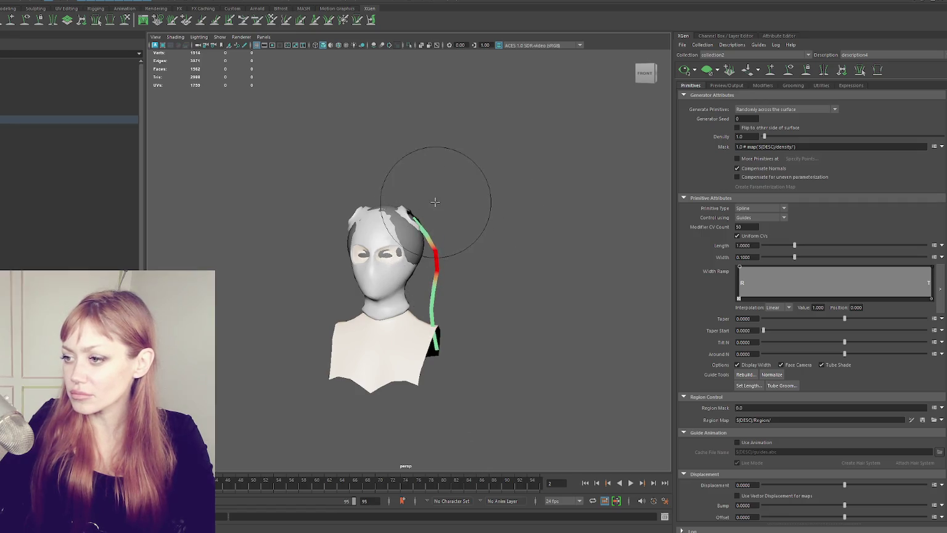
mouse_move(470, 152)
mouse_down()
mouse_move(465, 276)
mouse_move(431, 255)
mouse_up()
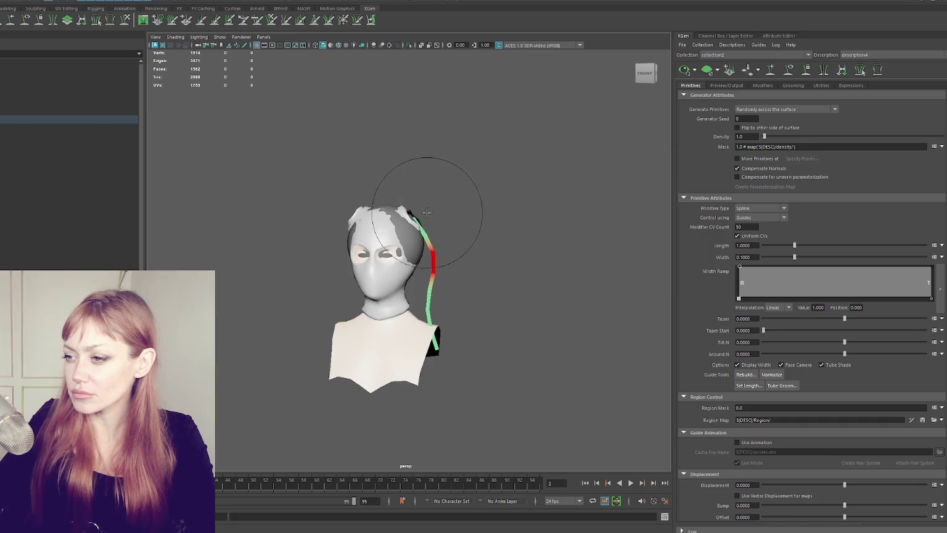
alt+drag(491, 285, 370, 271)
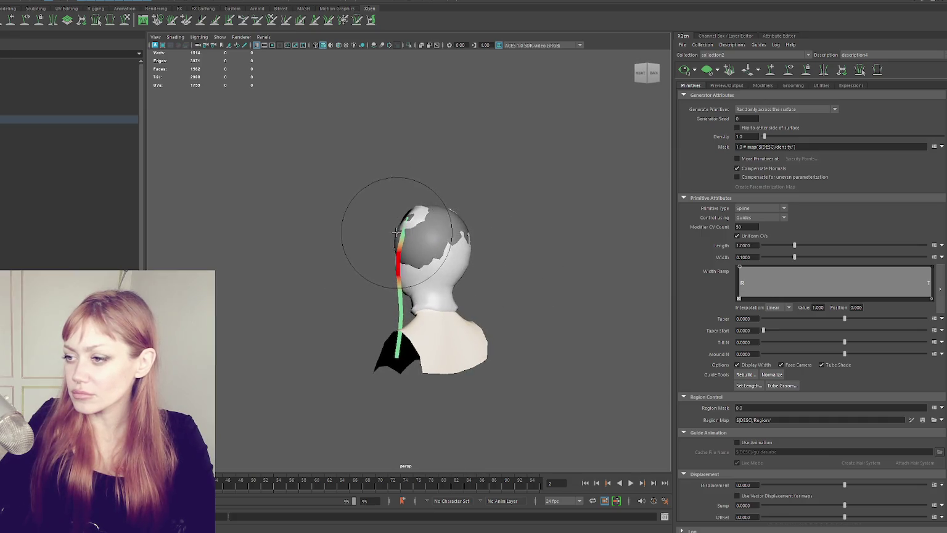
alt+drag(433, 228, 597, 228)
key(w)
click(521, 222)
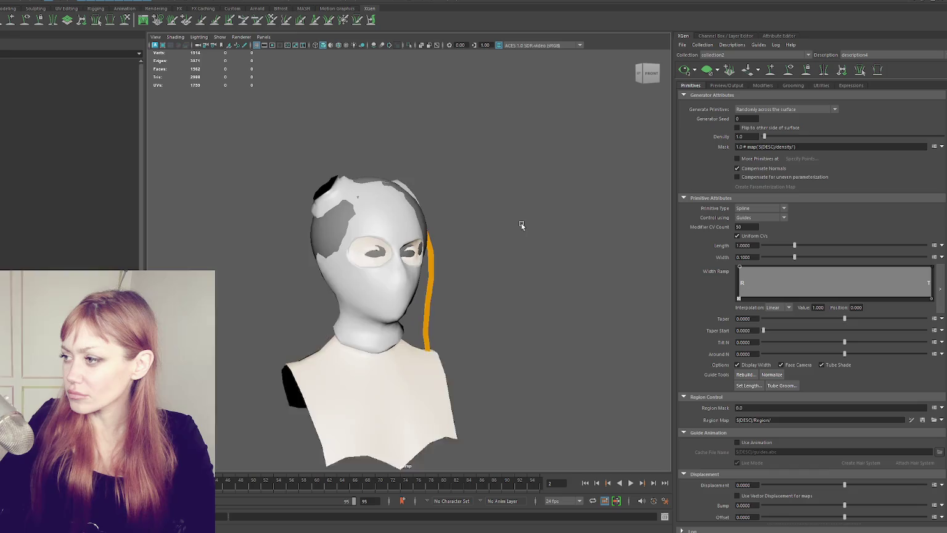
scroll(521, 223, up, 5)
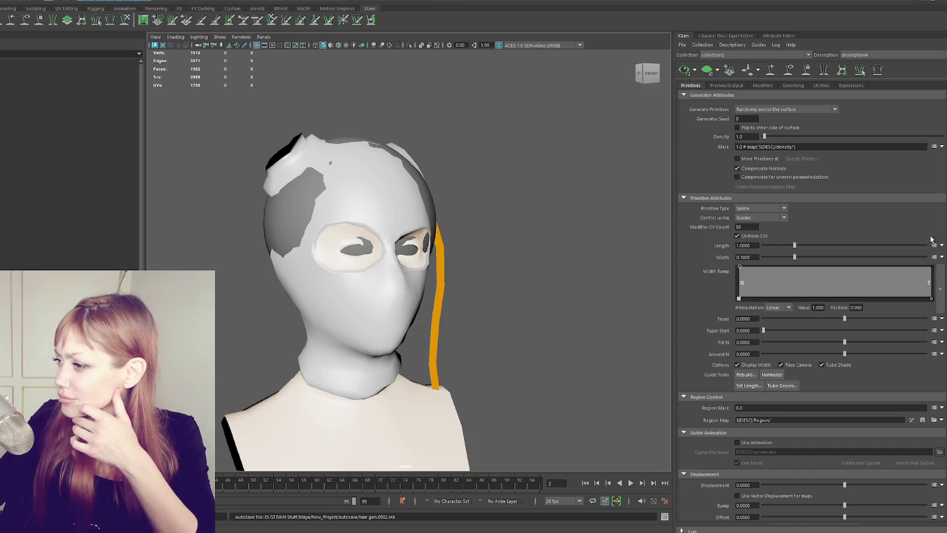
- Try a guide rebuild, then select the hair guide beside the head
click(748, 375)
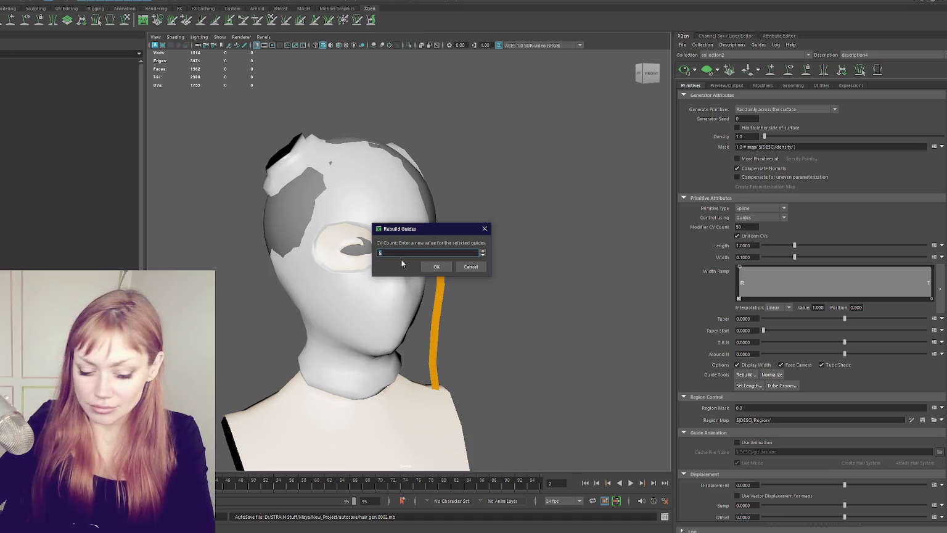
key(Return)
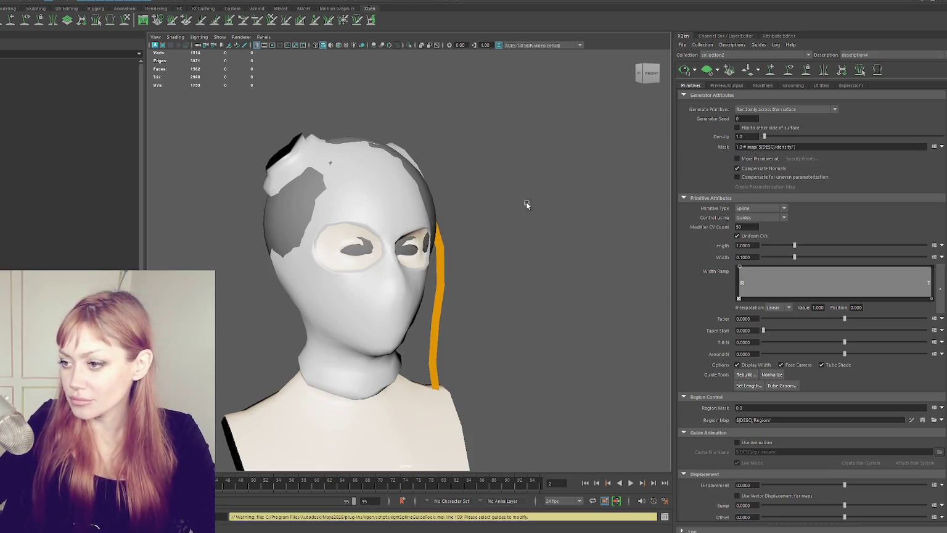
alt+drag(524, 203, 502, 242)
click(459, 282)
alt+drag(459, 282, 524, 302)
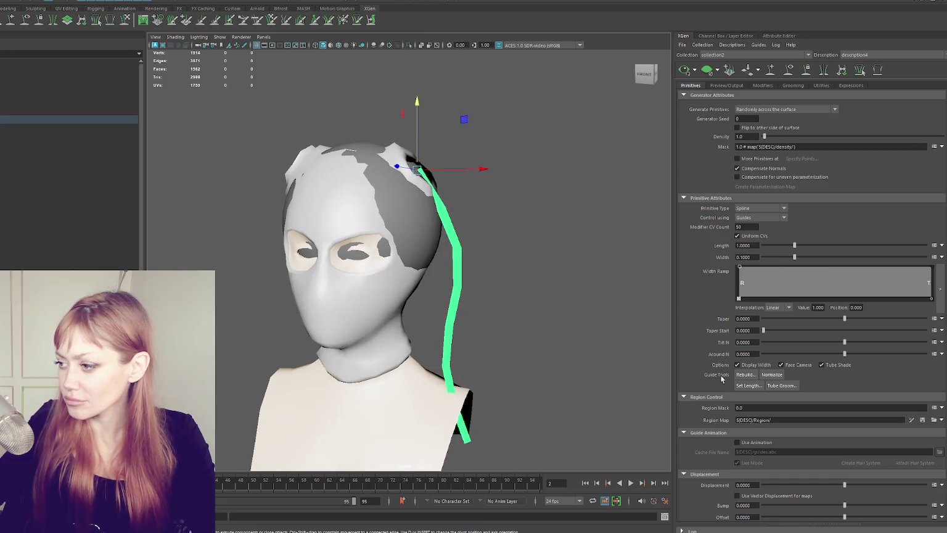
- Set Modifier CV Count to 10 and rebuild the guide, then deselect it
text(10)
key(Return)
click(748, 375)
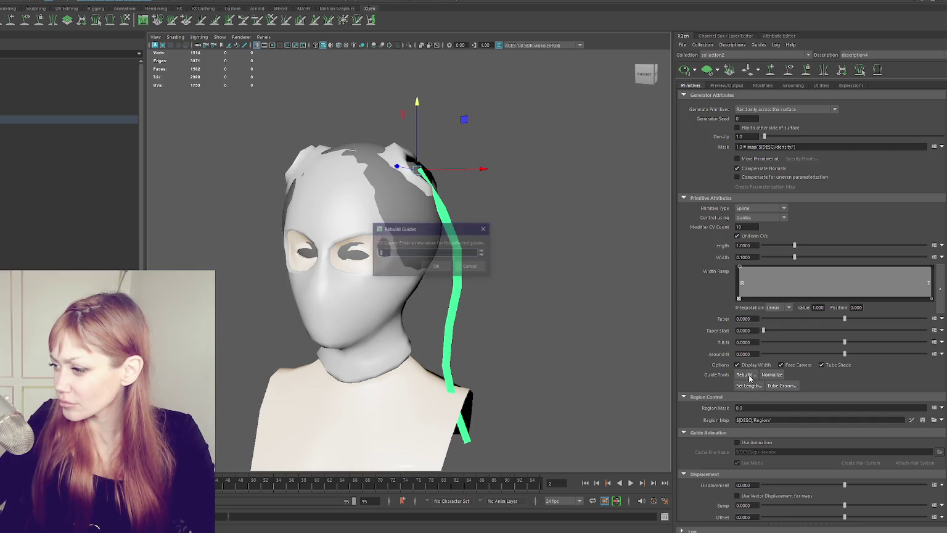
click(435, 268)
click(531, 208)
alt+middle_drag(532, 208, 492, 216)
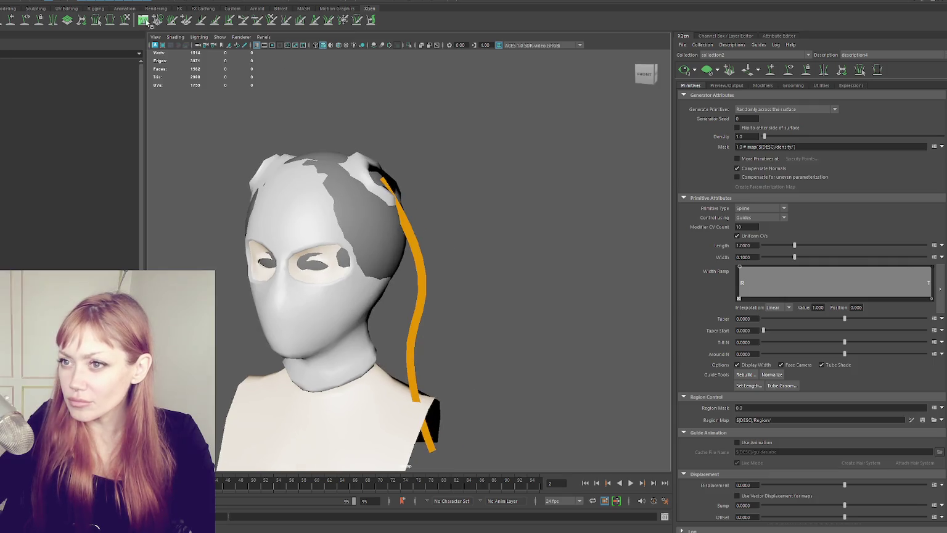
mouse_move(312, 153)
alt+mouse_down()
mouse_move(422, 211)
mouse_move(432, 201)
mouse_move(467, 255)
alt+mouse_up()
- Scale the hair guide down slightly from its root with the Scale tool, then deselect it
key(q)
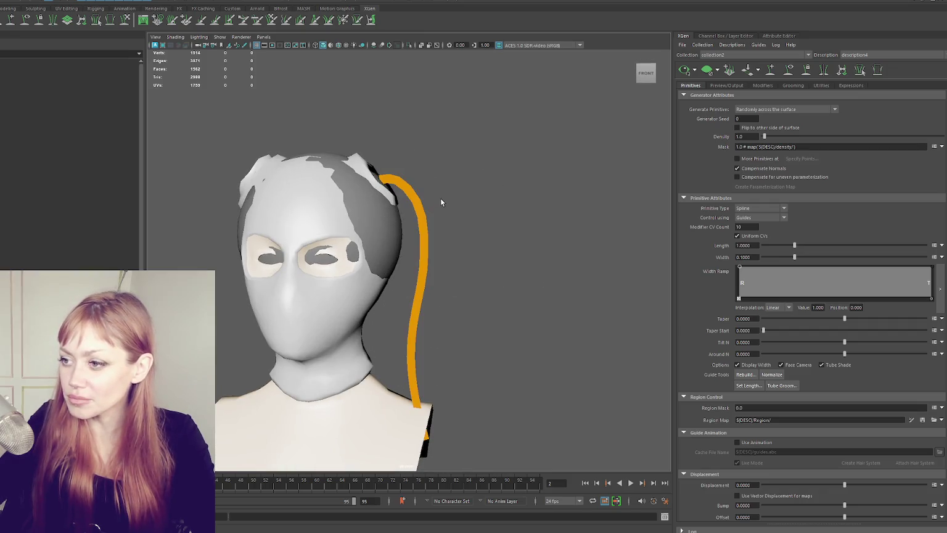
click(416, 269)
key(r)
alt+right_drag(425, 395, 418, 333)
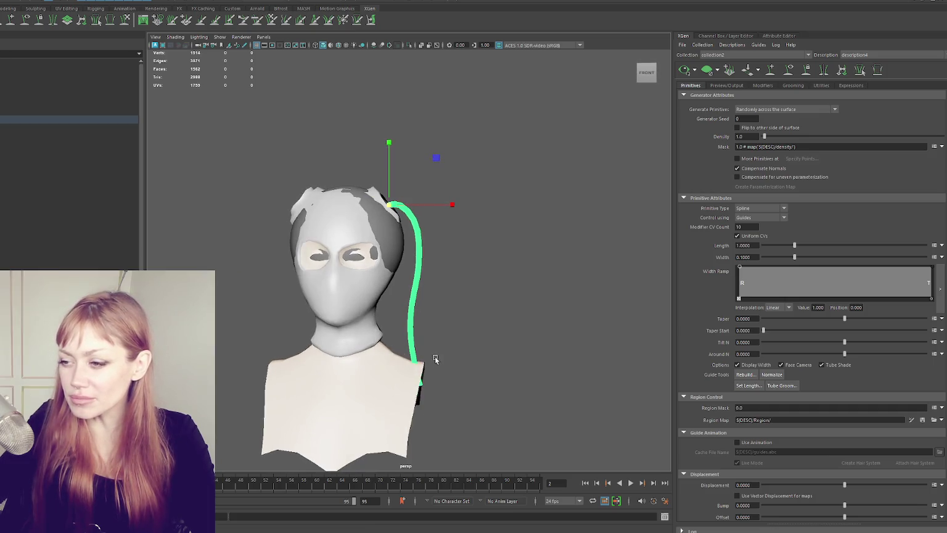
drag(389, 205, 361, 206)
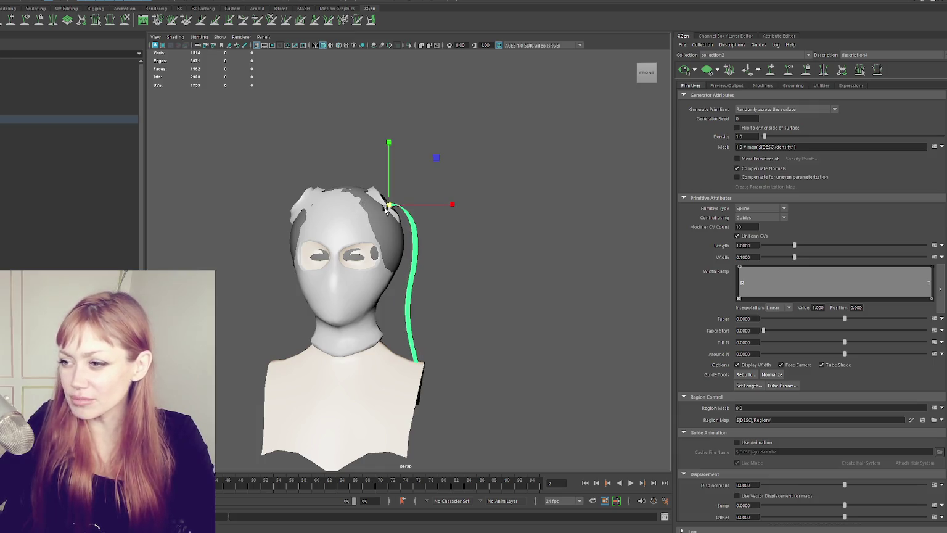
mouse_move(514, 247)
alt+mouse_down()
mouse_move(404, 244)
mouse_move(425, 308)
alt+mouse_up()
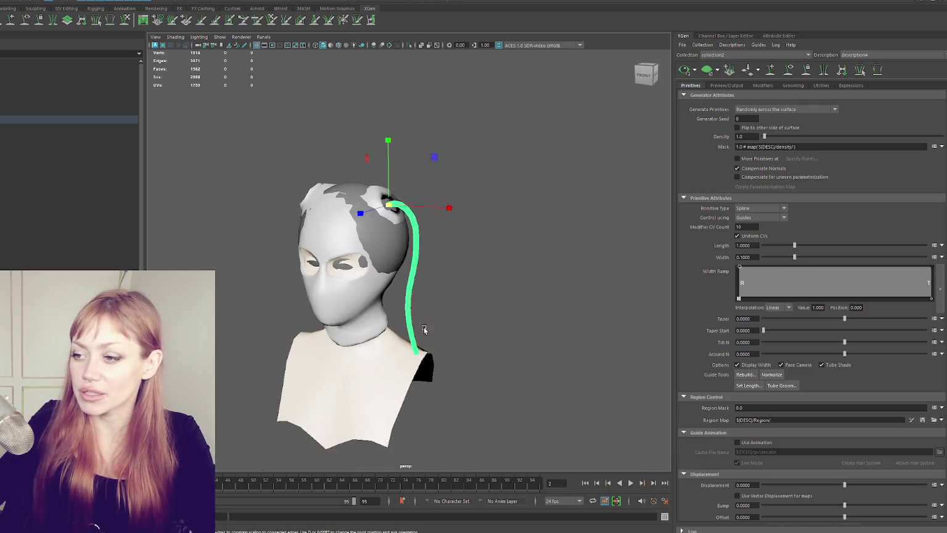
alt+drag(429, 342, 463, 312)
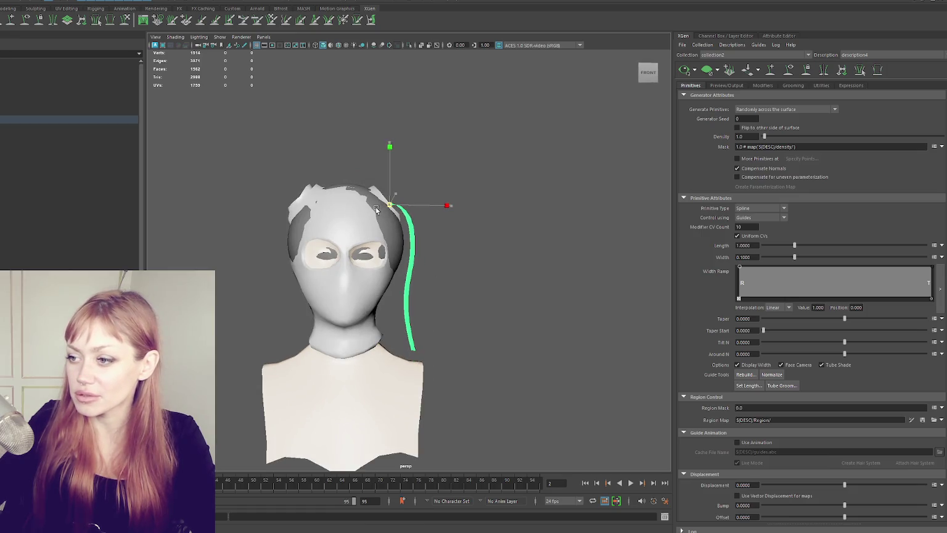
click(515, 264)
mouse_move(515, 264)
alt+mouse_down()
mouse_move(431, 216)
mouse_move(413, 222)
alt+mouse_up()
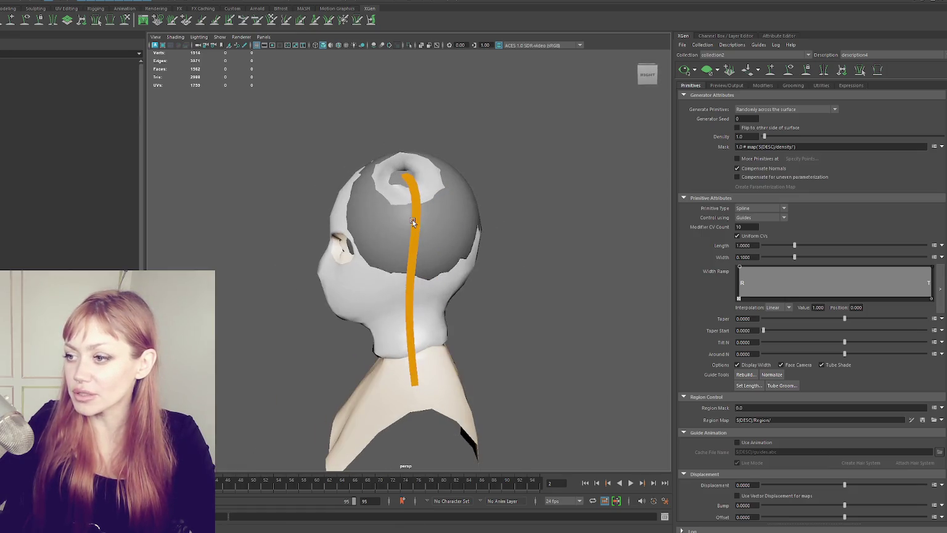
alt+drag(654, 222, 562, 221)
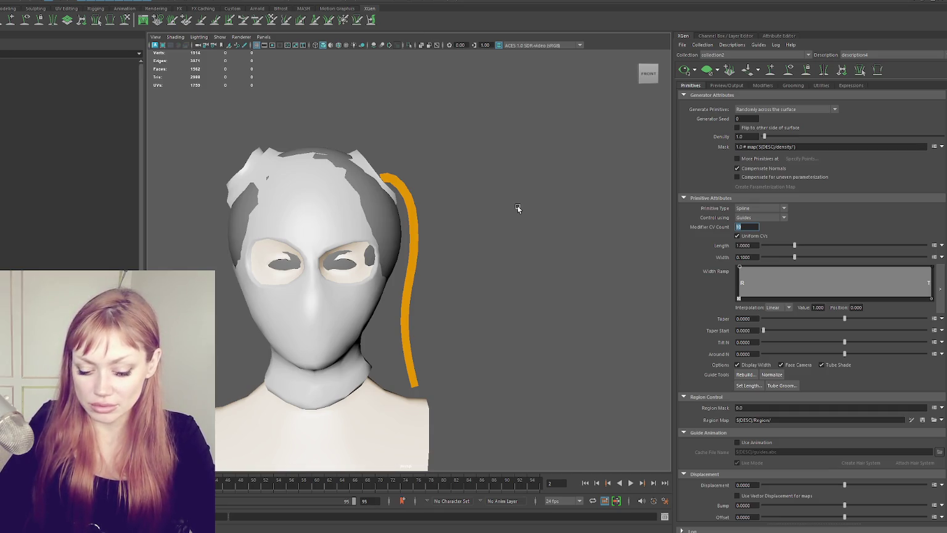
- Set Modifier CV Count to 8 and select the hair guide
text(8)
key(Return)
alt+drag(430, 229, 534, 150)
click(420, 238)
- Sculpt the guide into an S-curve that curls over the crown and hangs straight down
key(y)
mouse_move(407, 203)
alt+mouse_down()
mouse_move(505, 201)
mouse_move(421, 213)
mouse_move(412, 271)
alt+mouse_up()
mouse_move(444, 374)
mouse_down()
mouse_move(402, 286)
mouse_move(425, 344)
mouse_move(432, 333)
mouse_move(445, 351)
mouse_move(426, 370)
mouse_move(385, 382)
mouse_move(426, 386)
mouse_up()
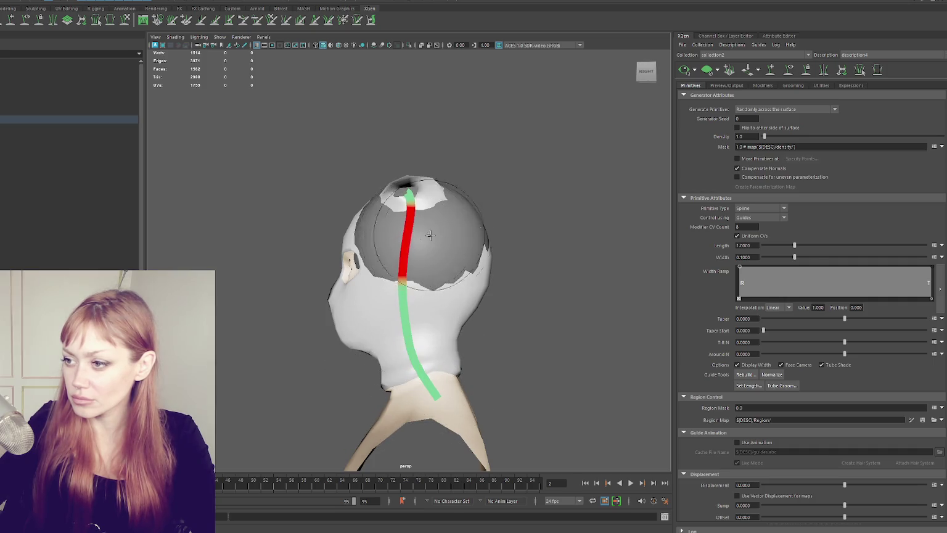
alt+drag(420, 233, 451, 219)
mouse_move(444, 257)
mouse_down()
mouse_move(423, 180)
mouse_move(402, 159)
mouse_up()
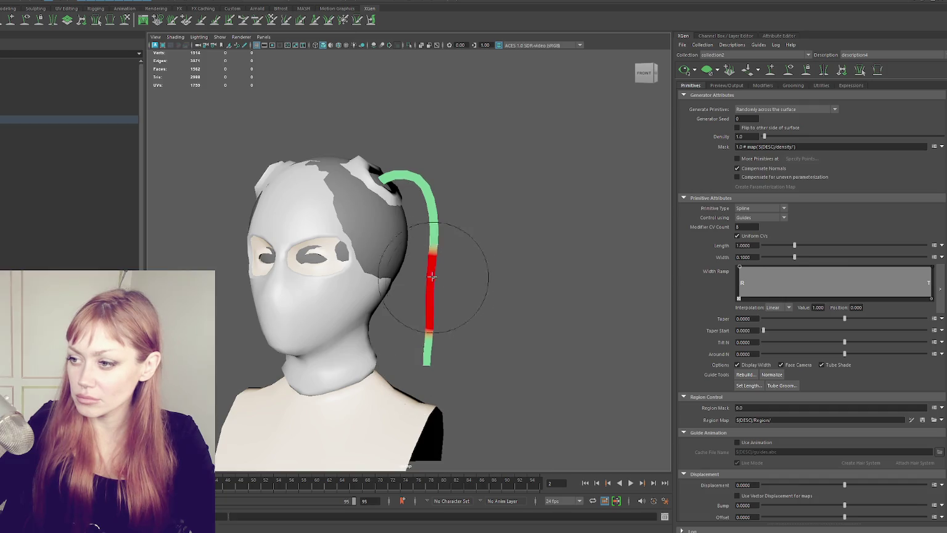
alt+drag(469, 286, 522, 289)
mouse_move(450, 212)
alt+mouse_down()
mouse_move(474, 234)
mouse_move(444, 317)
alt+mouse_up()
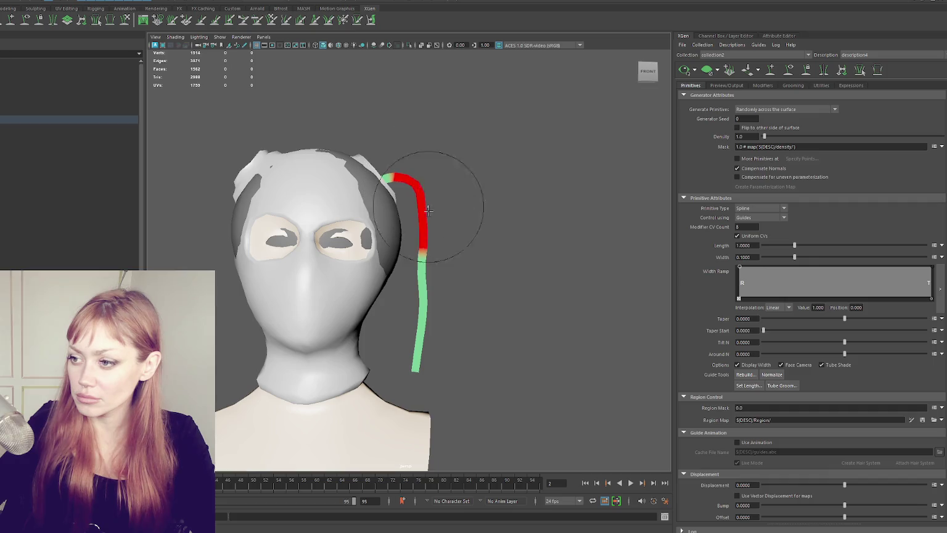
mouse_move(412, 330)
alt+mouse_down()
mouse_move(431, 333)
mouse_move(407, 353)
alt+mouse_up()
alt+drag(420, 198, 567, 206)
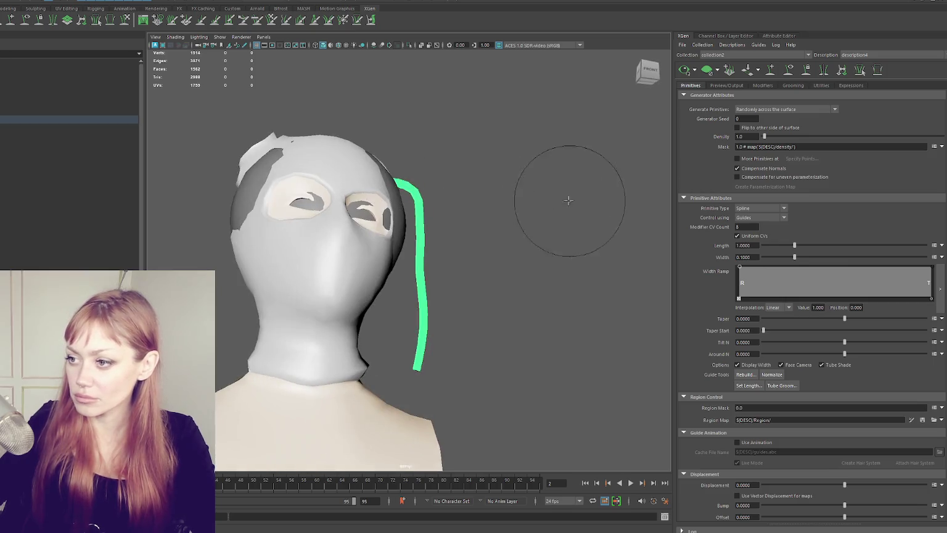
mouse_move(423, 144)
alt+mouse_down()
mouse_move(407, 185)
mouse_move(673, 146)
alt+mouse_up()
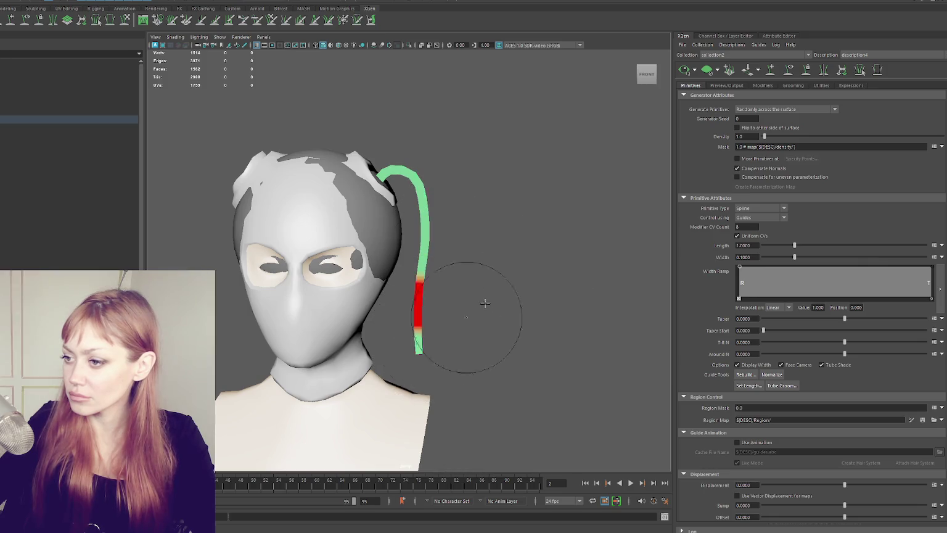
mouse_move(667, 122)
alt+mouse_down()
mouse_move(433, 179)
mouse_move(514, 184)
alt+mouse_up()
key(bracketleft)
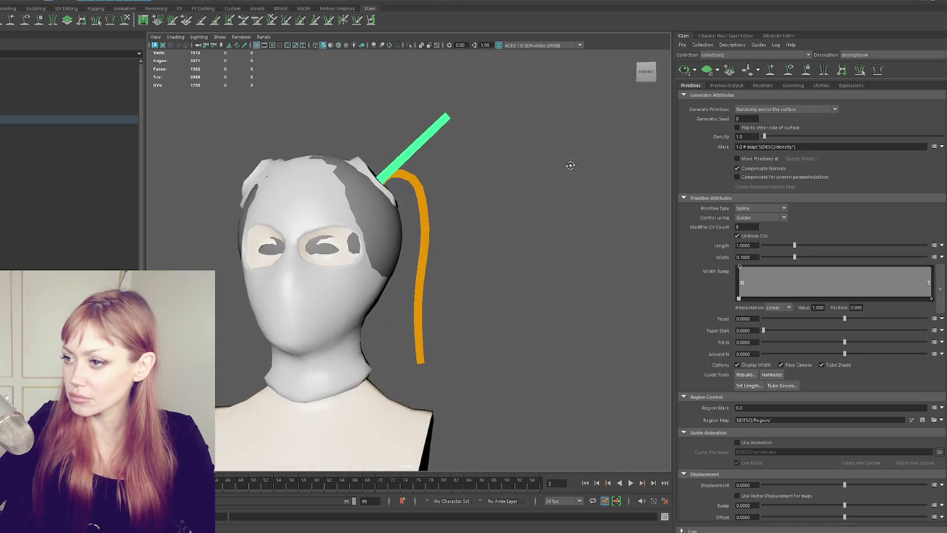
- Lengthen the new straight guide and bend it down along the hair
click(404, 161)
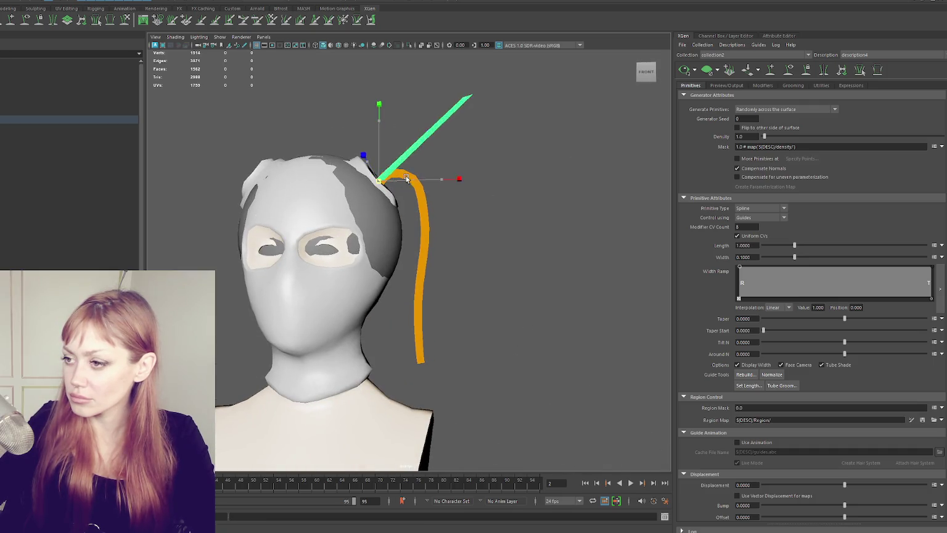
drag(407, 161, 454, 159)
click(789, 69)
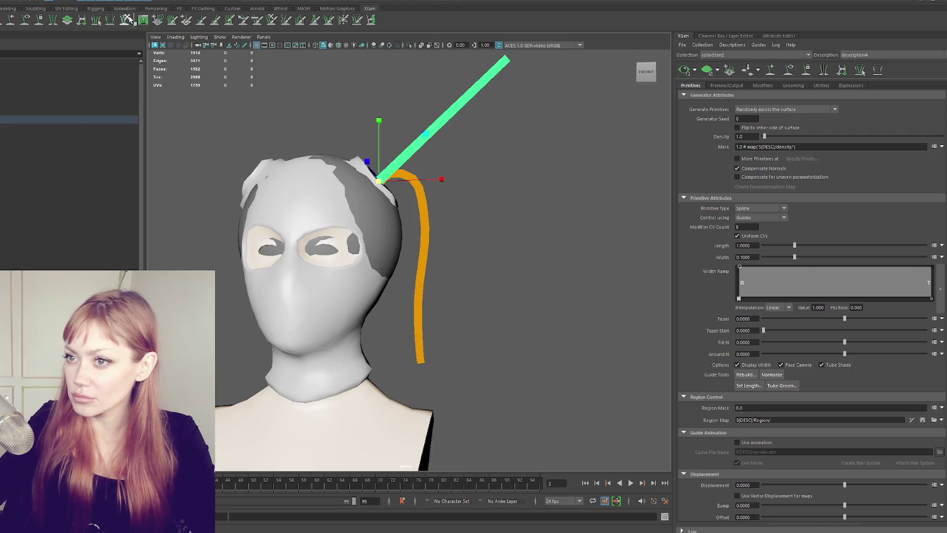
mouse_move(507, 64)
mouse_down()
mouse_move(427, 452)
mouse_move(423, 264)
mouse_up()
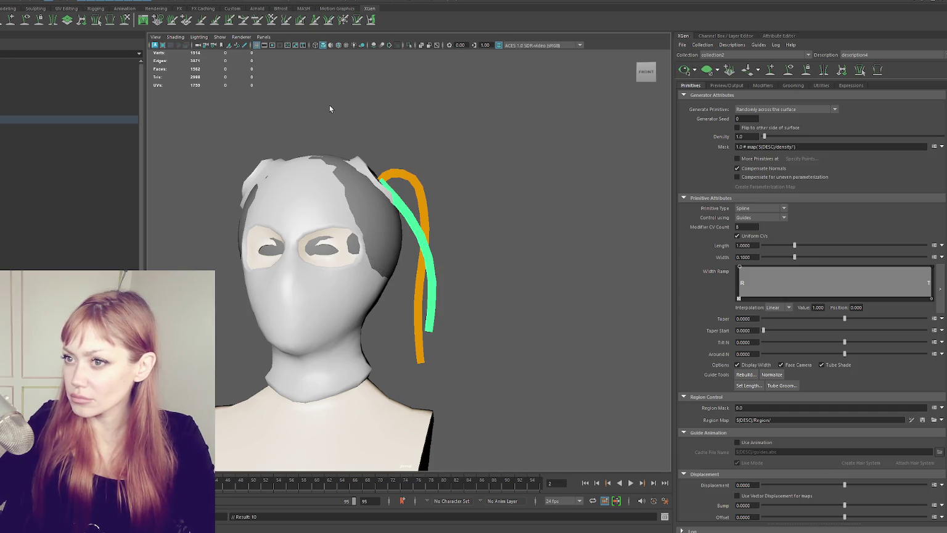
drag(376, 190, 420, 184)
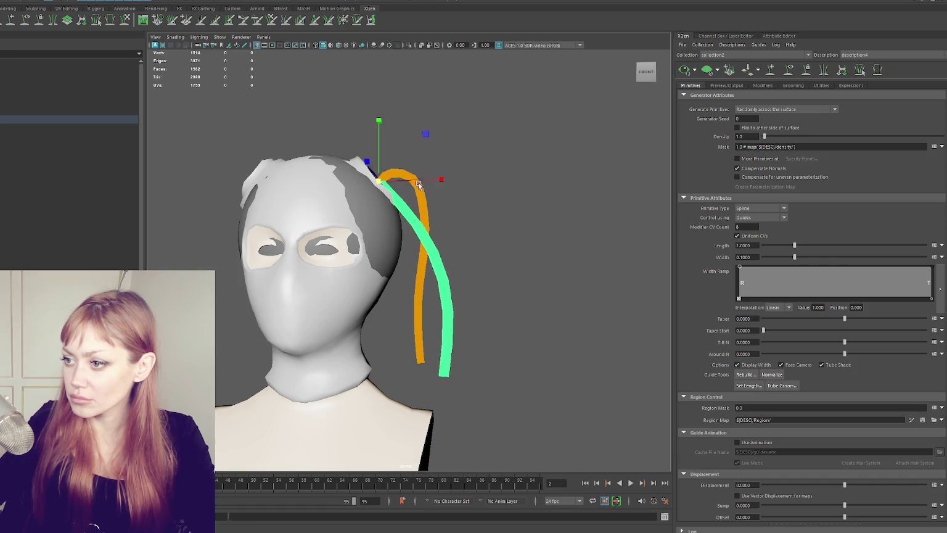
click(438, 243)
- Reselect the new guide and sculpt its upper curves into a smoother arc
click(434, 254)
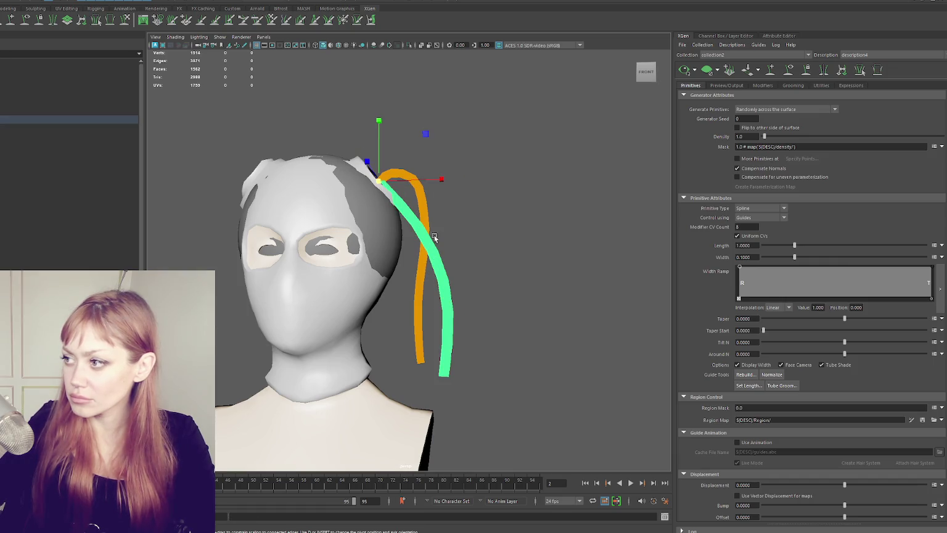
click(117, 21)
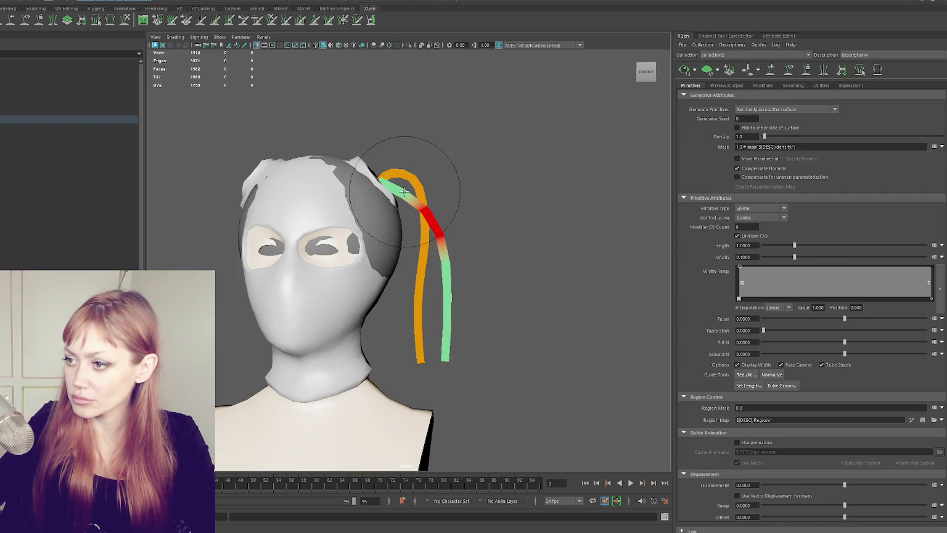
mouse_move(458, 174)
alt+mouse_down()
mouse_move(384, 199)
mouse_move(433, 243)
alt+mouse_up()
mouse_move(430, 141)
mouse_down()
mouse_move(433, 131)
mouse_move(433, 169)
mouse_up()
mouse_move(409, 94)
alt+mouse_down()
mouse_move(450, 201)
mouse_move(391, 116)
mouse_move(384, 209)
mouse_move(387, 190)
alt+mouse_up()
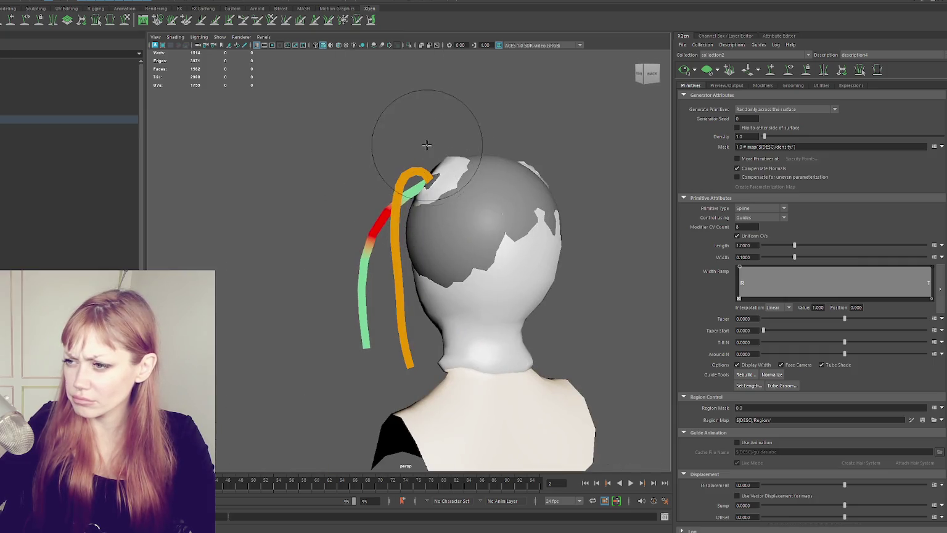
alt+drag(413, 138, 413, 202)
mouse_move(527, 205)
alt+mouse_down()
mouse_move(416, 218)
mouse_move(454, 159)
alt+mouse_up()
- Deselect the guide and bring up the Rebuild Guides options
key(q)
click(543, 291)
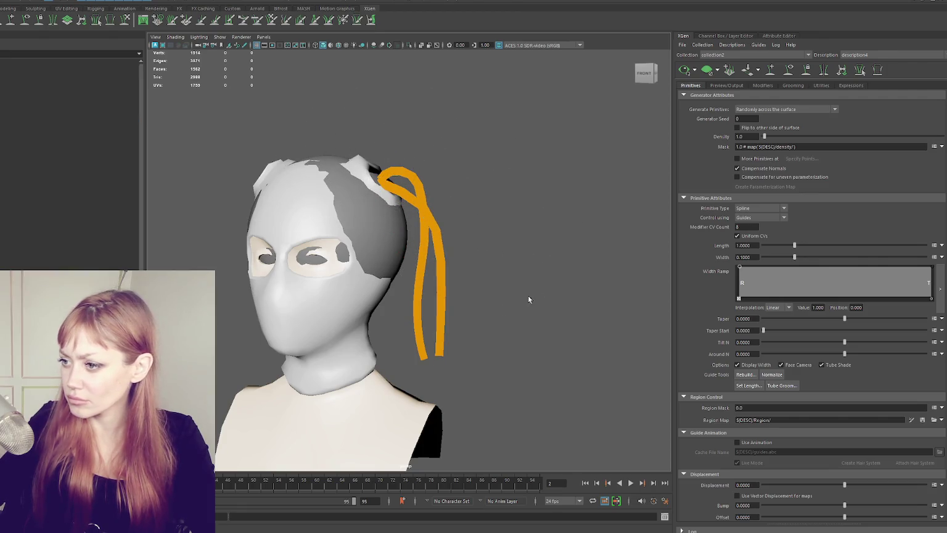
click(744, 375)
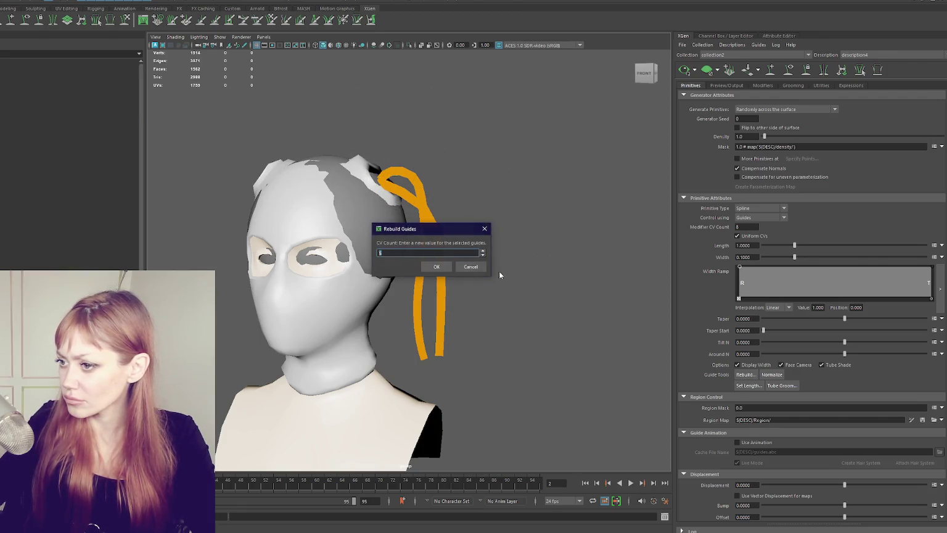
- Rebuild the guides, then reselect the green guide and rebuild it again
click(436, 265)
mouse_move(460, 254)
alt+mouse_down()
mouse_move(440, 219)
mouse_move(373, 221)
alt+mouse_up()
click(439, 218)
click(358, 259)
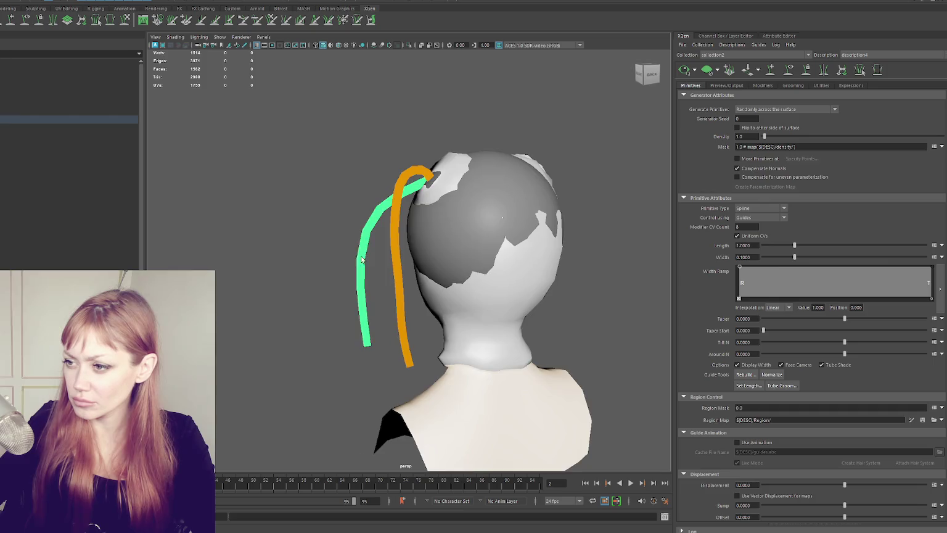
alt+drag(358, 260, 736, 343)
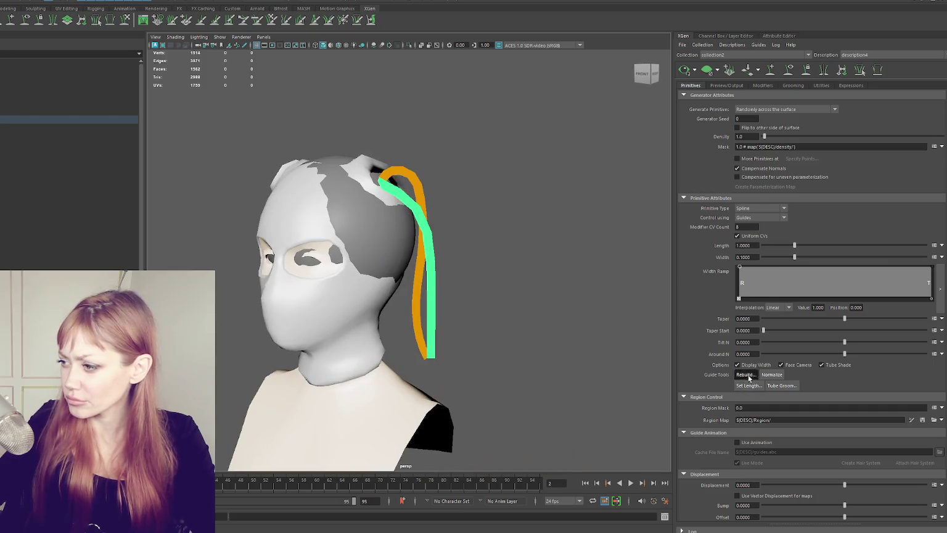
click(746, 374)
click(437, 264)
alt+drag(459, 257, 444, 253)
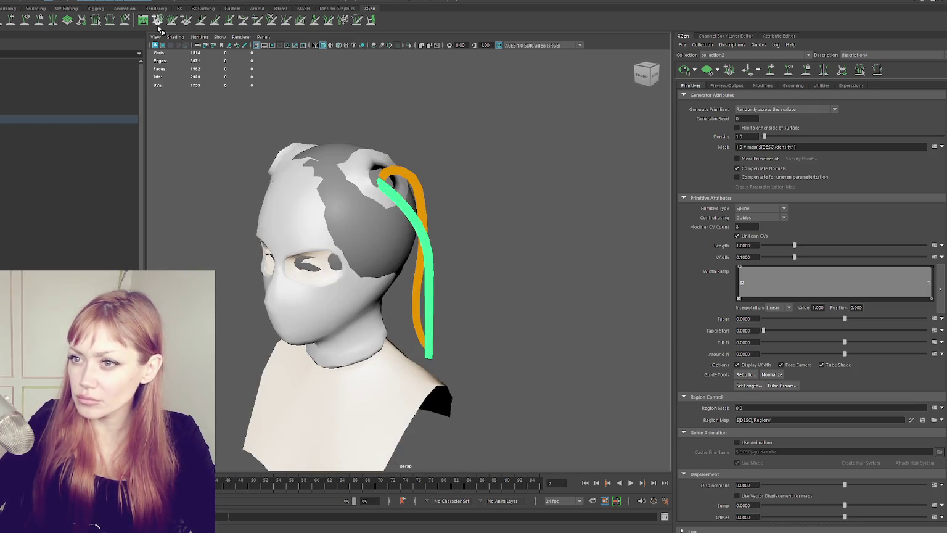
- Sculpt the red guide down and to the left so it hangs beside the orange one
click(126, 22)
mouse_move(402, 191)
mouse_down()
mouse_move(442, 209)
mouse_move(391, 306)
mouse_move(462, 312)
mouse_move(423, 190)
mouse_move(383, 198)
mouse_up()
mouse_move(461, 214)
alt+mouse_down()
mouse_move(412, 264)
mouse_move(398, 248)
alt+mouse_up()
mouse_move(391, 284)
alt+mouse_down()
mouse_move(381, 243)
mouse_move(427, 298)
mouse_move(413, 320)
mouse_move(486, 253)
alt+mouse_up()
mouse_move(433, 211)
alt+mouse_down()
mouse_move(433, 296)
mouse_move(392, 308)
mouse_move(407, 220)
mouse_move(408, 255)
alt+mouse_up()
mouse_move(407, 195)
alt+mouse_down()
mouse_move(366, 205)
mouse_move(404, 288)
alt+mouse_up()
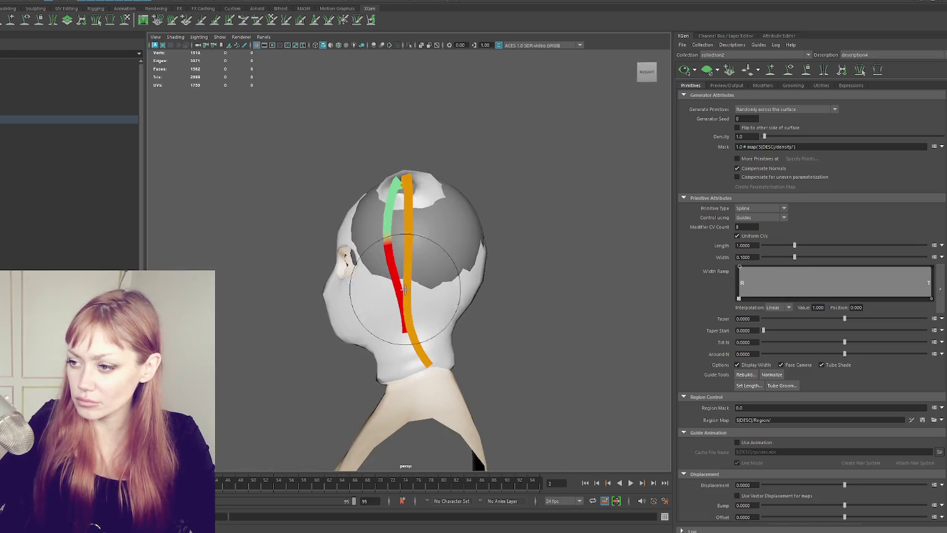
- Comb the guide's lower end to hang straight and the green guide down along the orange one
drag(404, 328, 390, 223)
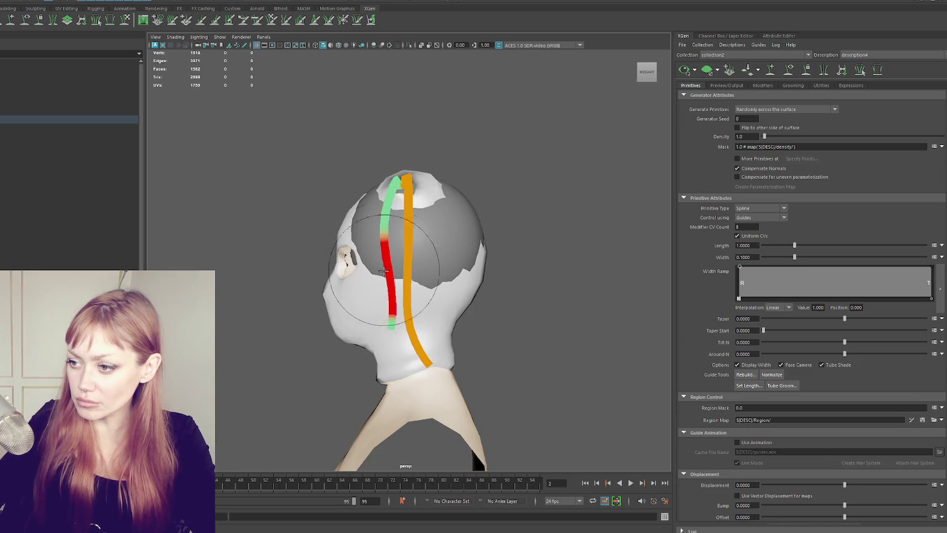
mouse_move(403, 279)
alt+mouse_down()
mouse_move(389, 206)
mouse_move(542, 186)
mouse_move(443, 229)
alt+mouse_up()
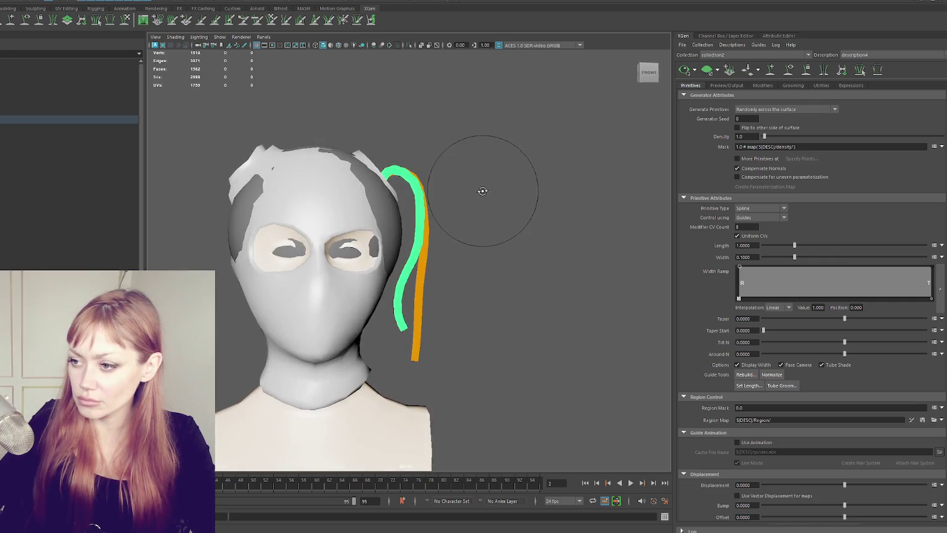
drag(401, 311, 412, 307)
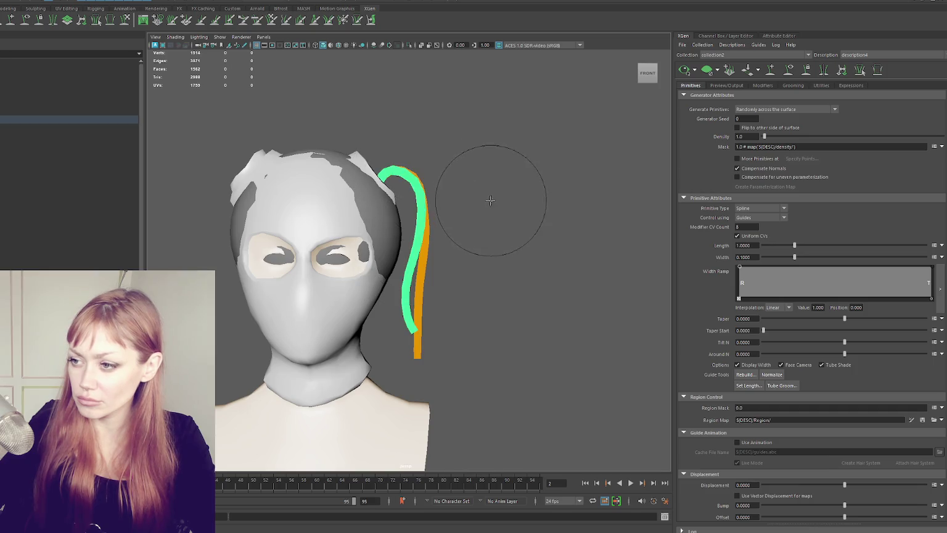
alt+drag(427, 192, 349, 239)
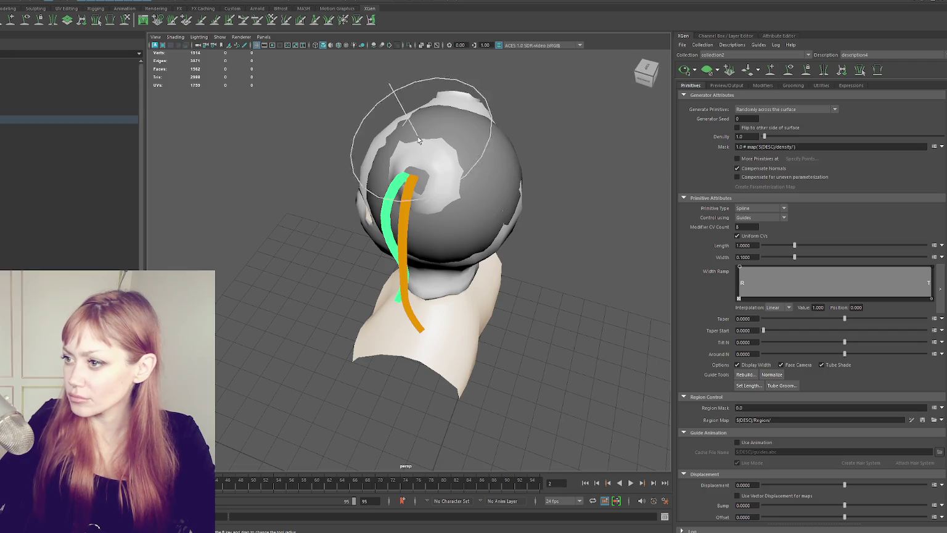
drag(420, 176, 425, 185)
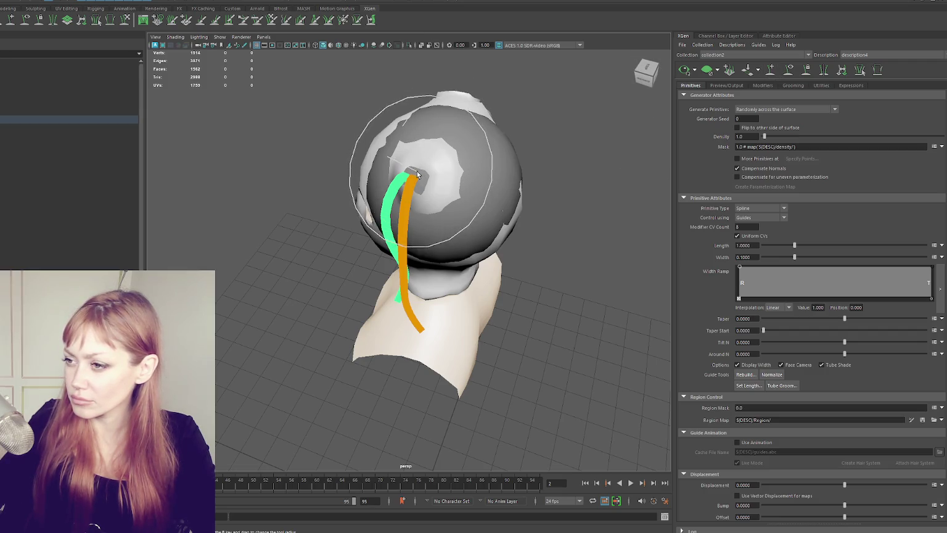
alt+drag(505, 182, 501, 192)
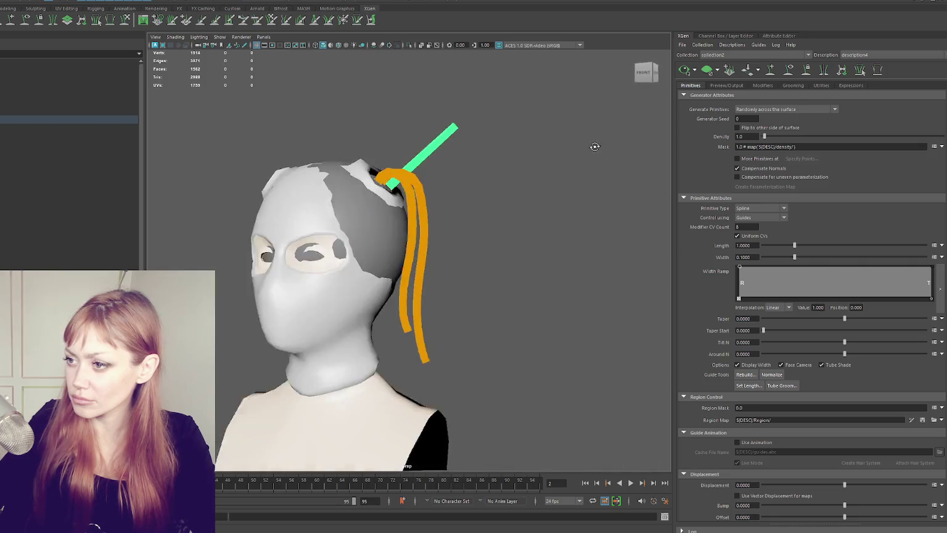
- Select the stray guide and then the orange guide, then clear the selection
click(425, 161)
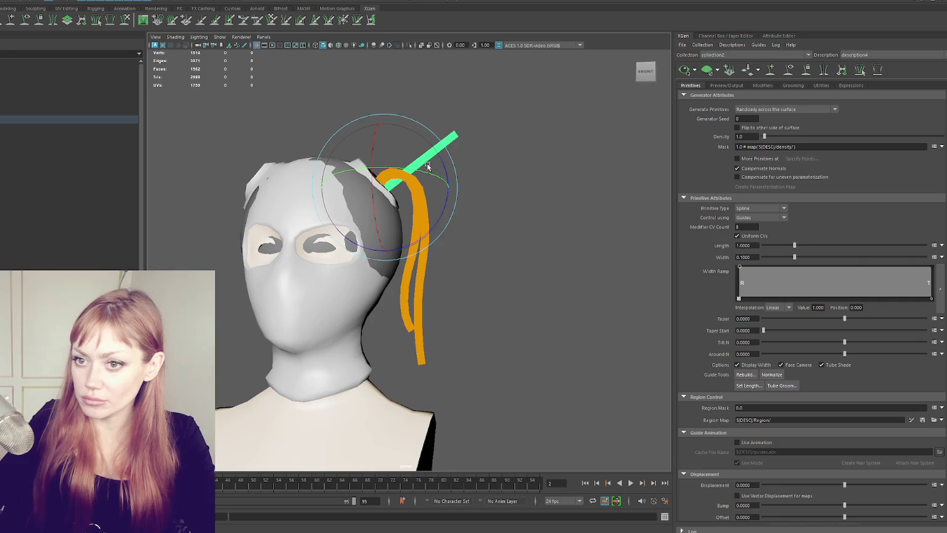
alt+drag(397, 180, 451, 161)
click(427, 148)
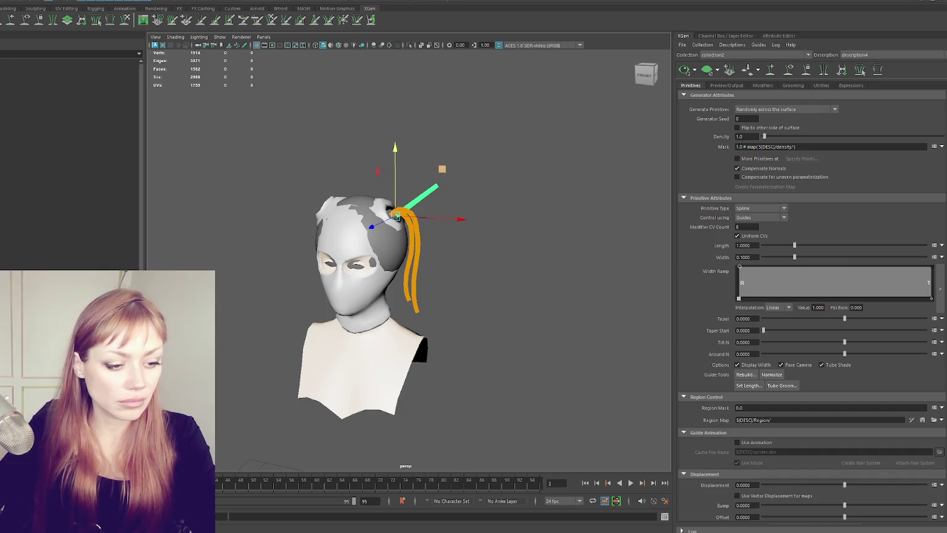
click(291, 109)
alt+drag(292, 110, 482, 147)
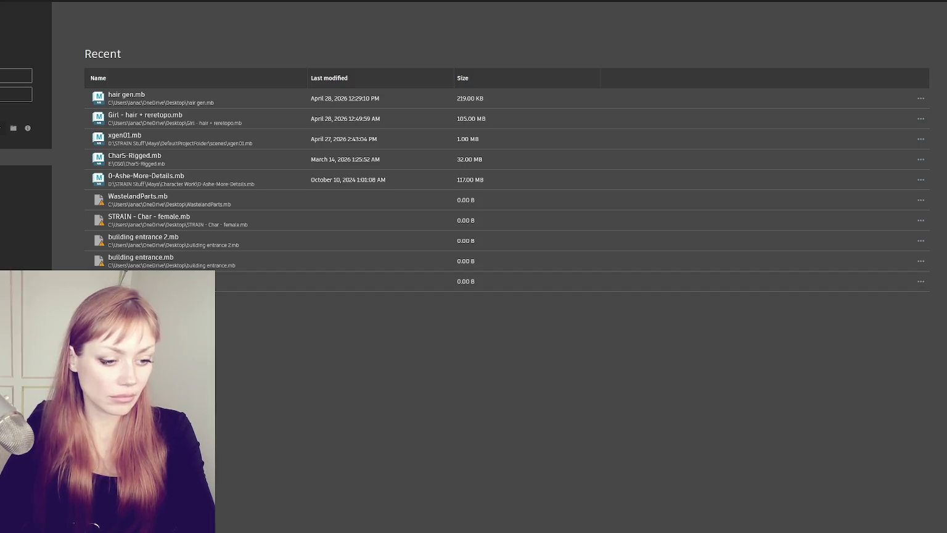
- Open hair gen.mb from Recent files and zoom in on the head
click(102, 98)
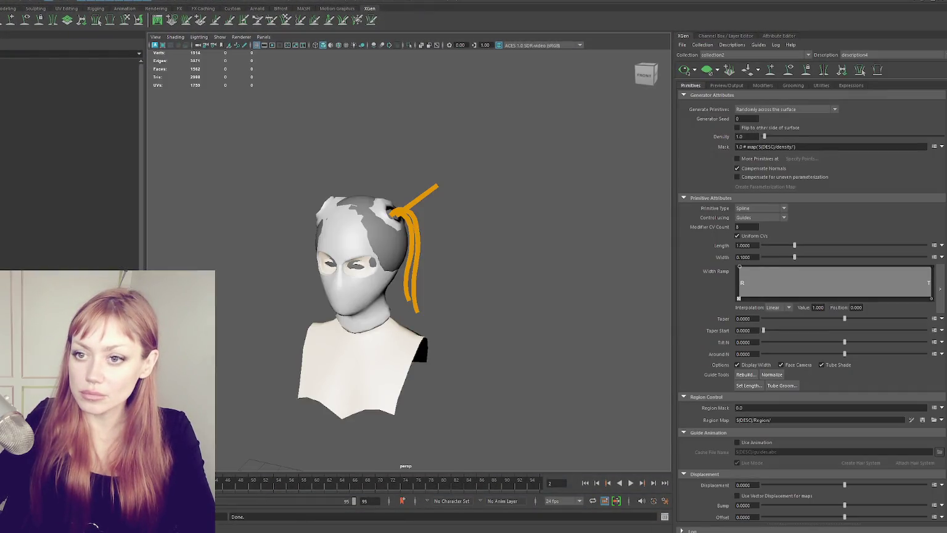
scroll(452, 242, up, 2)
scroll(453, 147, up, 1)
scroll(397, 160, up, 1)
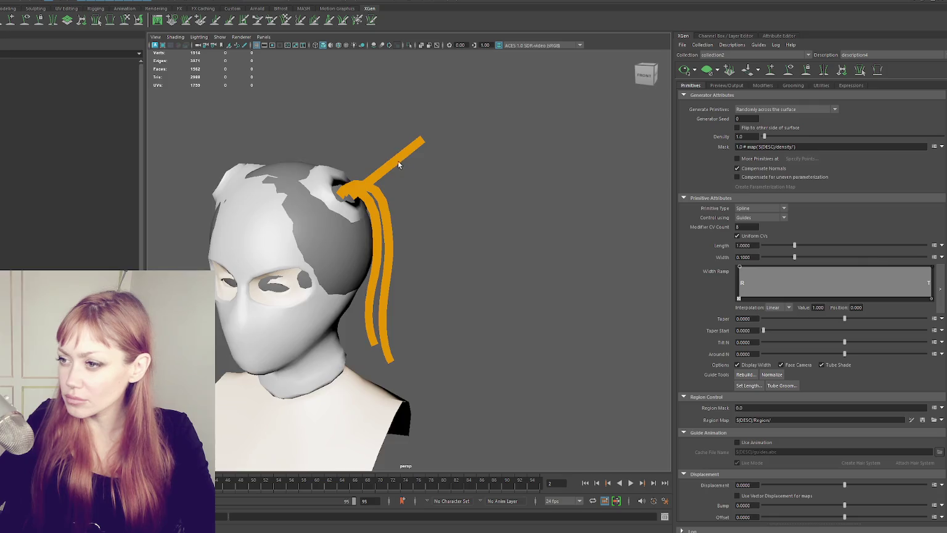
click(399, 162)
key(r)
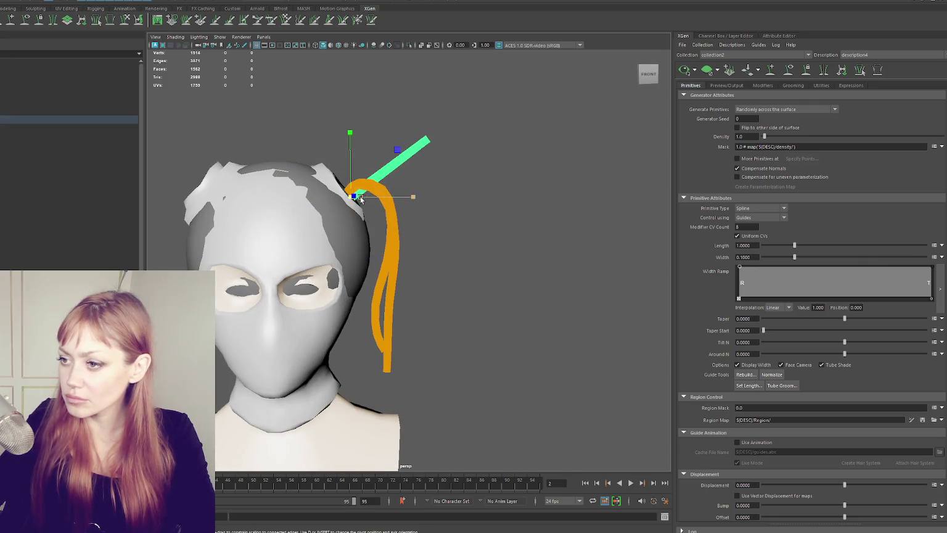
mouse_move(406, 199)
alt+mouse_down()
mouse_move(347, 199)
mouse_move(420, 163)
mouse_move(469, 167)
alt+mouse_up()
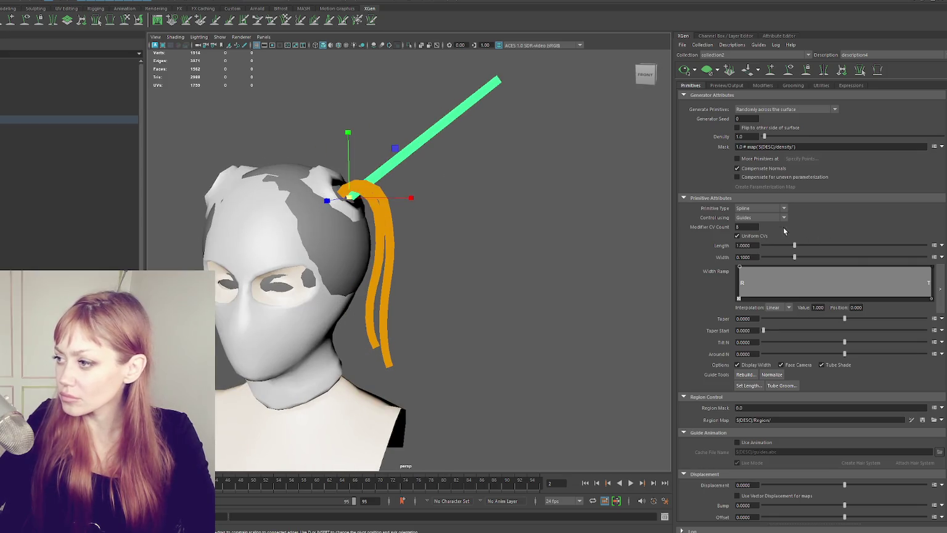
click(752, 374)
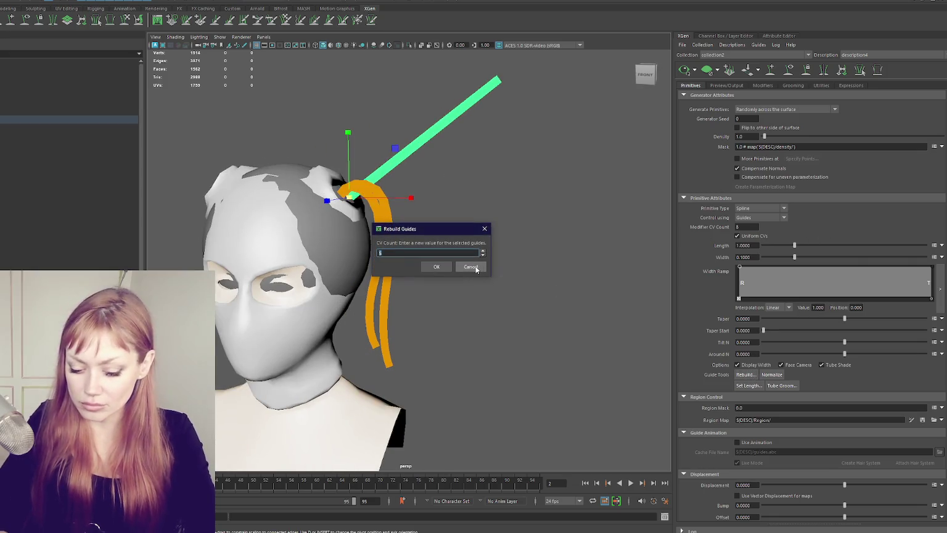
click(475, 267)
click(334, 127)
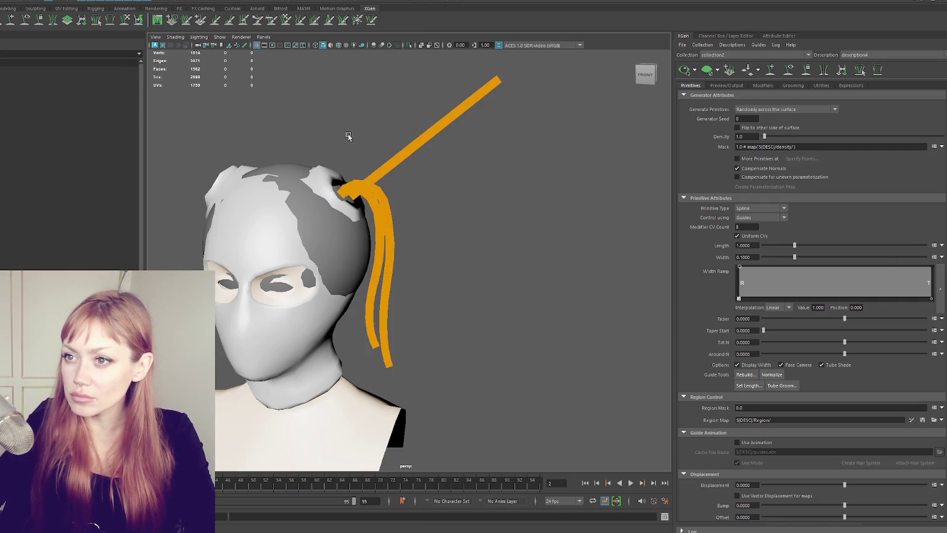
alt+drag(334, 127, 400, 166)
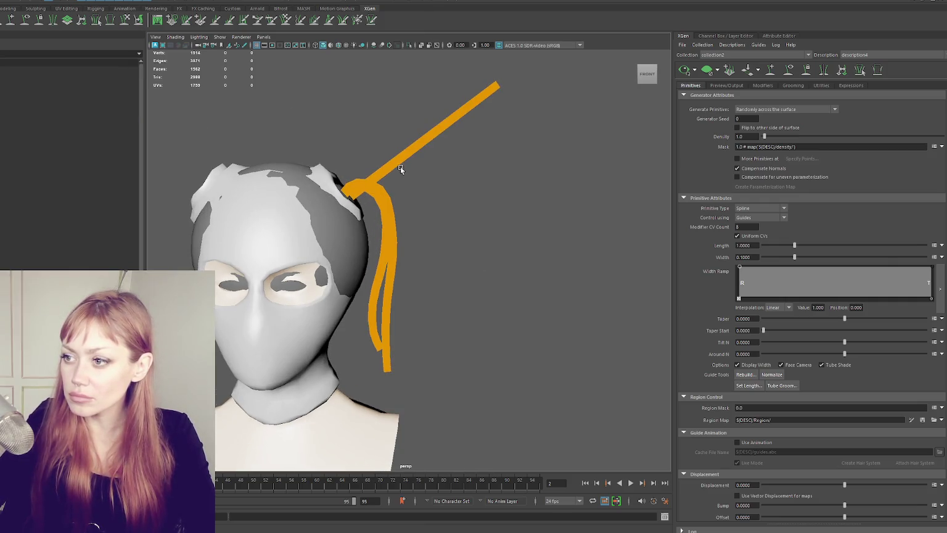
click(444, 125)
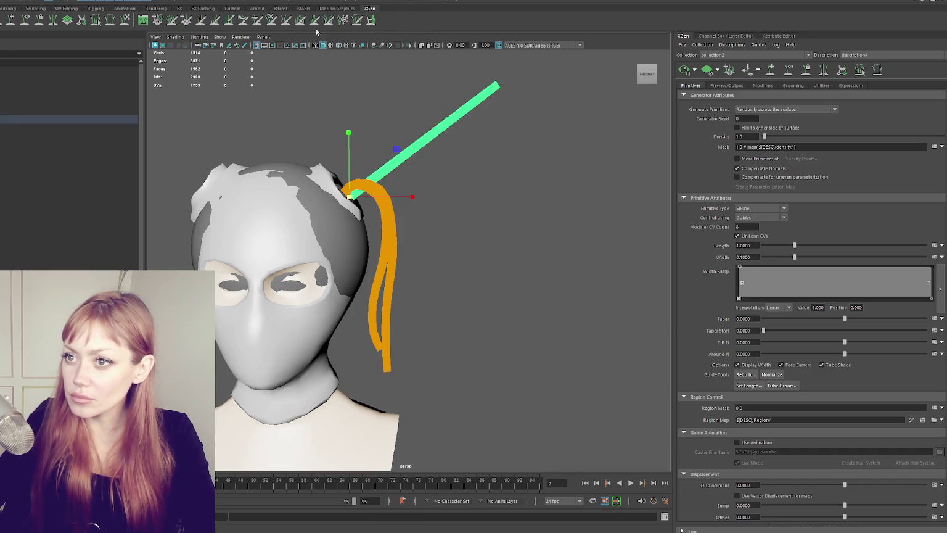
key(ctrl+z)
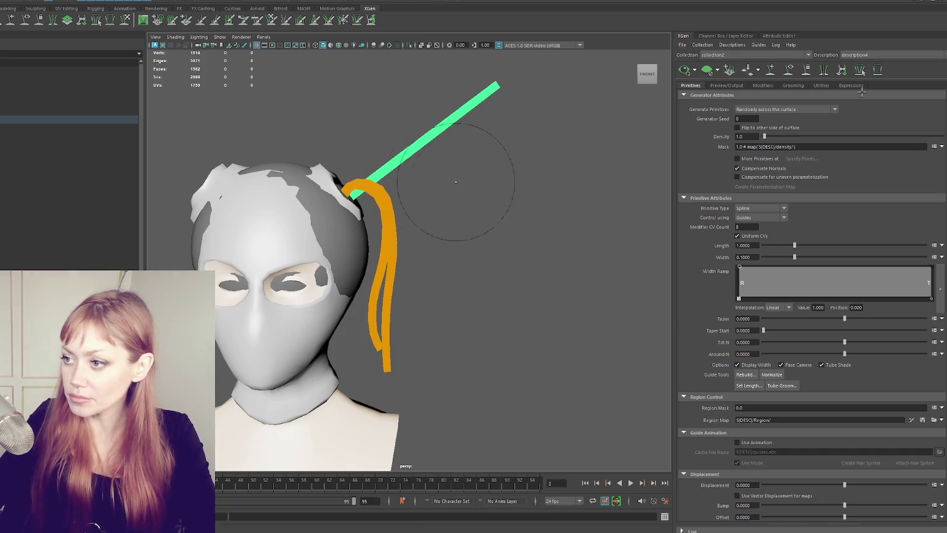
- Pull the stray guide down the back of the head beside the orange guide to the neck
mouse_move(492, 87)
mouse_down()
mouse_move(401, 349)
mouse_move(411, 331)
mouse_move(457, 309)
mouse_move(434, 333)
mouse_move(481, 346)
mouse_up()
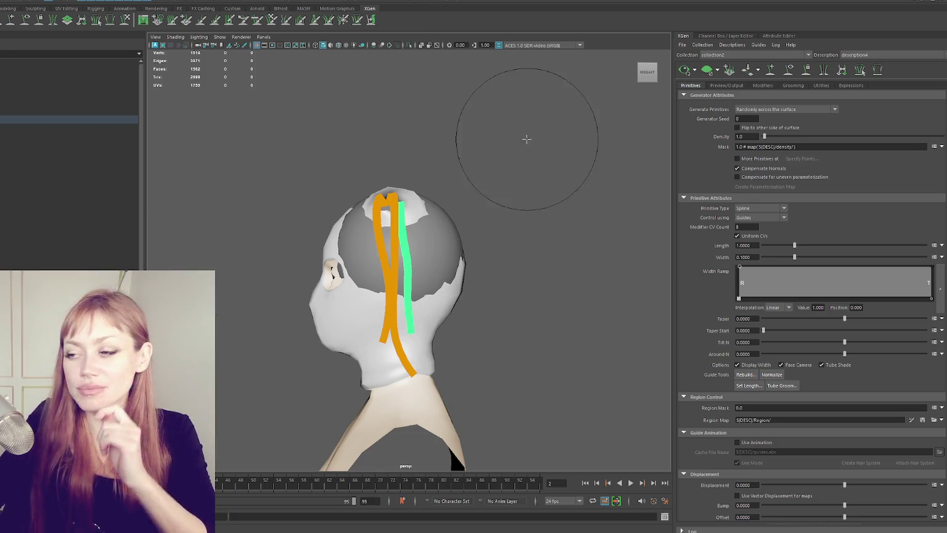
alt+drag(458, 198, 381, 205)
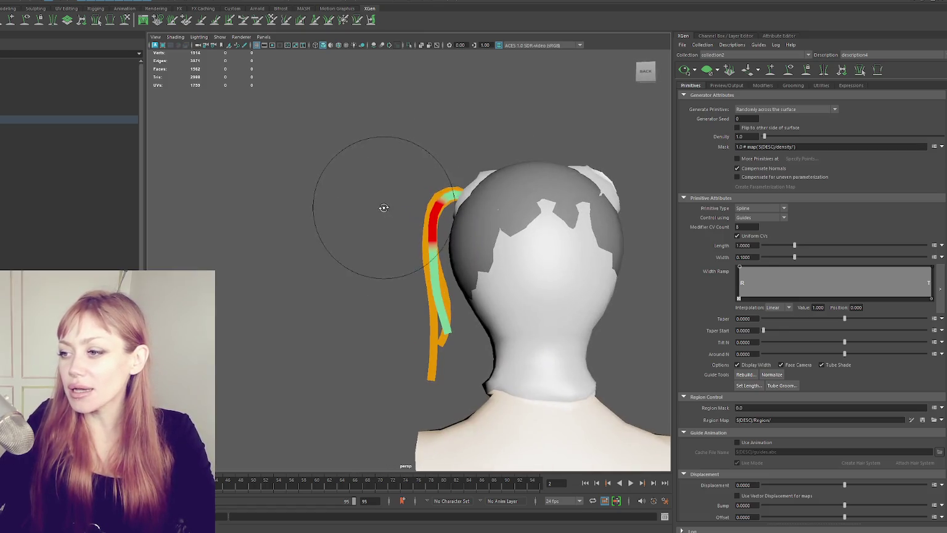
mouse_move(438, 279)
alt+mouse_down()
mouse_move(440, 306)
mouse_move(427, 266)
mouse_move(536, 271)
alt+mouse_up()
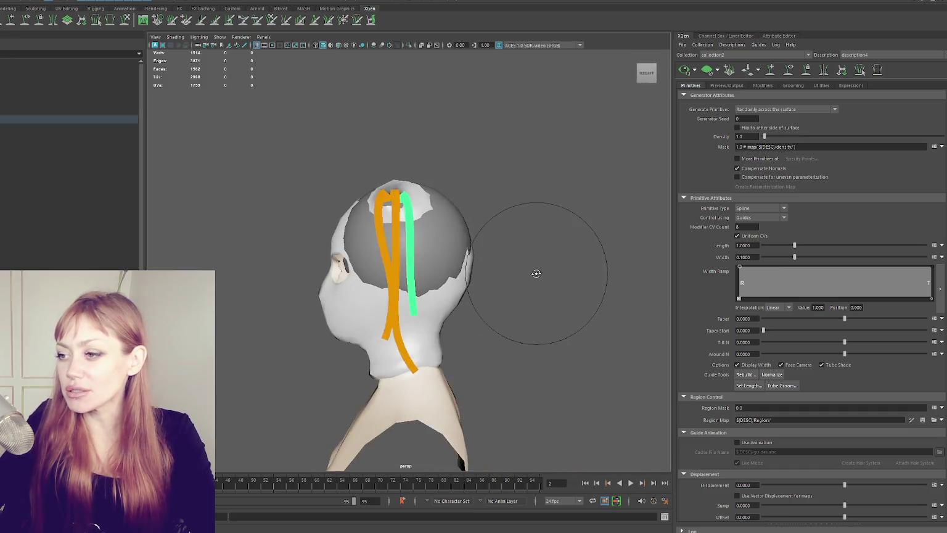
mouse_move(412, 277)
mouse_down()
mouse_move(412, 224)
mouse_move(414, 290)
mouse_up()
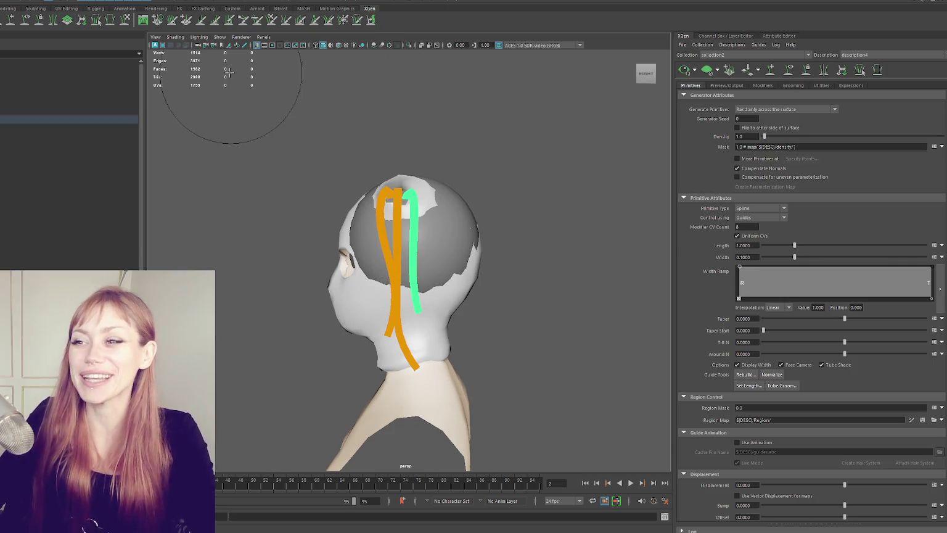
alt+drag(222, 58, 482, 312)
- Select one of the ponytail guides from behind the head
click(401, 226)
mouse_move(401, 226)
alt+mouse_down()
mouse_move(393, 212)
mouse_move(393, 310)
mouse_move(434, 347)
alt+mouse_up()
click(390, 290)
alt+drag(390, 289, 436, 304)
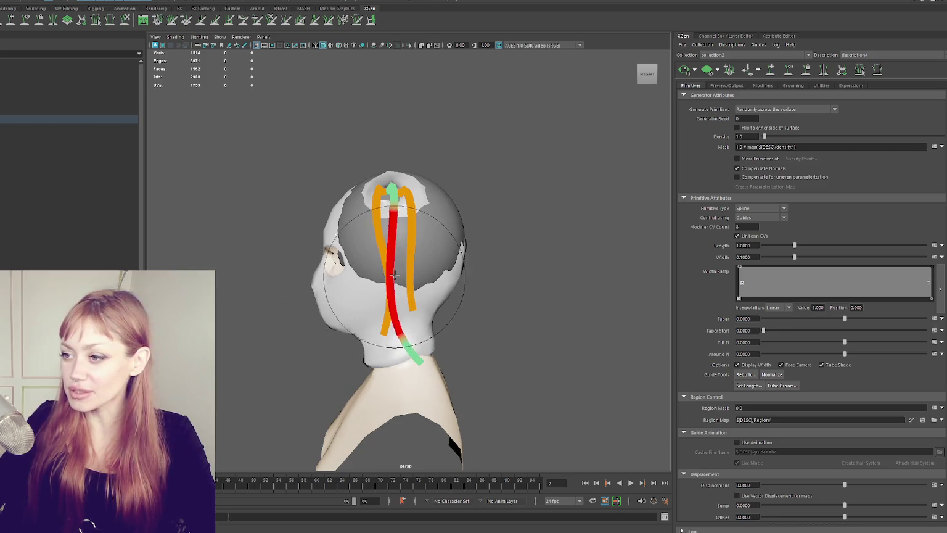
- Push the guide's lower part right and swing the red guide's tip outward
mouse_move(391, 298)
mouse_down()
mouse_move(425, 356)
mouse_move(402, 328)
mouse_up()
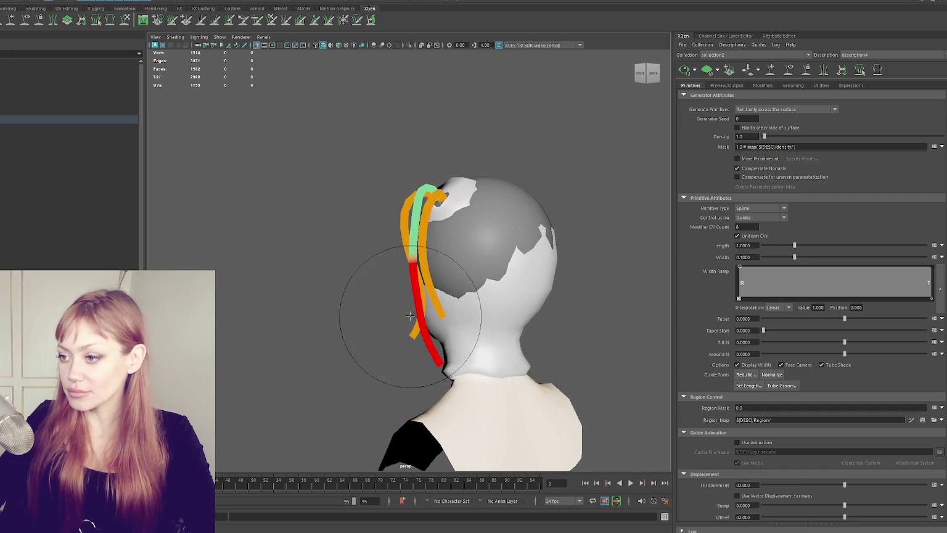
scroll(346, 302, up, 3)
scroll(381, 285, down, 2)
mouse_move(364, 291)
alt+mouse_down()
mouse_move(381, 286)
mouse_move(376, 327)
alt+mouse_up()
mouse_move(401, 384)
mouse_down()
mouse_move(416, 378)
mouse_move(395, 204)
mouse_move(379, 216)
mouse_up()
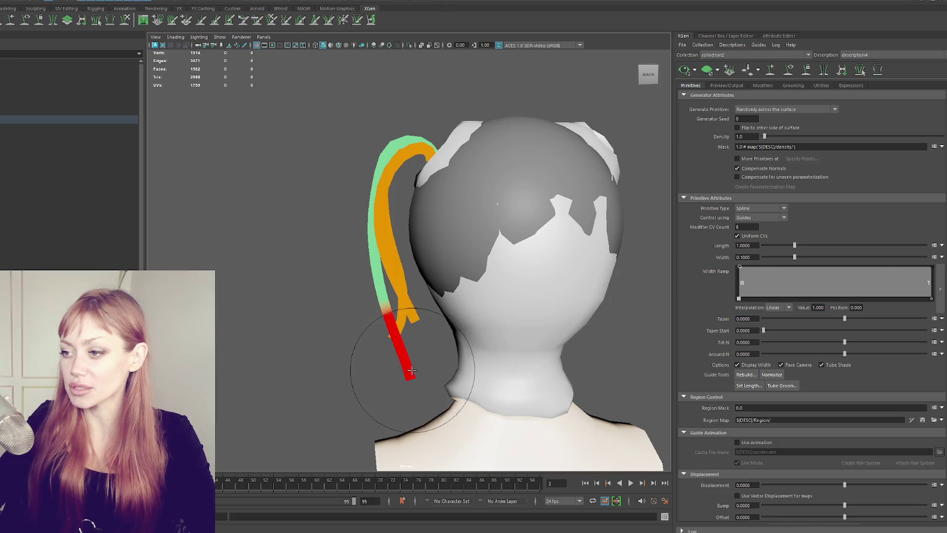
mouse_move(386, 207)
alt+mouse_down()
mouse_move(582, 256)
mouse_move(563, 243)
alt+mouse_up()
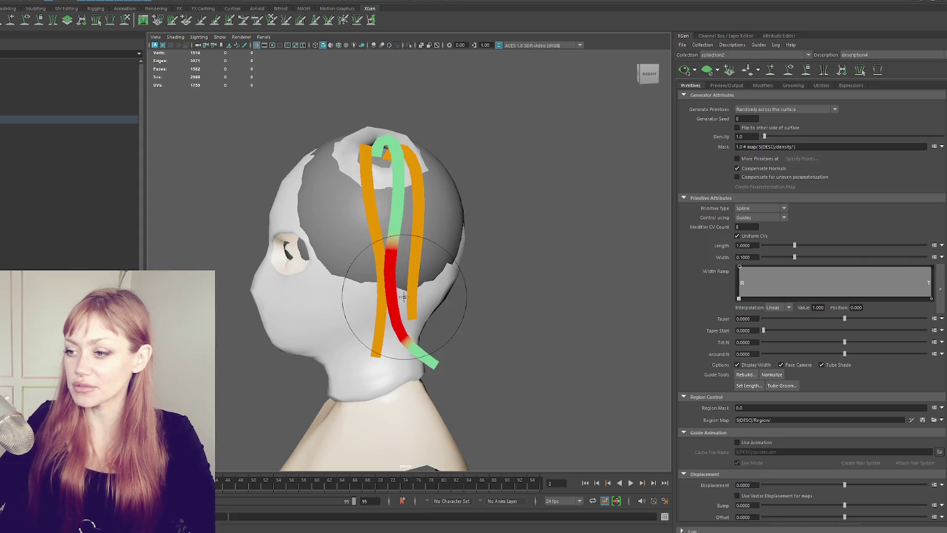
alt+drag(402, 297, 486, 282)
mouse_move(419, 314)
alt+mouse_down()
mouse_move(499, 265)
mouse_move(440, 363)
mouse_move(360, 336)
alt+mouse_up()
mouse_move(382, 370)
mouse_down()
mouse_move(398, 322)
mouse_move(359, 339)
mouse_up()
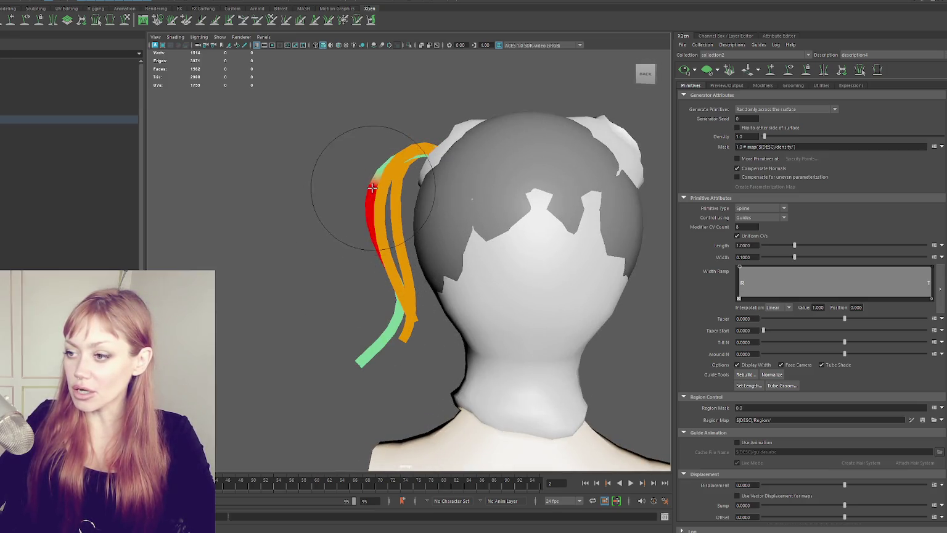
drag(373, 343, 389, 362)
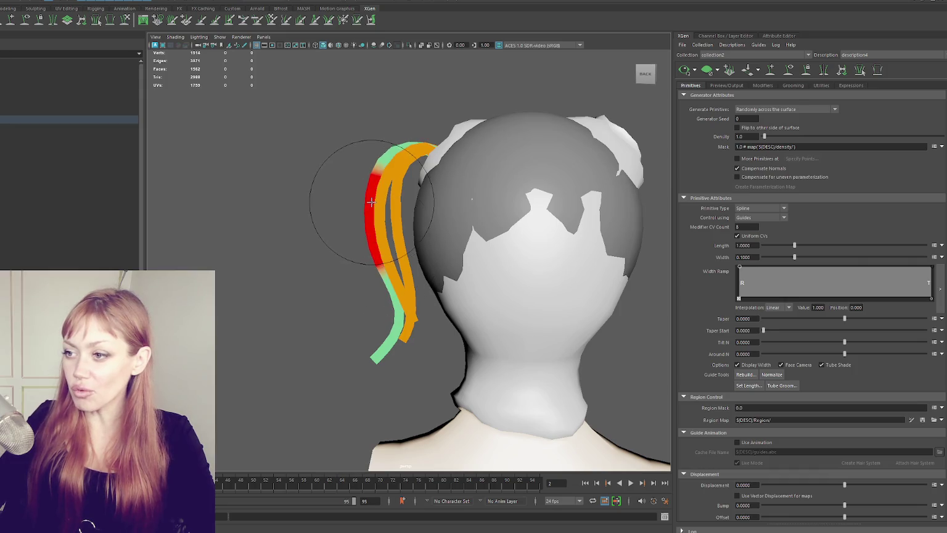
- Lift the guide's middle, push it across the orange guide, and pull its tip down slightly
mouse_move(377, 254)
alt+mouse_down()
mouse_move(524, 276)
mouse_move(501, 265)
alt+mouse_up()
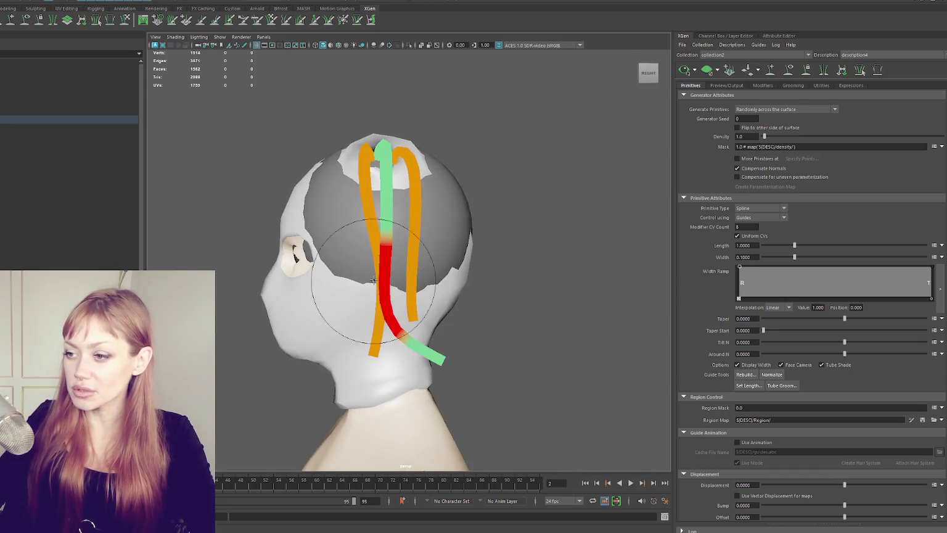
mouse_move(391, 239)
mouse_down()
mouse_move(396, 197)
mouse_move(442, 164)
mouse_move(438, 251)
mouse_move(395, 253)
mouse_move(387, 320)
mouse_move(442, 346)
mouse_move(383, 346)
mouse_move(376, 336)
mouse_move(419, 343)
mouse_move(394, 336)
mouse_move(463, 317)
mouse_move(406, 198)
mouse_up()
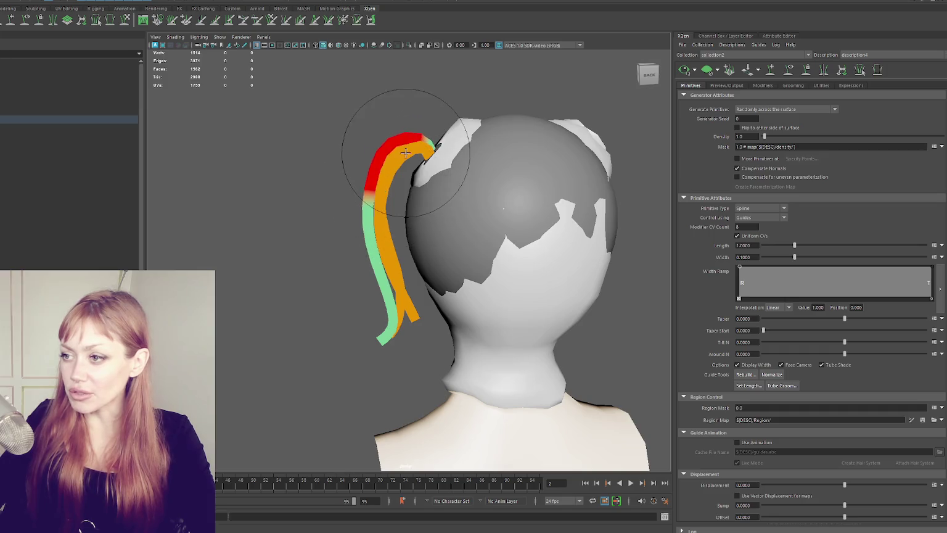
mouse_move(373, 303)
mouse_down()
mouse_move(413, 211)
mouse_move(420, 306)
mouse_up()
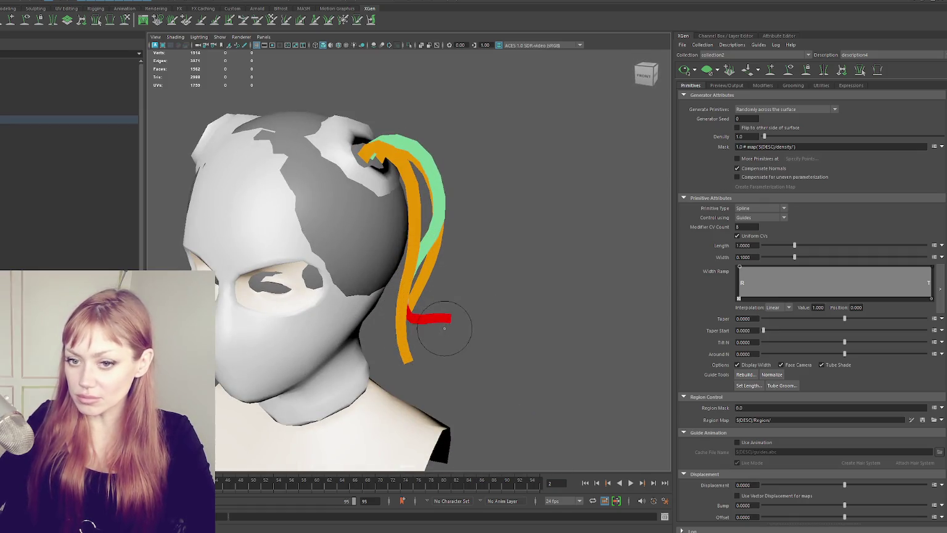
mouse_move(444, 320)
mouse_down()
mouse_move(440, 333)
mouse_move(455, 319)
mouse_move(449, 332)
mouse_move(412, 311)
mouse_up()
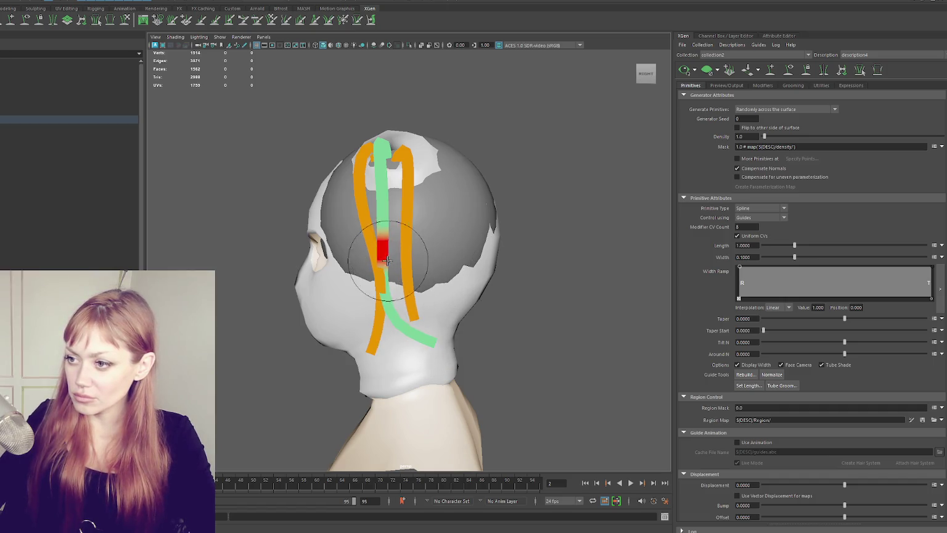
alt+drag(383, 206, 512, 212)
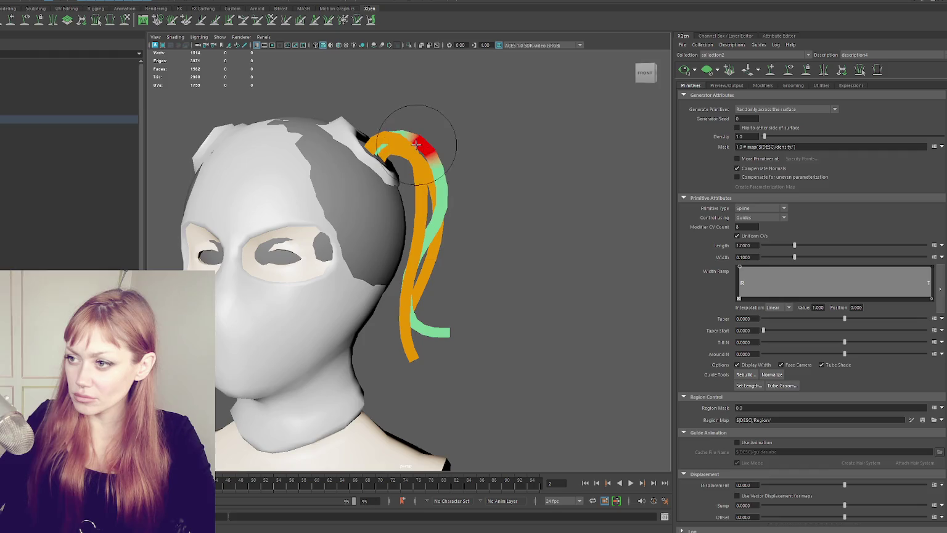
alt+drag(416, 138, 466, 285)
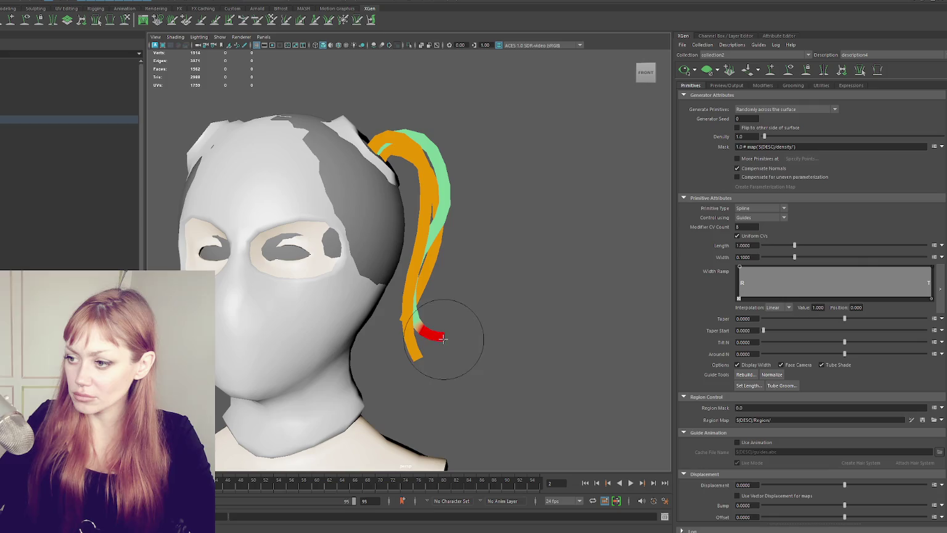
scroll(469, 327, down, 2)
scroll(490, 308, down, 2)
scroll(493, 300, down, 2)
mouse_move(493, 296)
alt+mouse_down()
mouse_move(426, 296)
mouse_move(416, 253)
alt+mouse_up()
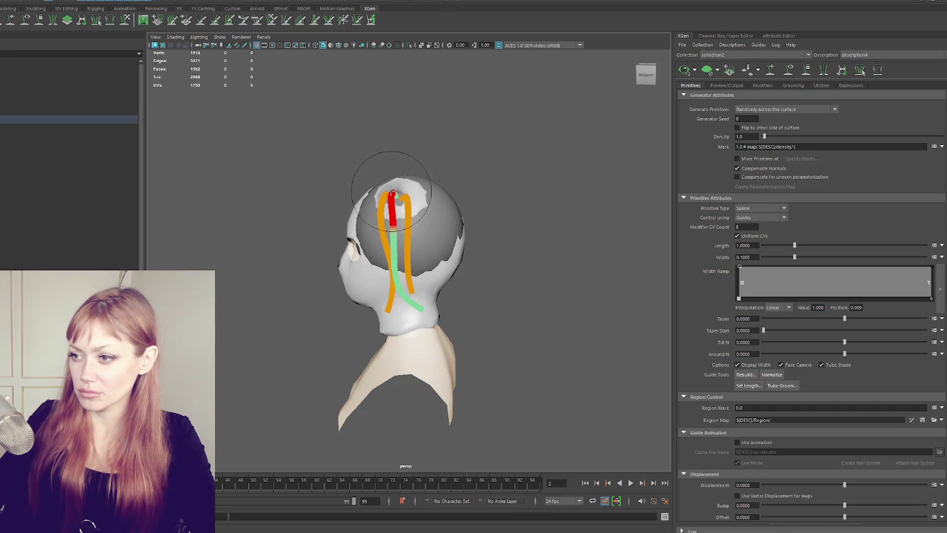
- Hide the ponytail guide curves and preview the hair strands generated from them on the head
alt+drag(396, 190, 518, 186)
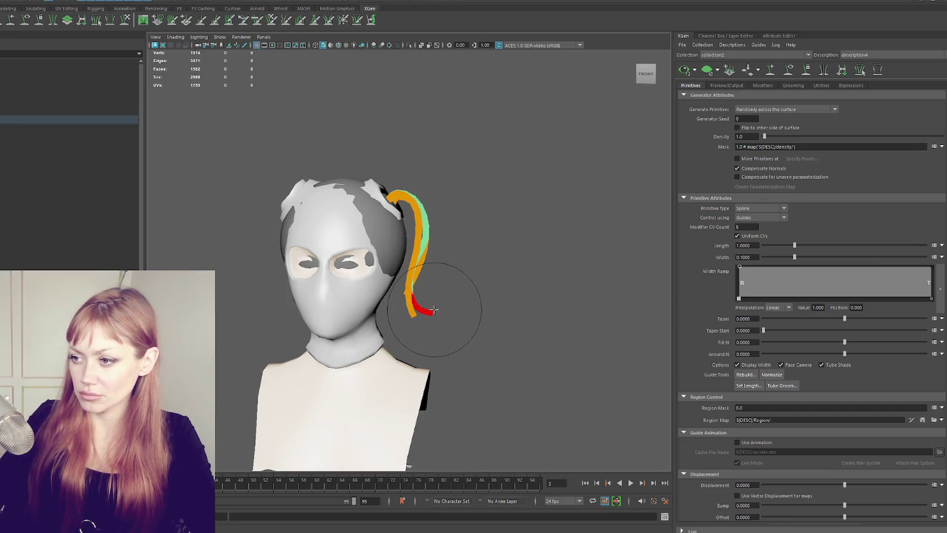
mouse_move(430, 241)
alt+mouse_down()
mouse_move(483, 226)
mouse_move(312, 243)
mouse_move(339, 254)
mouse_move(499, 242)
mouse_move(484, 232)
alt+mouse_up()
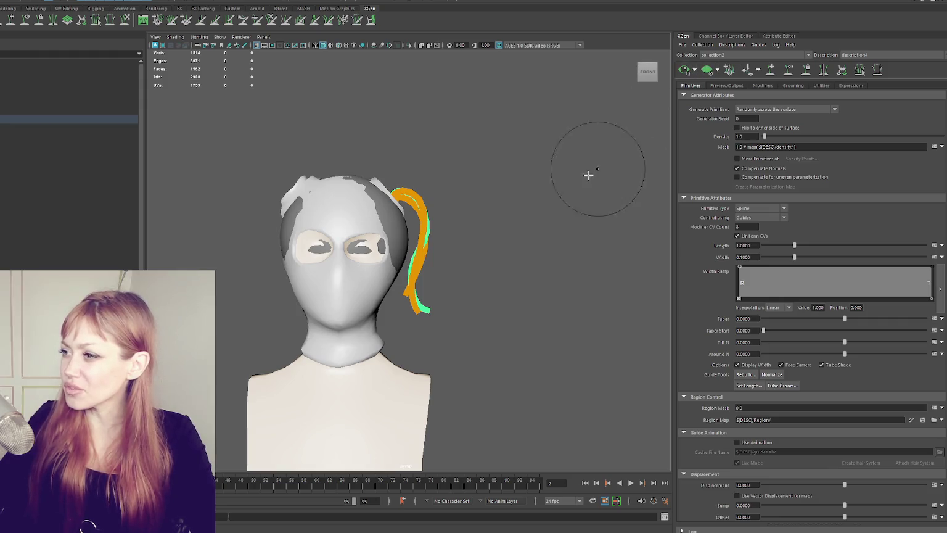
key(f)
click(789, 71)
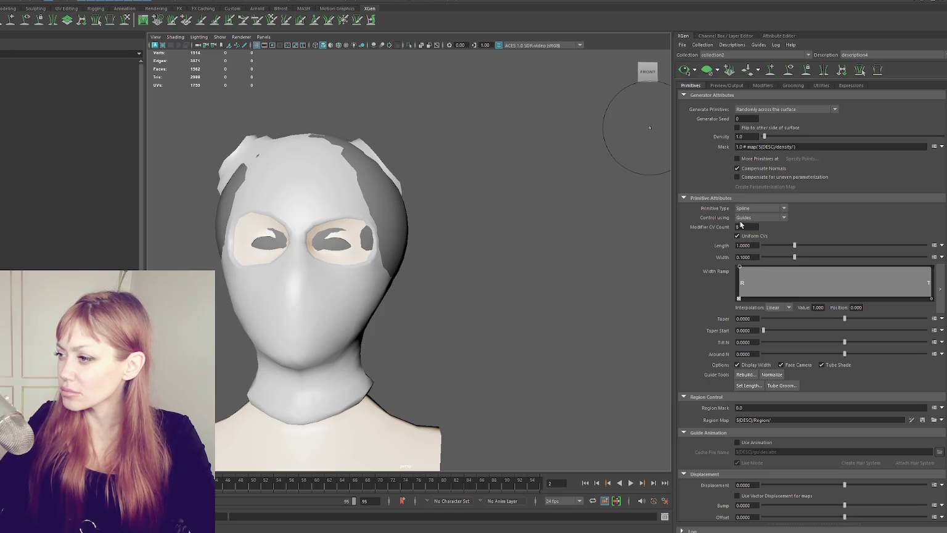
alt+drag(649, 127, 533, 154)
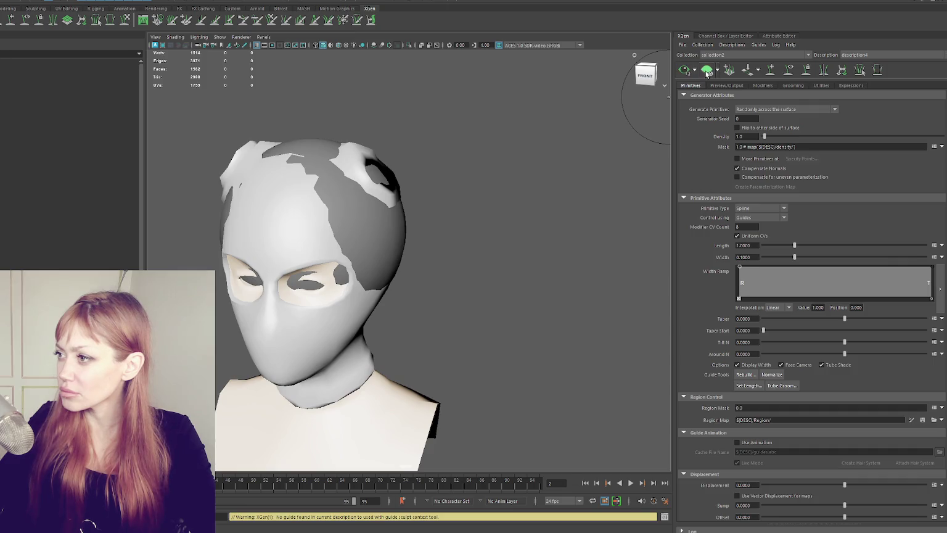
click(784, 73)
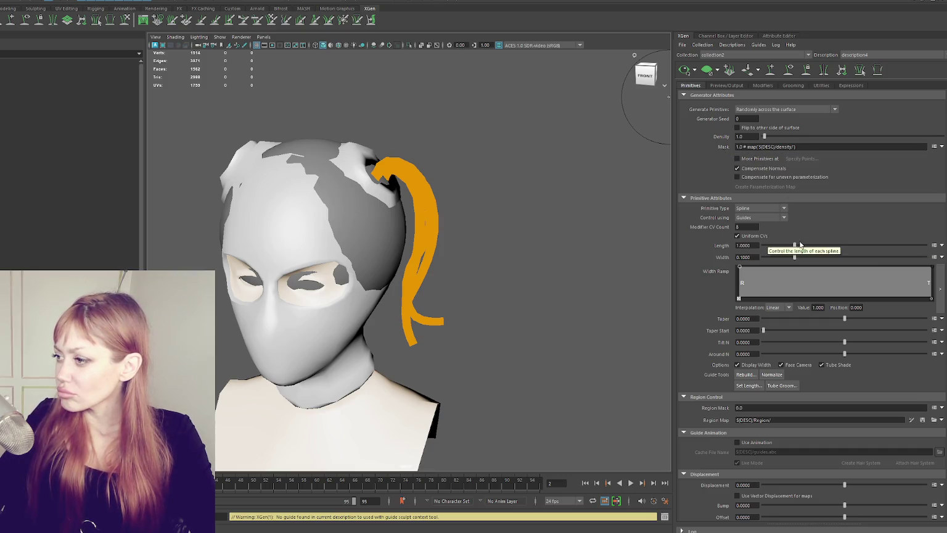
- Raise the hair density to 100, then 1000, and check the denser ponytail
drag(764, 136, 912, 129)
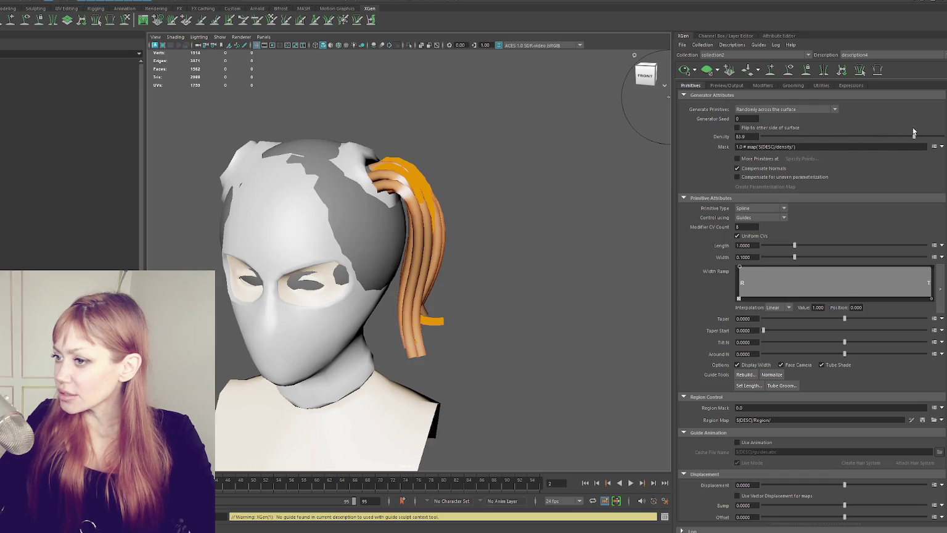
key(Return)
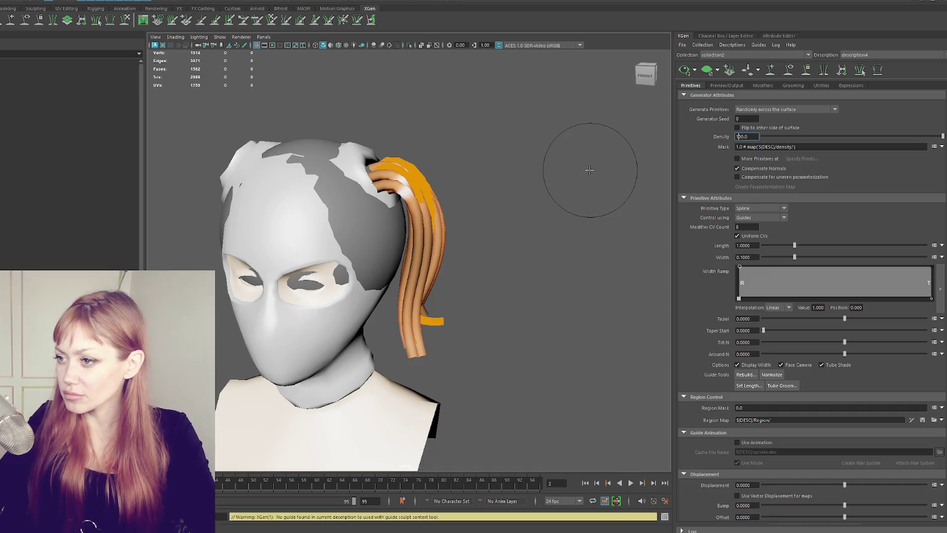
text(1000)
key(Return)
mouse_move(622, 175)
alt+mouse_down()
mouse_move(528, 213)
mouse_move(598, 212)
mouse_move(533, 206)
mouse_move(513, 217)
mouse_move(565, 182)
alt+mouse_up()
- Switch back to guide sculpting and view the head from a front three-quarter angle
click(806, 70)
mouse_move(429, 144)
alt+mouse_down()
mouse_move(490, 144)
mouse_move(462, 151)
mouse_move(239, 142)
mouse_move(315, 110)
mouse_move(313, 96)
mouse_move(503, 148)
mouse_move(497, 133)
mouse_move(565, 172)
mouse_move(544, 169)
mouse_move(578, 154)
mouse_move(505, 156)
mouse_move(535, 180)
mouse_move(564, 173)
mouse_move(565, 159)
alt+mouse_up()
scroll(571, 163, down, 3)
scroll(570, 162, up, 3)
scroll(570, 163, up, 2)
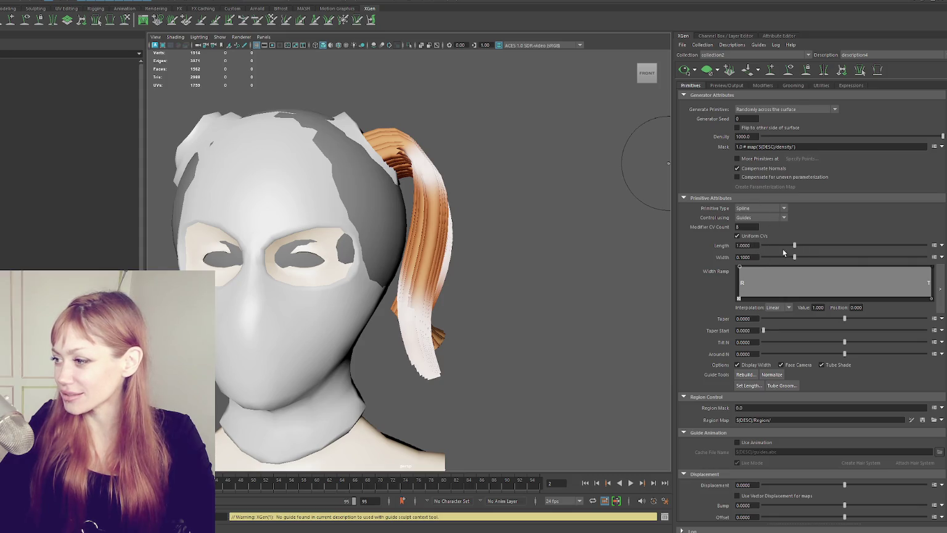
text(0.05)
key(Return)
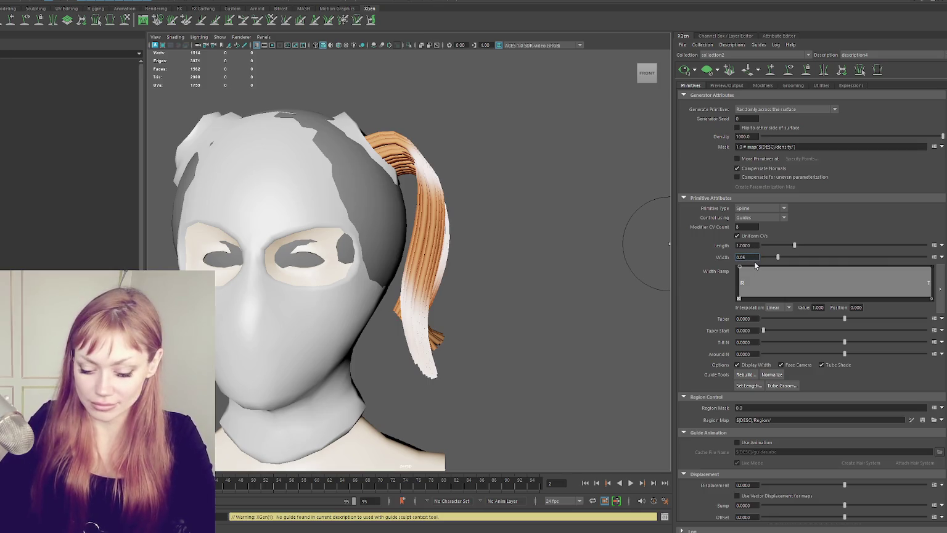
text(0.005)
key(Return)
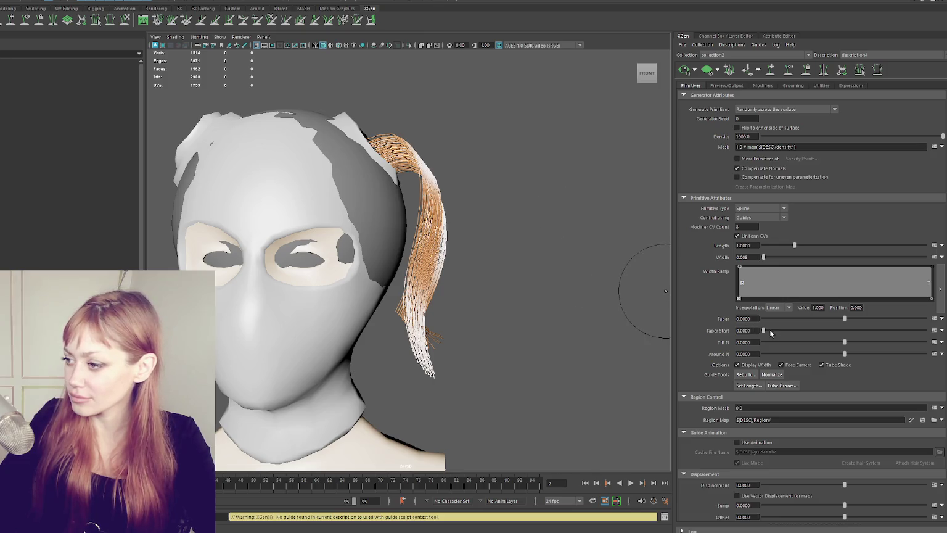
drag(862, 317, 884, 318)
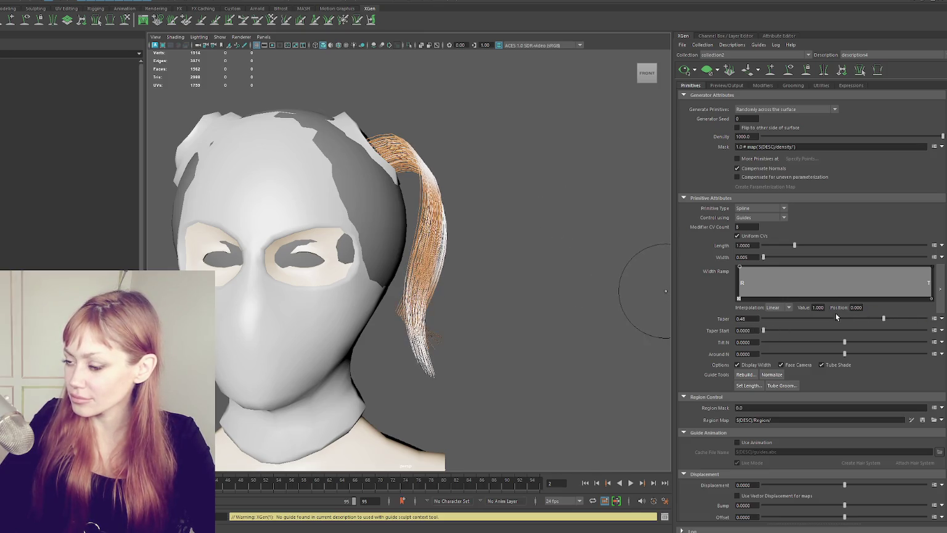
alt+drag(617, 296, 553, 297)
mouse_move(884, 319)
mouse_down()
mouse_move(907, 317)
mouse_move(871, 319)
mouse_up()
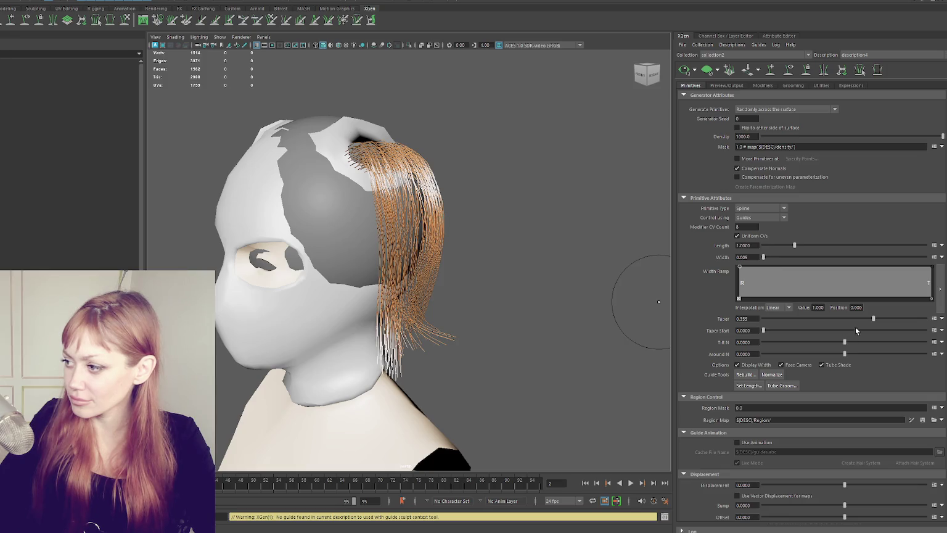
drag(765, 330, 925, 330)
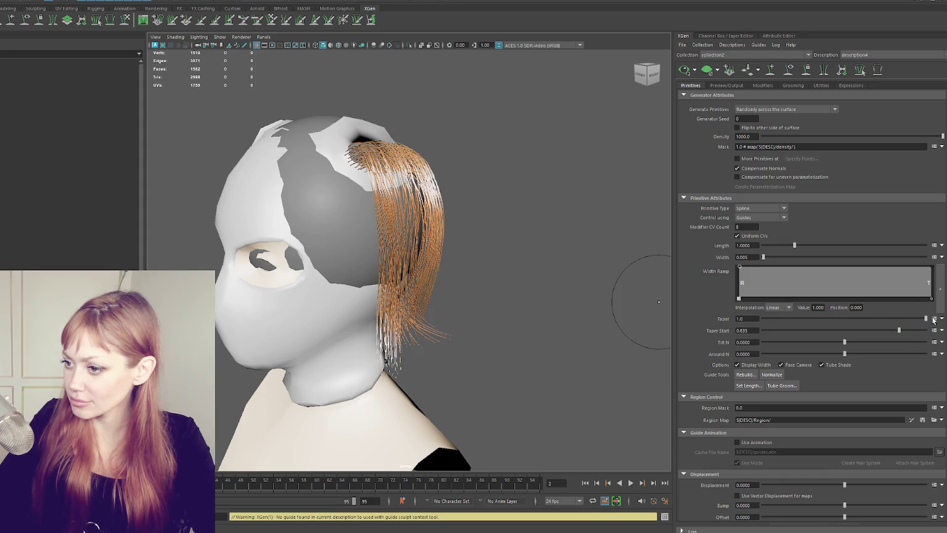
mouse_move(524, 297)
alt+mouse_down()
mouse_move(505, 243)
mouse_move(483, 250)
mouse_move(625, 280)
alt+mouse_up()
scroll(517, 282, up, 5)
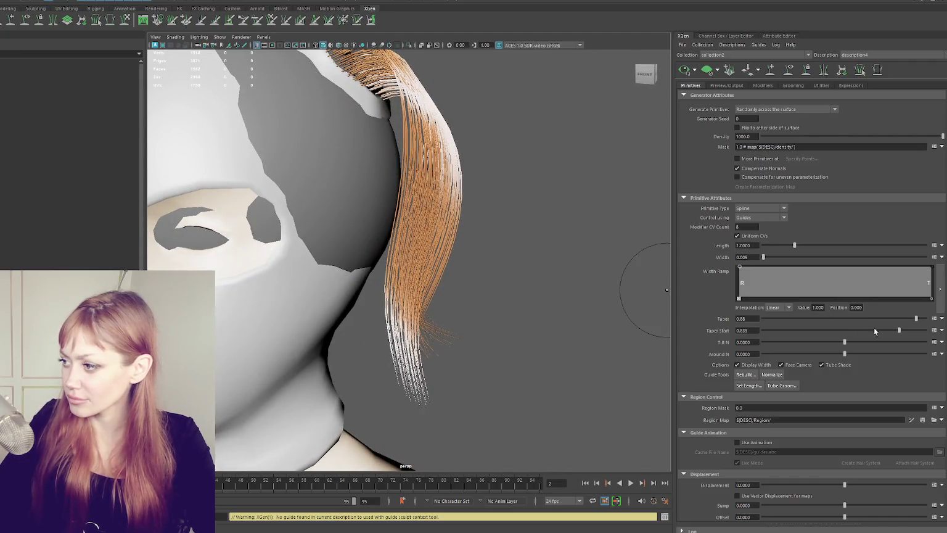
drag(897, 331, 896, 330)
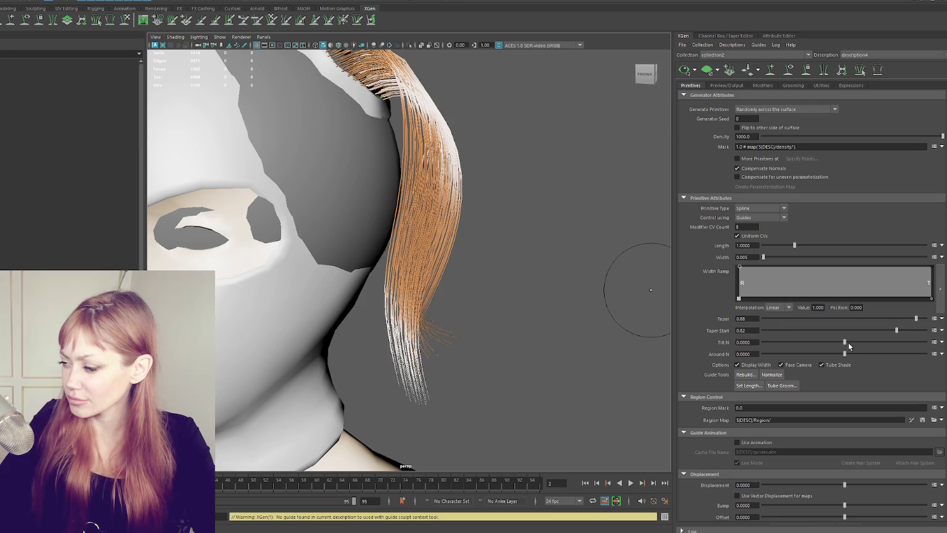
scroll(717, 320, down, 3)
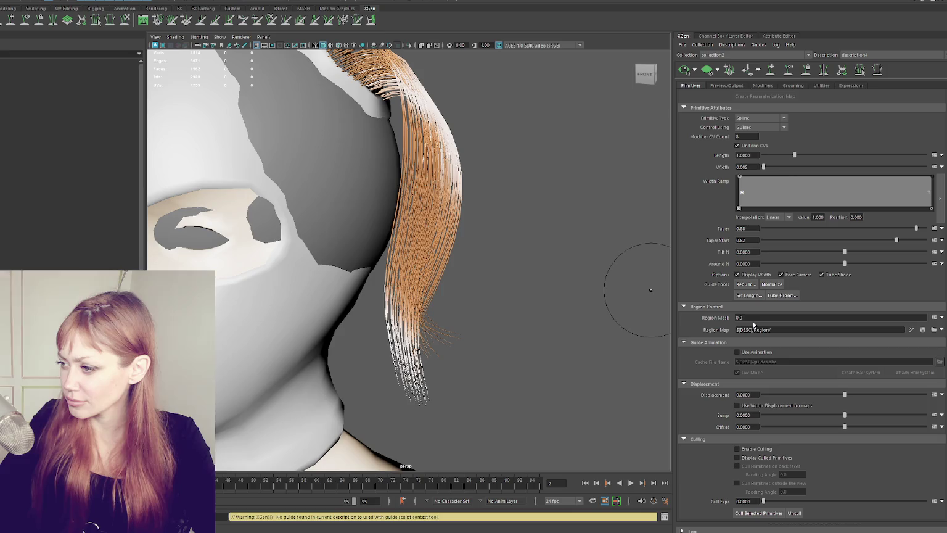
mouse_move(626, 286)
alt+mouse_down()
mouse_move(507, 266)
mouse_move(501, 281)
mouse_move(509, 253)
mouse_move(473, 264)
mouse_move(533, 250)
mouse_move(506, 265)
alt+mouse_up()
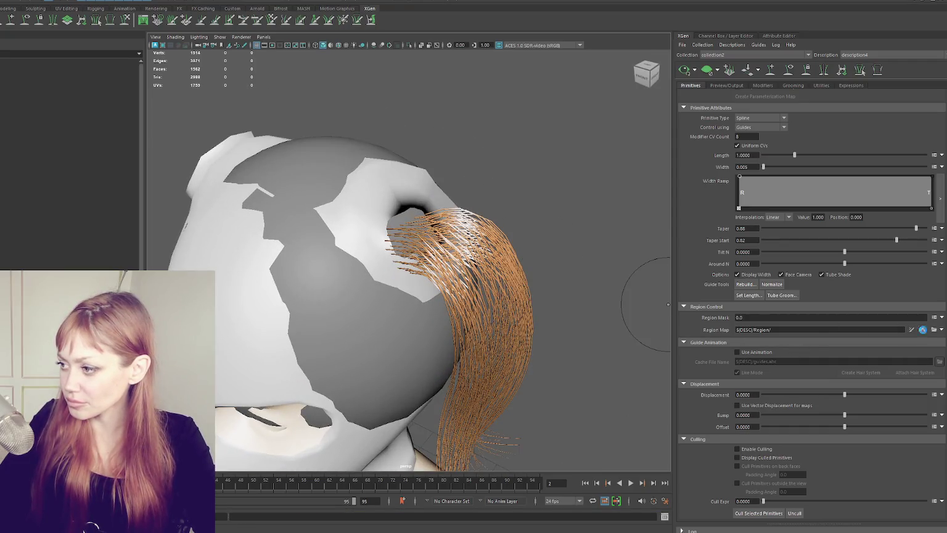
- Create a red Region map named Region on the scalp
click(934, 330)
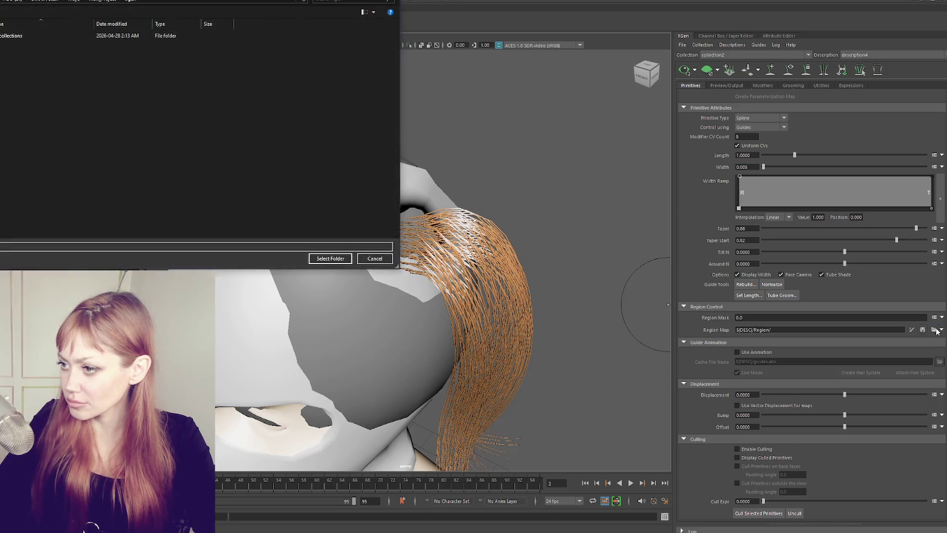
click(376, 257)
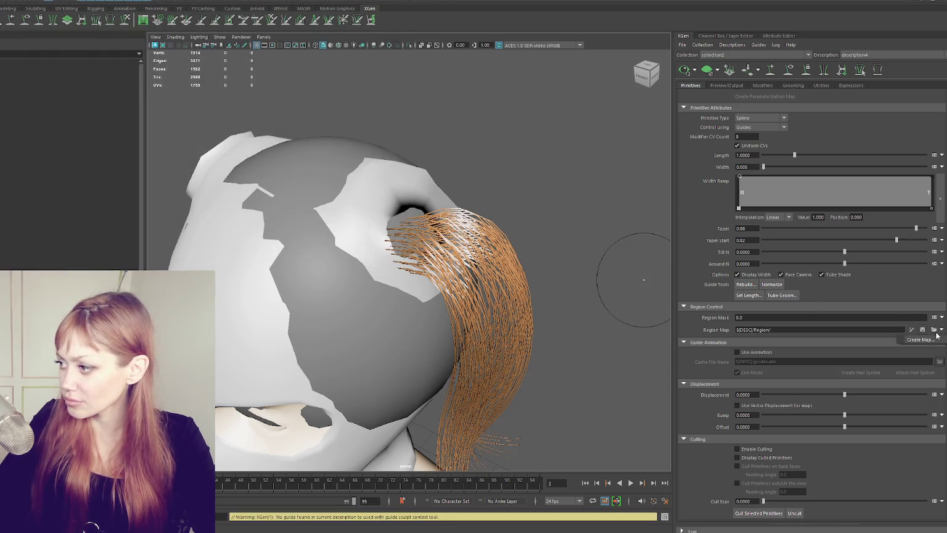
click(935, 330)
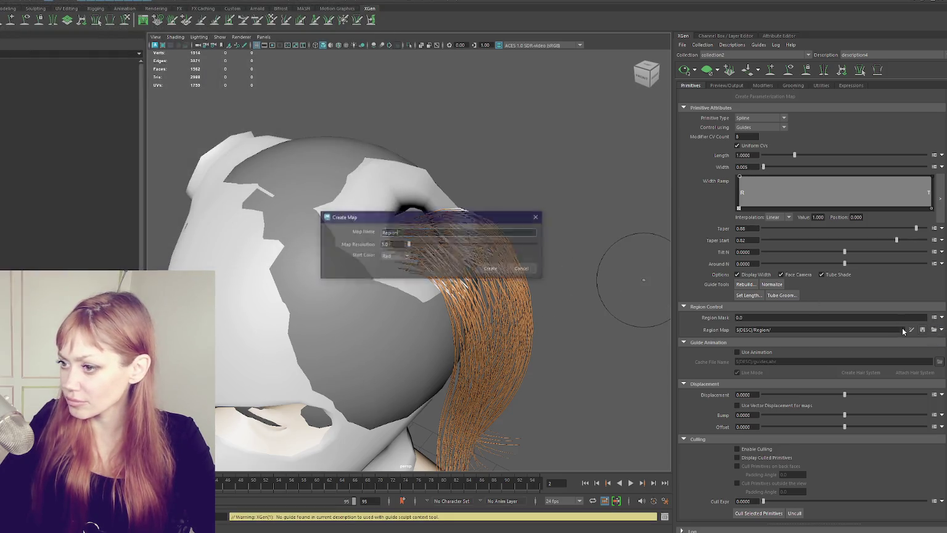
click(490, 269)
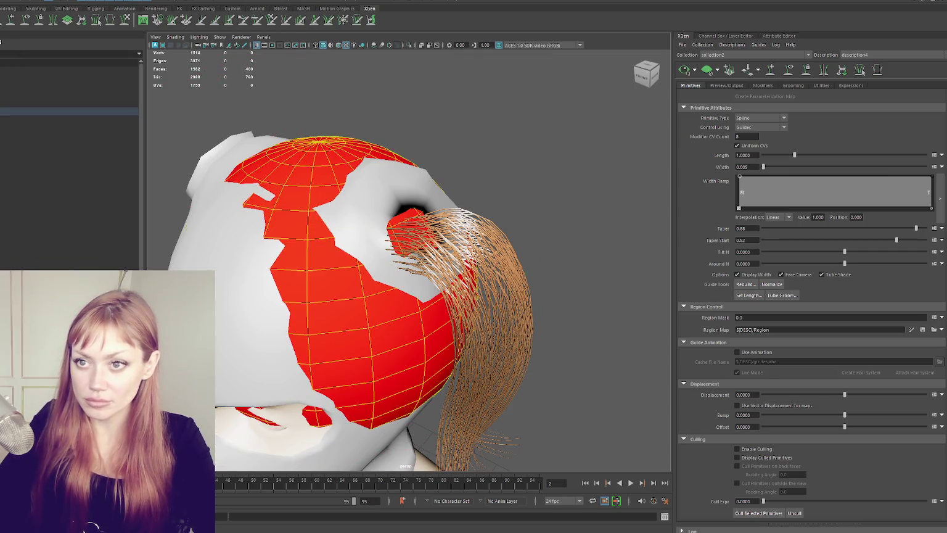
- Paint a green ring around the ponytail root with a small round brush, then isolate the scalp
key(ctrl+shift+t)
drag(311, 240, 204, 234)
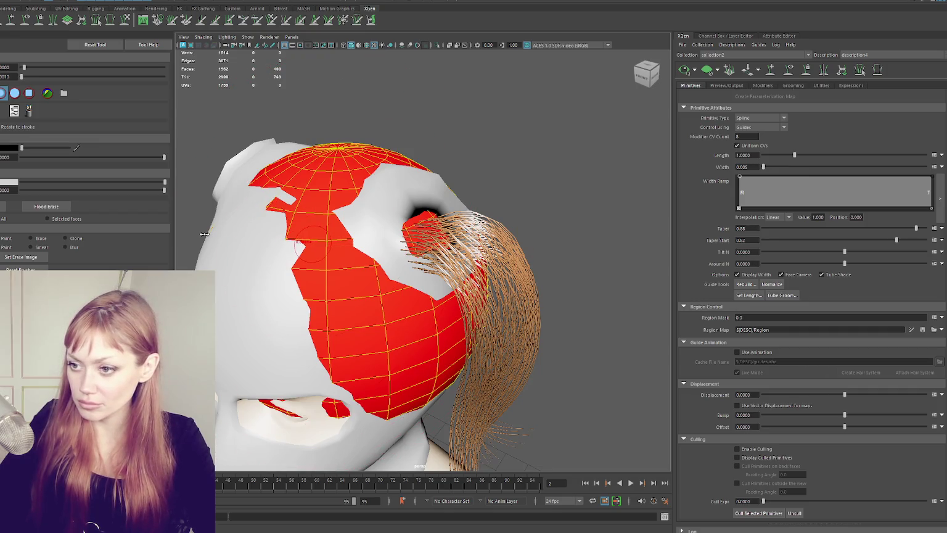
click(11, 150)
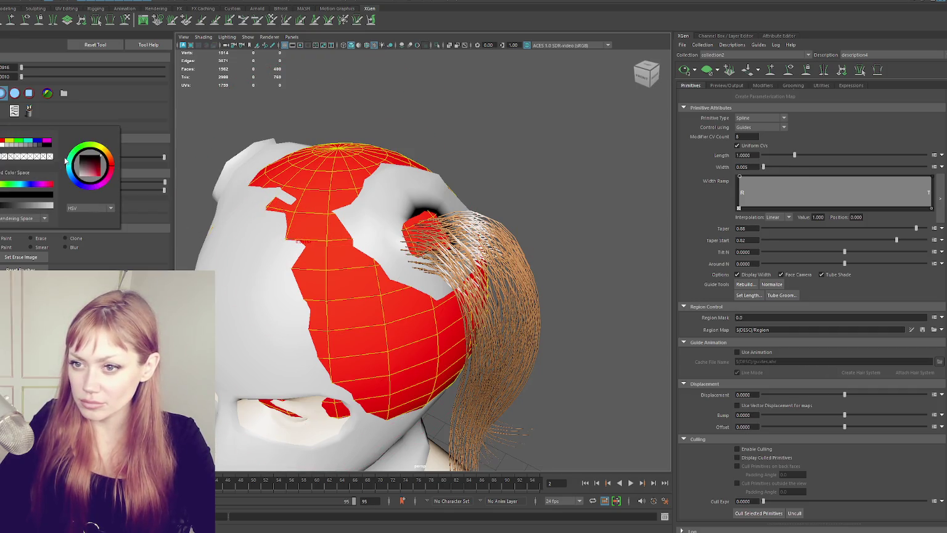
click(24, 144)
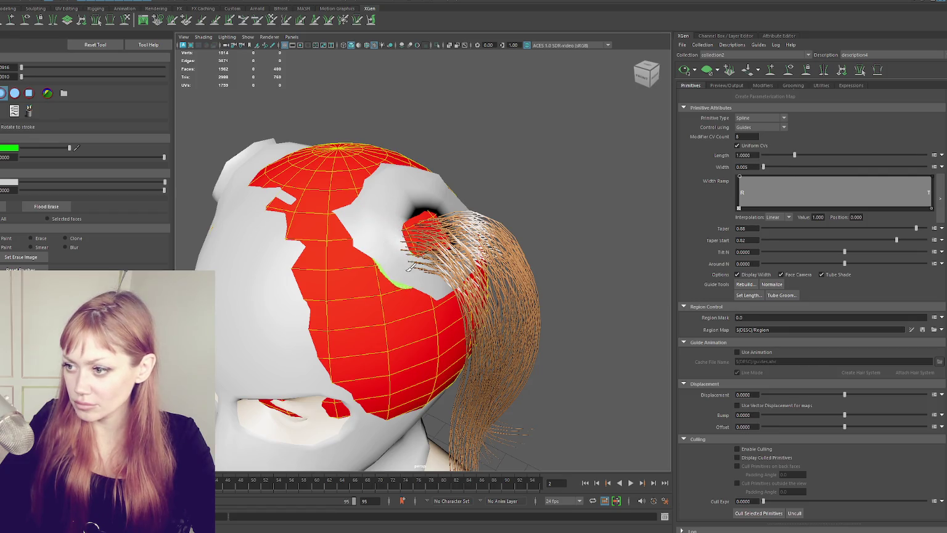
alt+drag(417, 196, 106, 94)
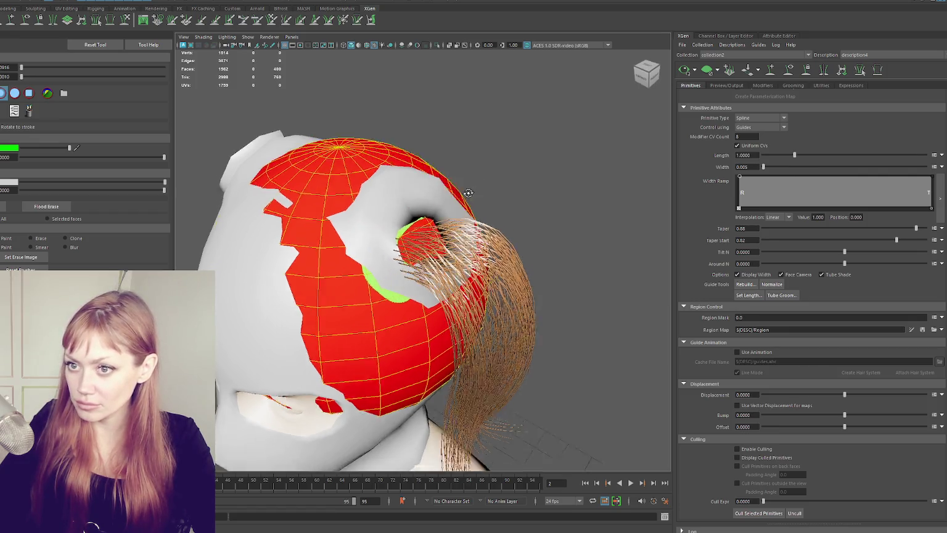
key(ctrl+z)
click(14, 93)
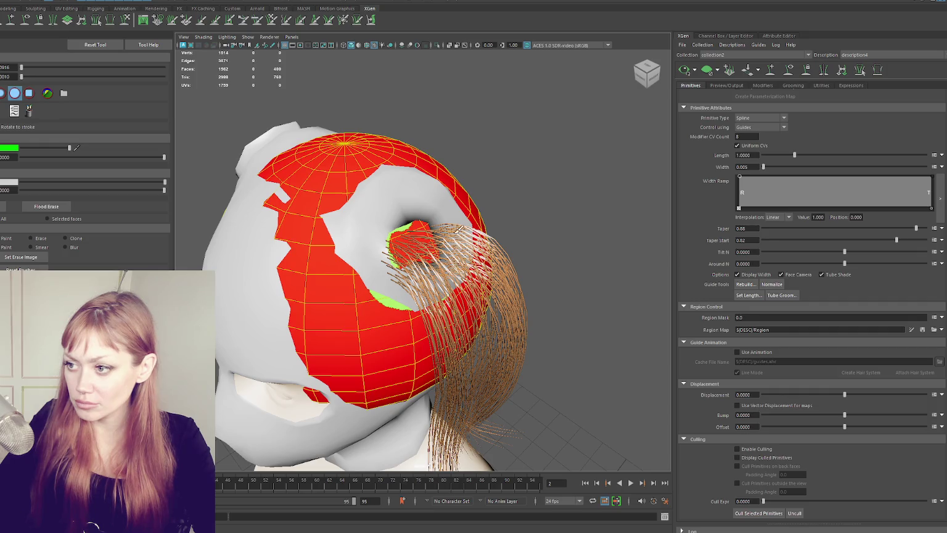
mouse_move(406, 196)
alt+mouse_down()
mouse_move(417, 228)
mouse_move(413, 190)
alt+mouse_up()
key(ctrl+1)
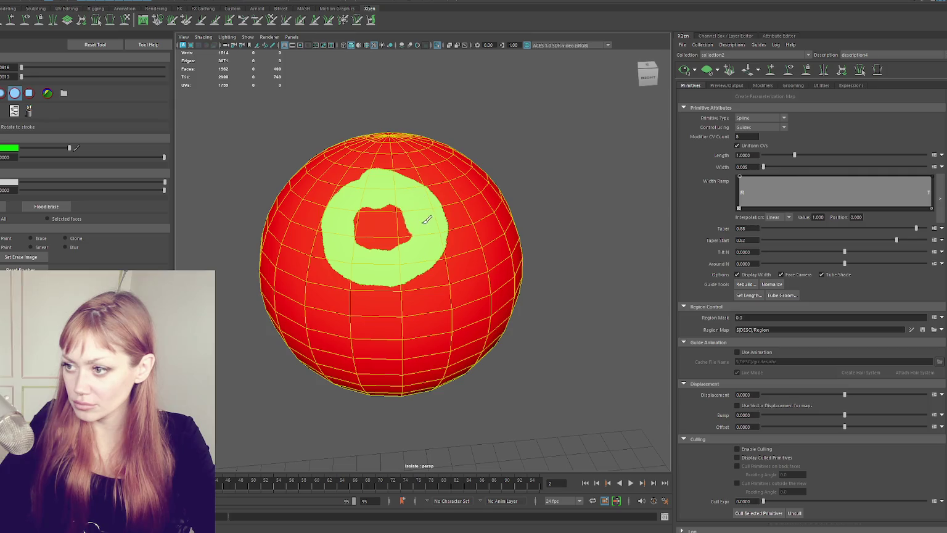
- Paint green over the sphere's centre, front and lower areas, leaving red along one side
drag(370, 190, 391, 186)
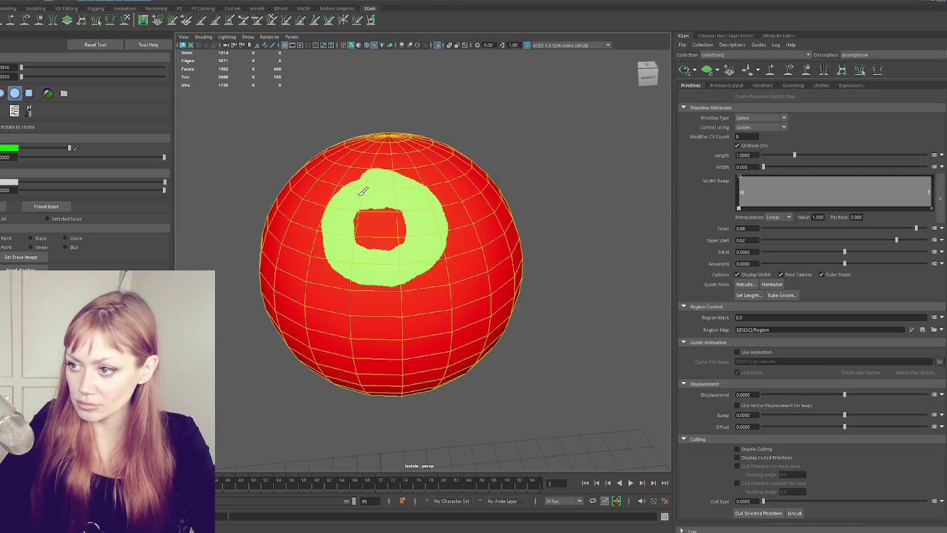
mouse_move(445, 235)
mouse_down()
mouse_move(356, 271)
mouse_move(407, 176)
mouse_move(444, 278)
mouse_move(327, 189)
mouse_move(484, 247)
mouse_move(335, 264)
mouse_up()
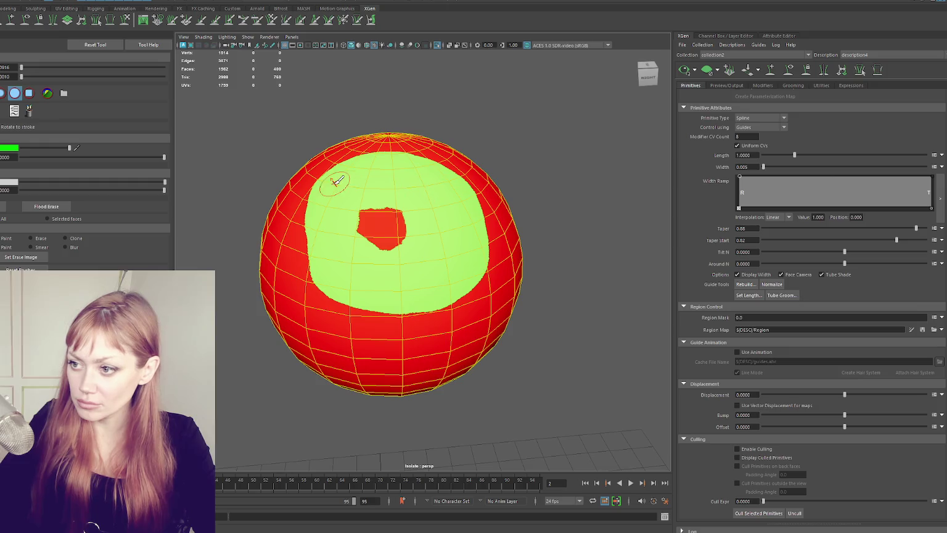
mouse_move(380, 292)
alt+mouse_down()
mouse_move(397, 275)
mouse_move(334, 262)
mouse_move(317, 194)
alt+mouse_up()
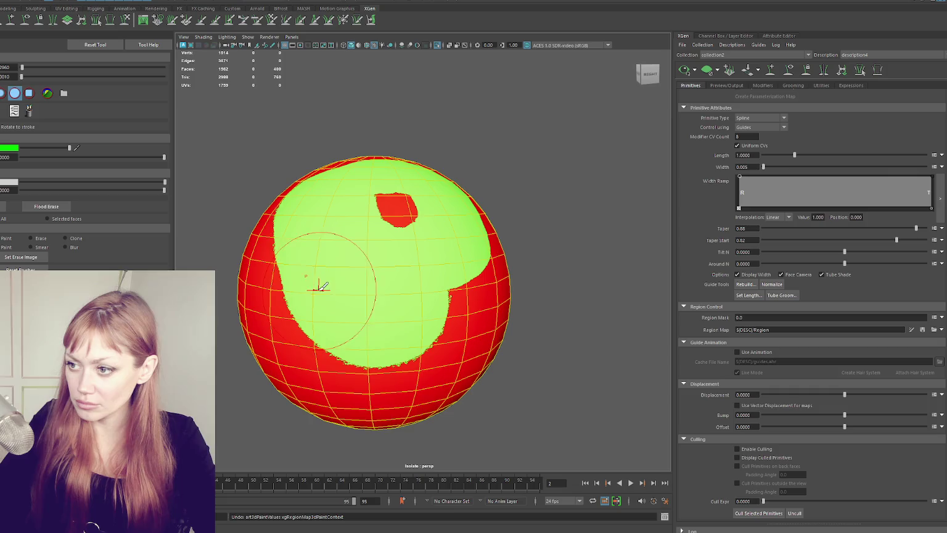
mouse_move(419, 317)
alt+mouse_down()
mouse_move(485, 283)
mouse_move(457, 327)
mouse_move(461, 220)
mouse_move(432, 161)
mouse_move(497, 321)
mouse_move(550, 271)
mouse_move(370, 243)
mouse_move(364, 275)
mouse_move(333, 277)
mouse_move(382, 269)
alt+mouse_up()
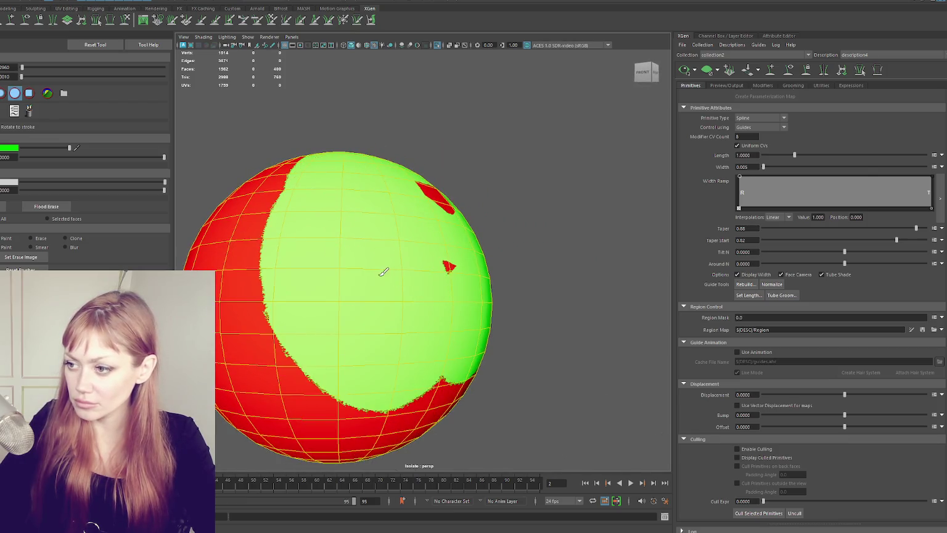
alt+drag(416, 296, 394, 345)
mouse_move(395, 345)
mouse_down()
mouse_move(393, 364)
mouse_move(444, 383)
mouse_up()
mouse_move(444, 383)
alt+mouse_down()
mouse_move(398, 318)
mouse_move(461, 338)
mouse_move(481, 370)
mouse_move(552, 356)
mouse_move(513, 330)
alt+mouse_up()
scroll(519, 328, down, 1)
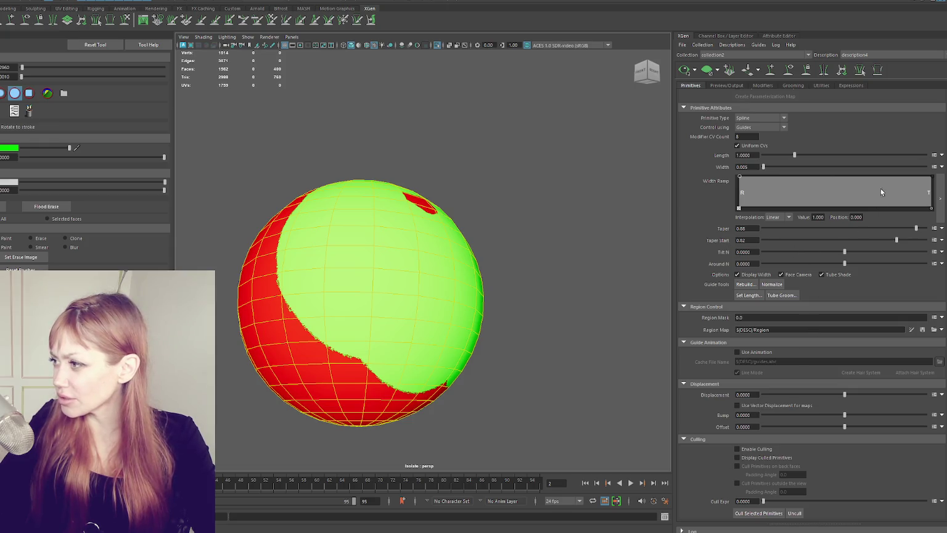
scroll(824, 129, up, 3)
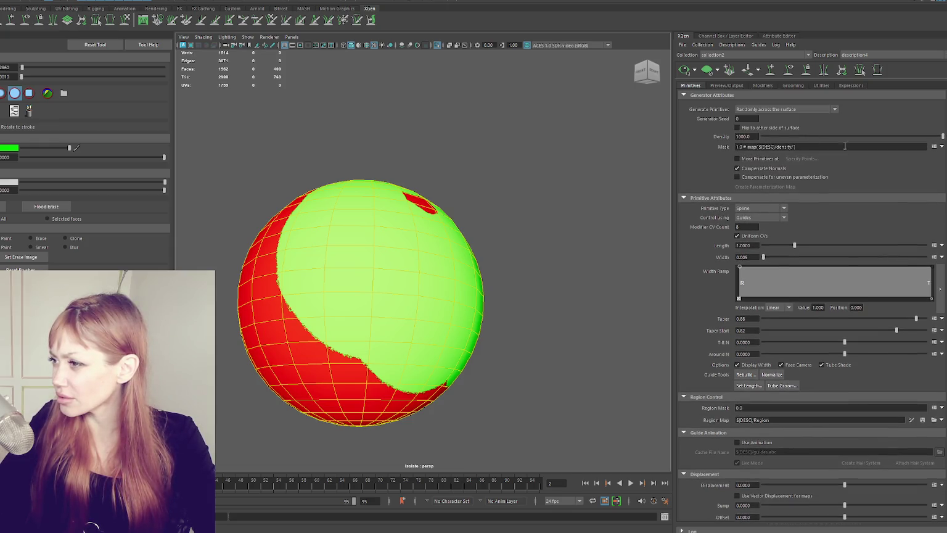
- Exit paint mode, show the full head again, and create a white mask map for density
mouse_move(557, 183)
alt+mouse_down()
mouse_move(423, 254)
mouse_move(407, 309)
mouse_move(438, 349)
mouse_move(380, 379)
mouse_move(487, 290)
mouse_move(455, 269)
mouse_move(488, 259)
alt+mouse_up()
key(q)
click(501, 258)
key(ctrl+1)
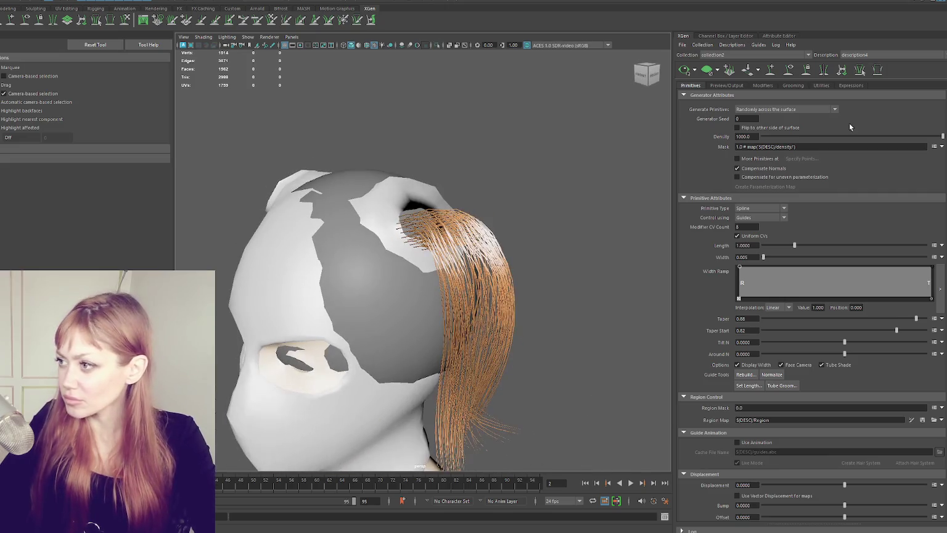
click(942, 149)
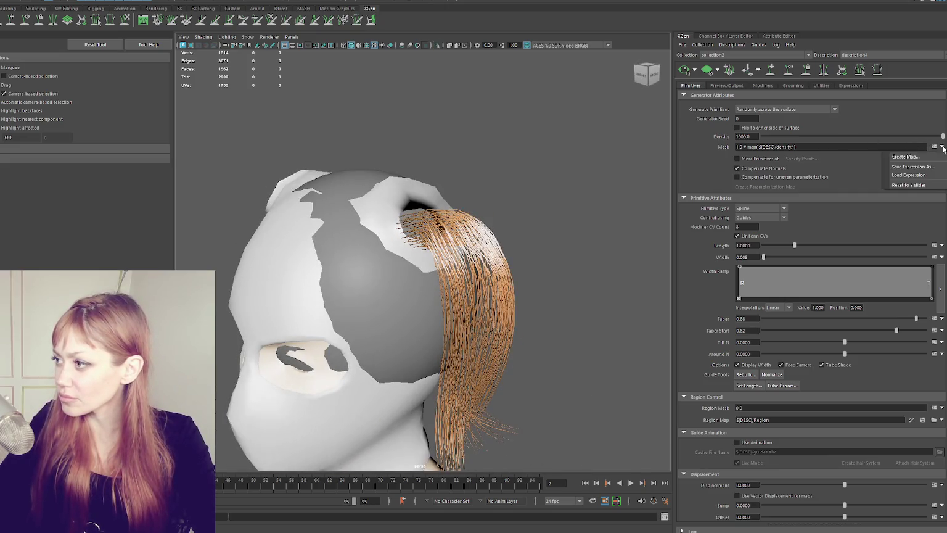
click(907, 157)
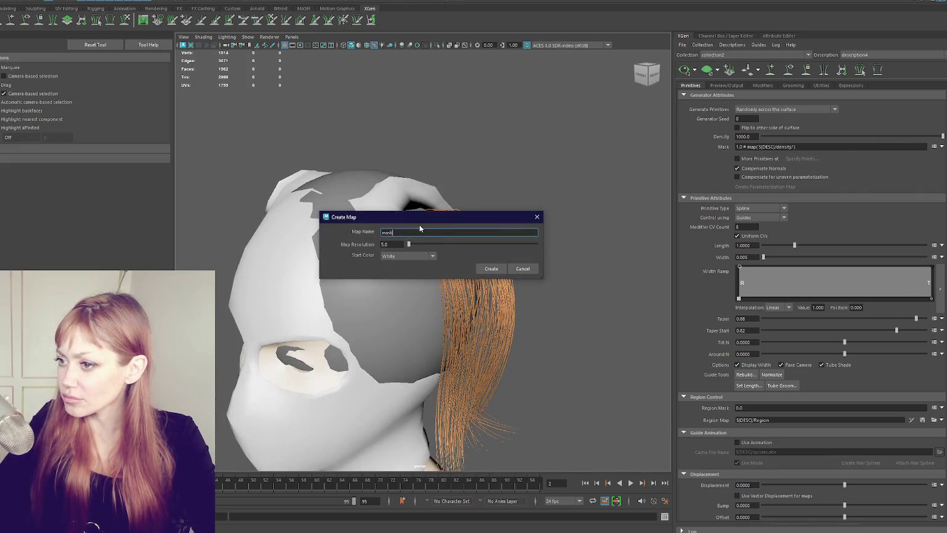
click(491, 269)
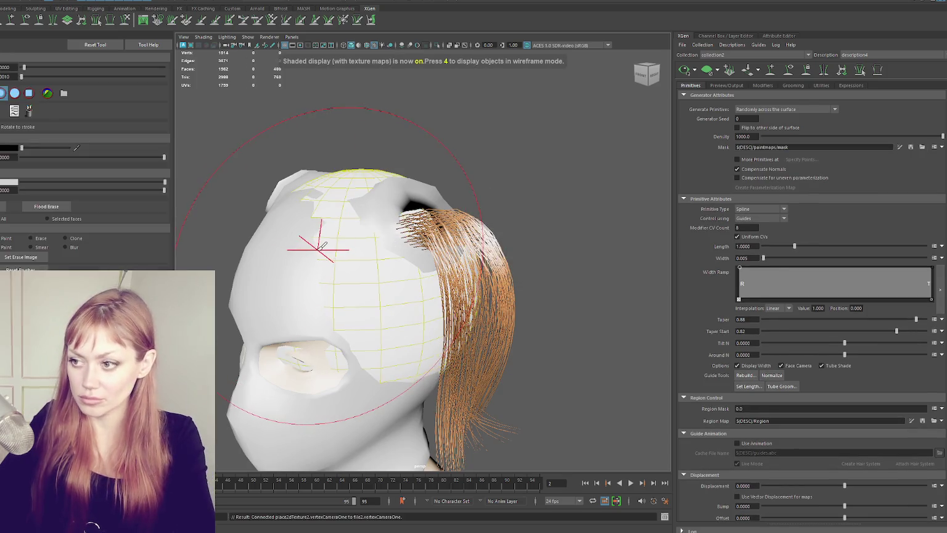
- Resize the brush, paint the scalp black toward the hair, and isolate the sphere
drag(364, 274, 281, 271)
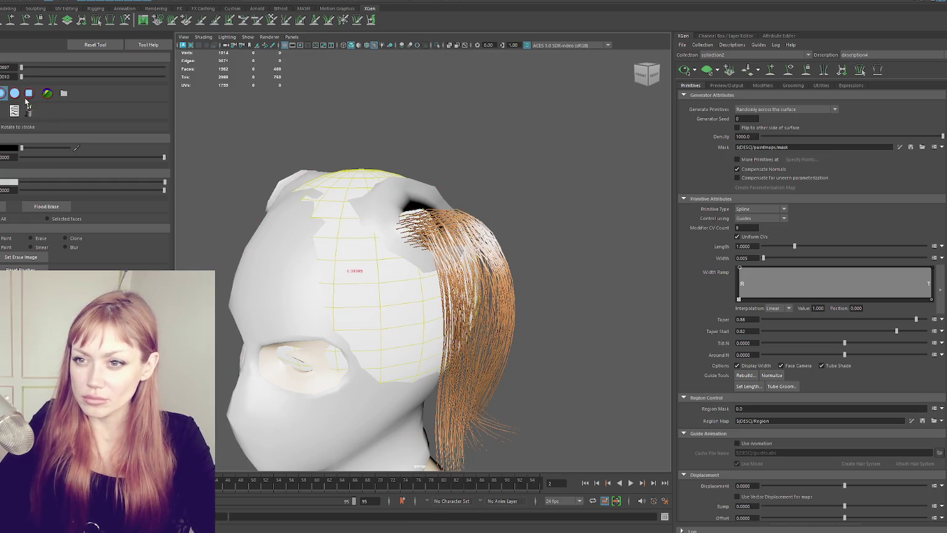
alt+drag(432, 185, 378, 225)
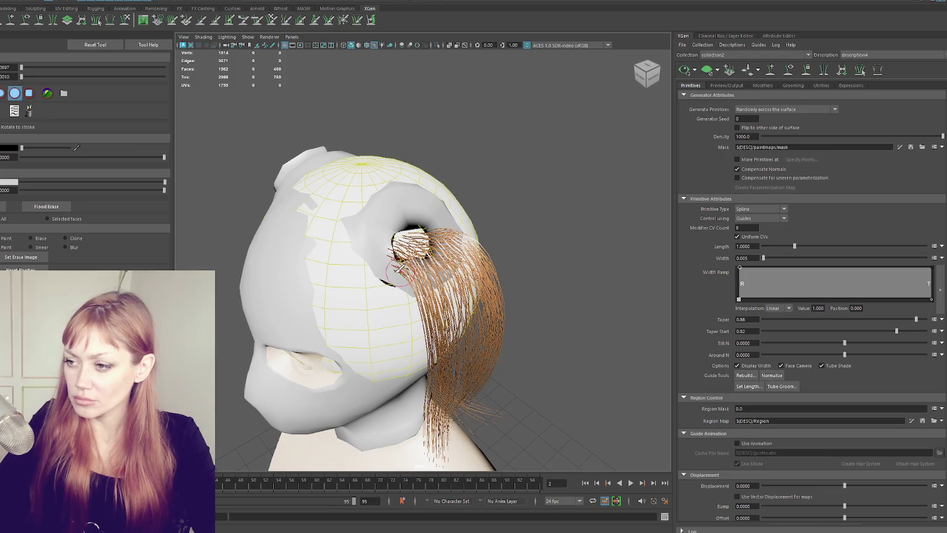
drag(365, 241, 420, 285)
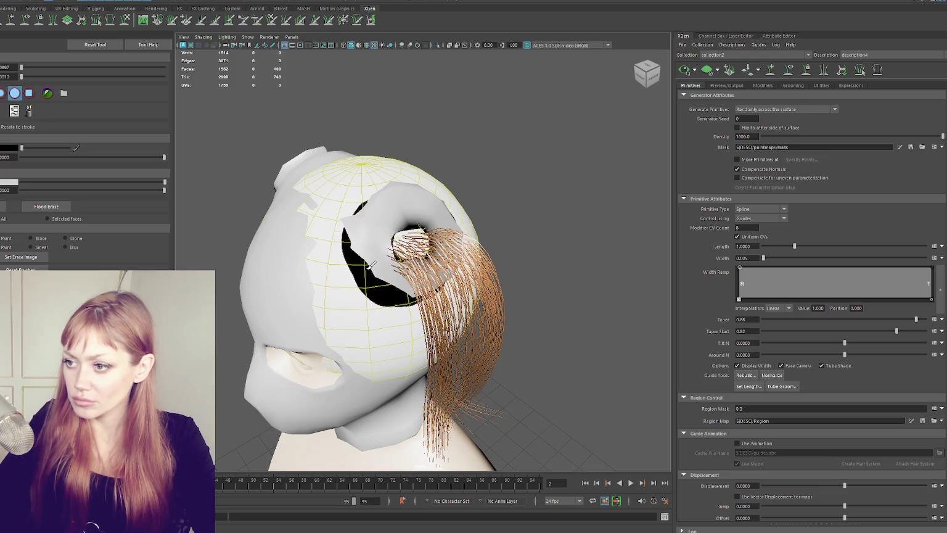
click(649, 76)
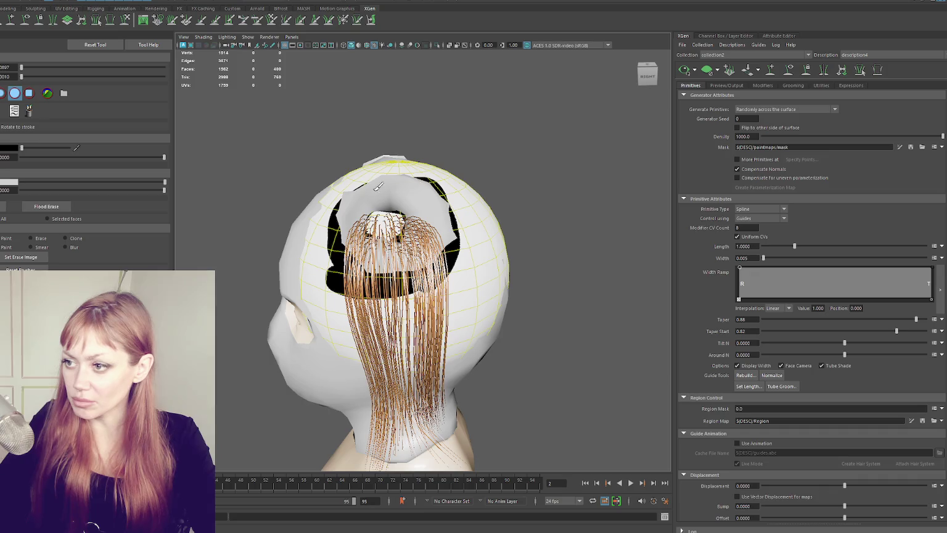
key(ctrl+1)
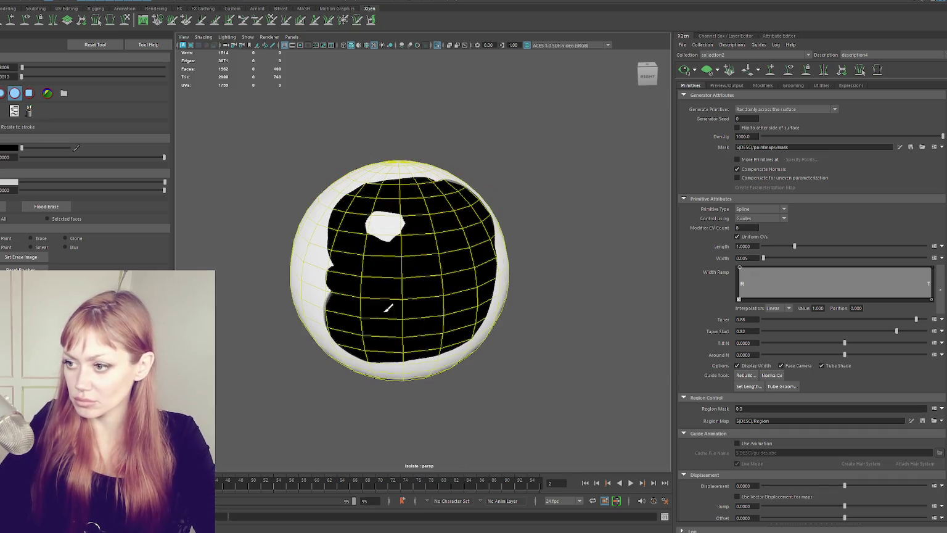
- Paint the remaining white patches of the mask black, then exit paint mode and un-isolate the head
mouse_move(378, 313)
alt+mouse_down()
mouse_move(391, 183)
mouse_move(510, 278)
mouse_move(331, 196)
mouse_move(298, 350)
mouse_move(251, 264)
mouse_move(292, 271)
mouse_move(338, 370)
mouse_move(328, 402)
mouse_move(271, 335)
mouse_move(450, 355)
mouse_move(493, 346)
alt+mouse_up()
mouse_move(493, 345)
alt+mouse_down()
mouse_move(444, 296)
mouse_move(469, 309)
alt+mouse_up()
mouse_move(468, 309)
mouse_down()
mouse_move(487, 361)
mouse_move(528, 339)
mouse_move(497, 281)
mouse_move(470, 180)
mouse_move(378, 300)
mouse_move(405, 183)
mouse_move(483, 255)
mouse_move(472, 290)
mouse_move(409, 168)
mouse_move(335, 216)
mouse_move(491, 281)
mouse_up()
mouse_move(423, 306)
alt+mouse_down()
mouse_move(503, 253)
mouse_move(518, 364)
mouse_move(545, 254)
alt+mouse_up()
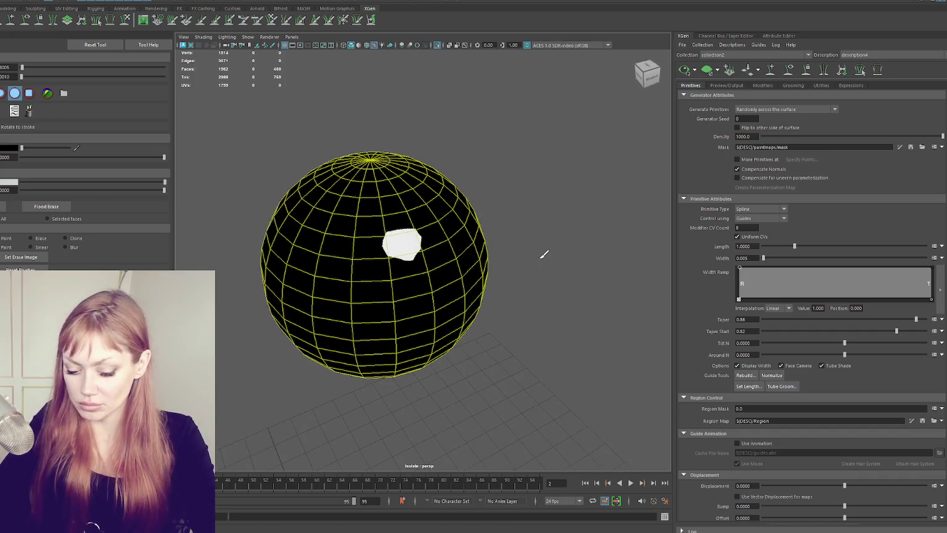
key(q)
key(ctrl+1)
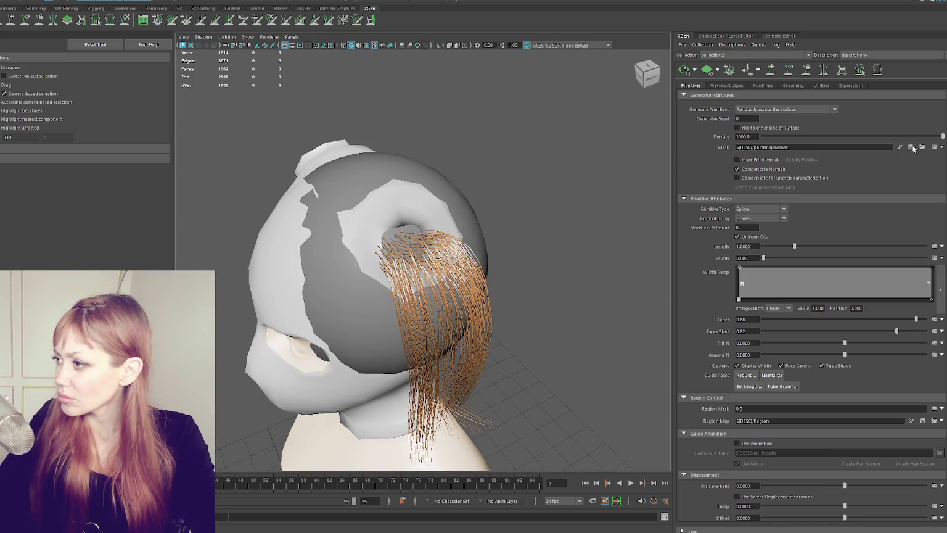
- Save the painted green-and-red Region map to Region.tif and leave the paint tool
click(911, 147)
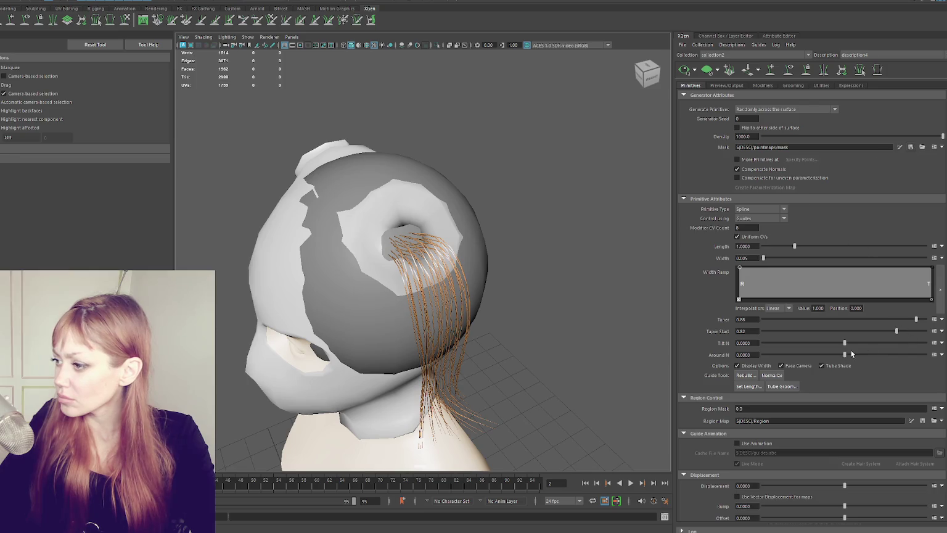
scroll(875, 364, down, 2)
click(851, 371)
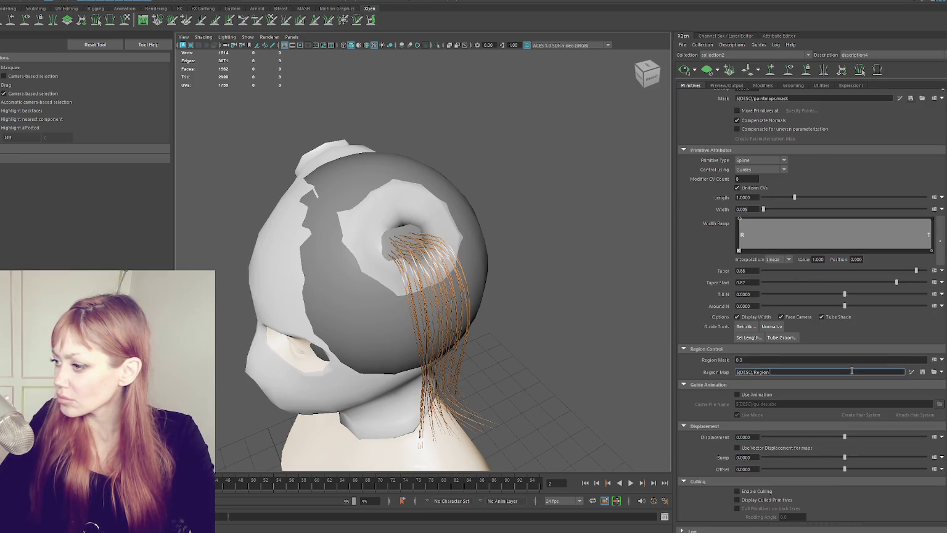
click(911, 372)
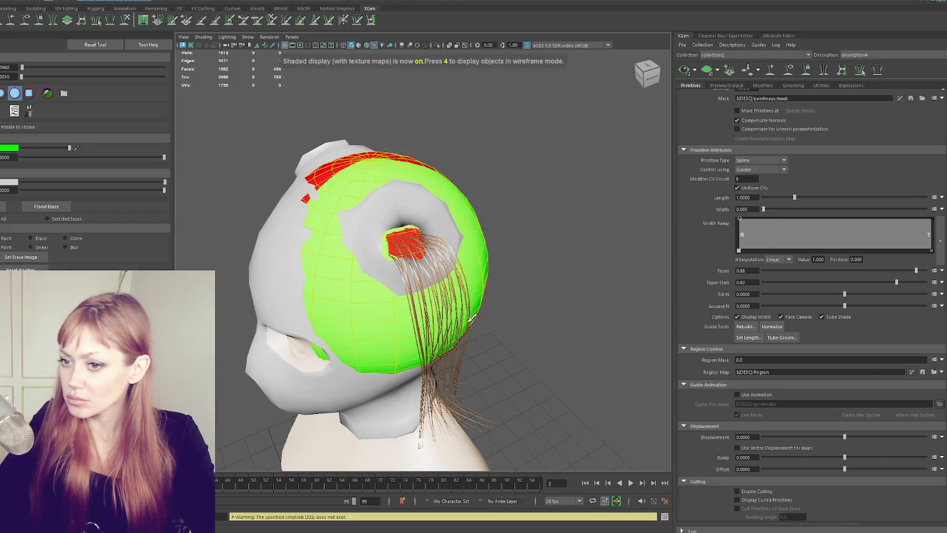
click(923, 373)
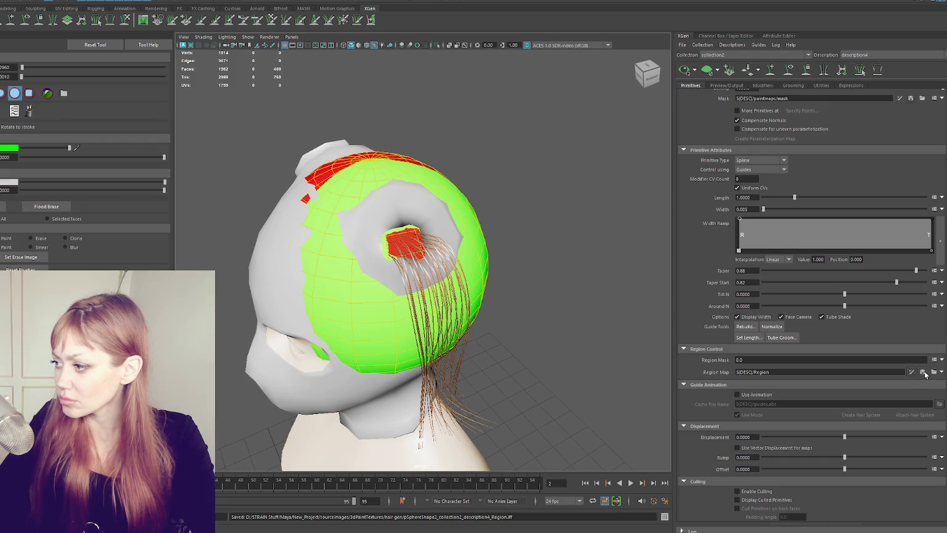
mouse_move(485, 285)
alt+mouse_down()
mouse_move(546, 321)
mouse_move(531, 283)
mouse_move(565, 274)
mouse_move(531, 206)
alt+mouse_up()
key(q)
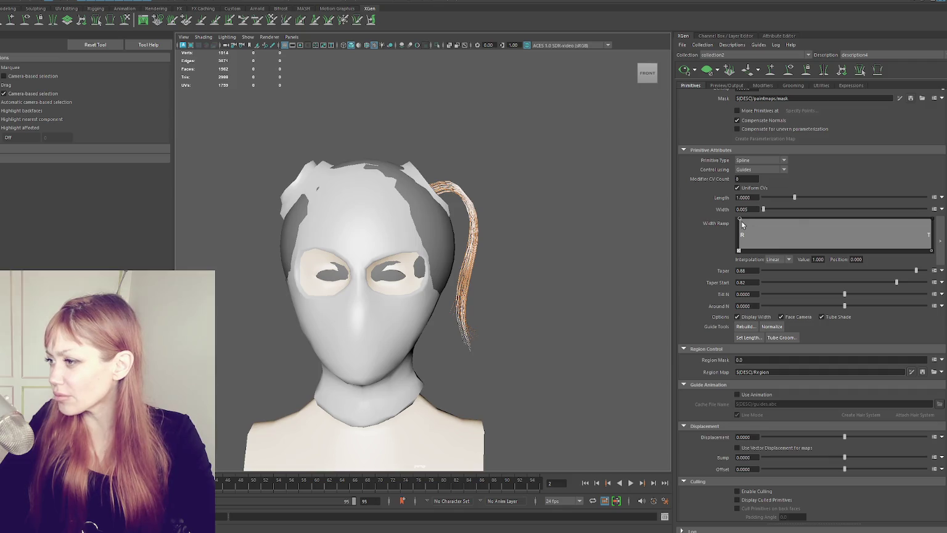
- Reshape the Width Ramp, adjusting root and tip widths and trying then removing a middle point
scroll(561, 230, up, 3)
mouse_move(739, 220)
mouse_down()
mouse_move(814, 251)
mouse_move(722, 235)
mouse_up()
drag(932, 220, 934, 230)
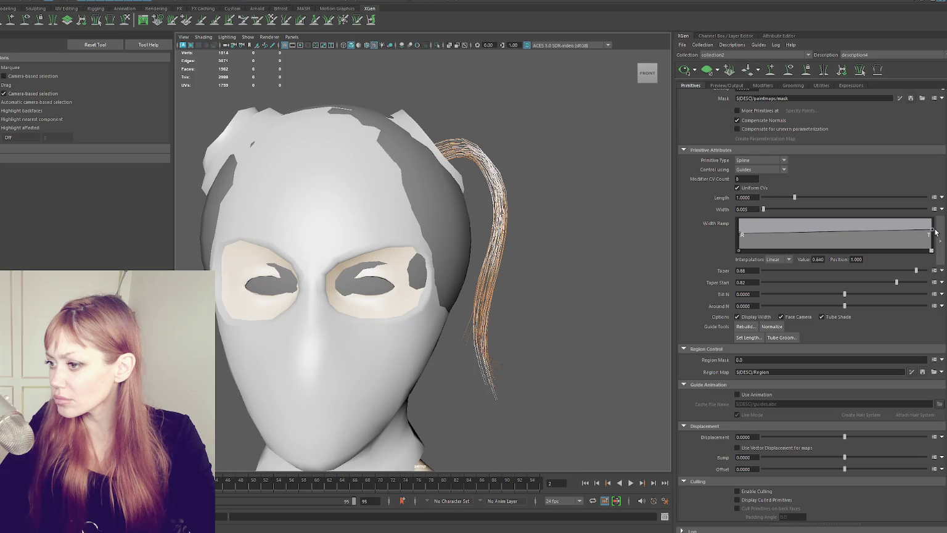
drag(741, 235, 740, 227)
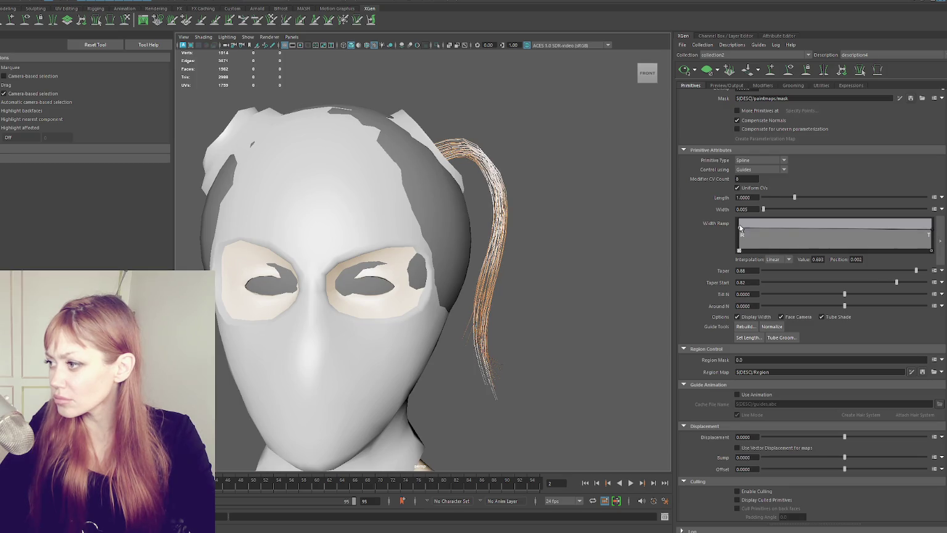
click(811, 220)
mouse_move(809, 212)
mouse_down()
mouse_move(769, 198)
mouse_move(763, 218)
mouse_up()
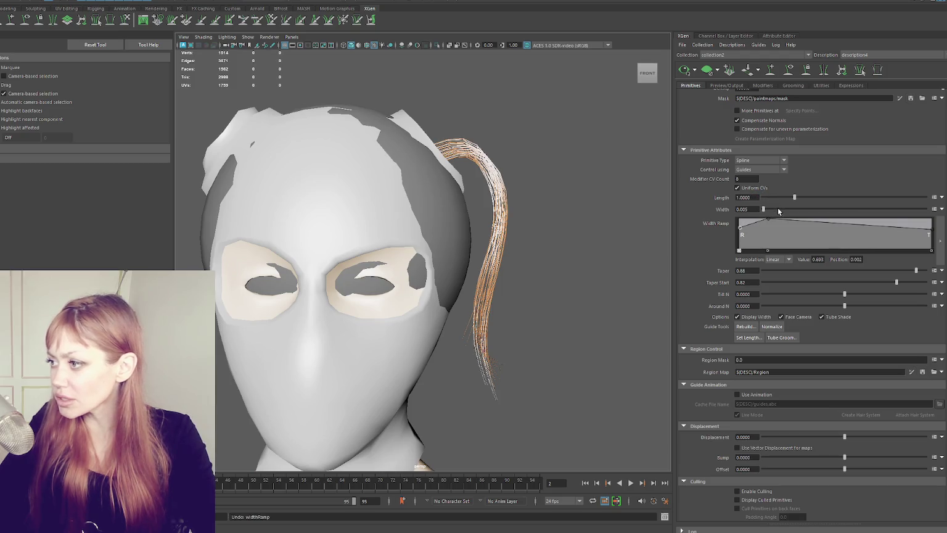
click(762, 250)
mouse_move(740, 228)
mouse_down()
mouse_move(735, 217)
mouse_move(713, 229)
mouse_move(710, 216)
mouse_up()
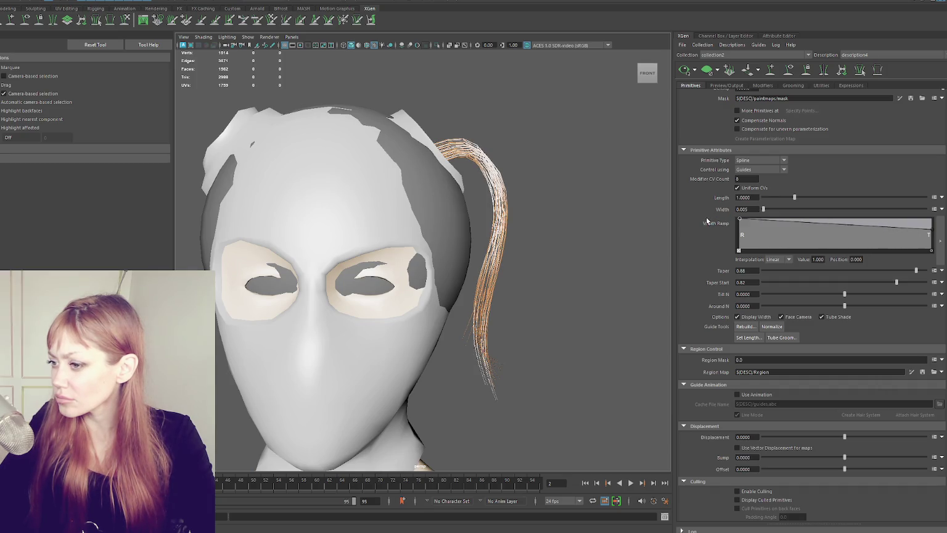
click(739, 222)
drag(735, 222, 730, 228)
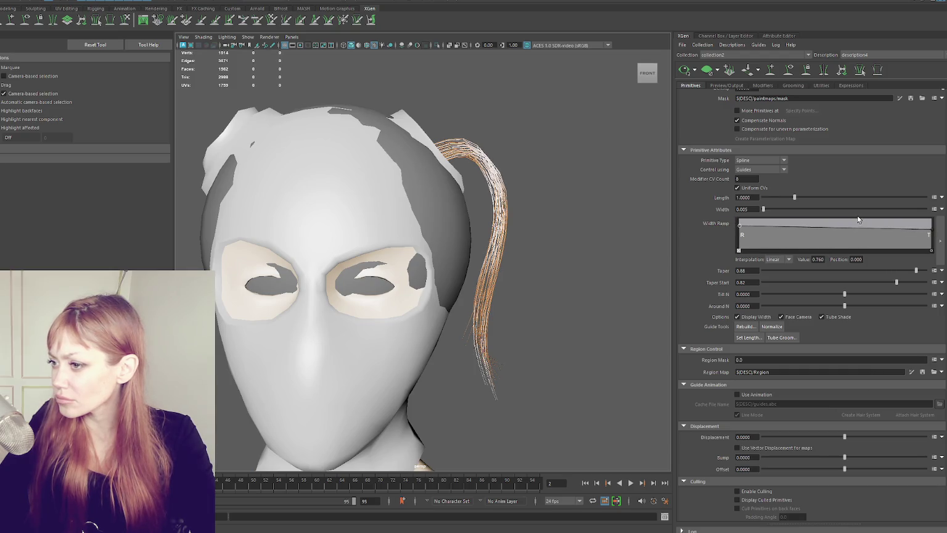
click(932, 218)
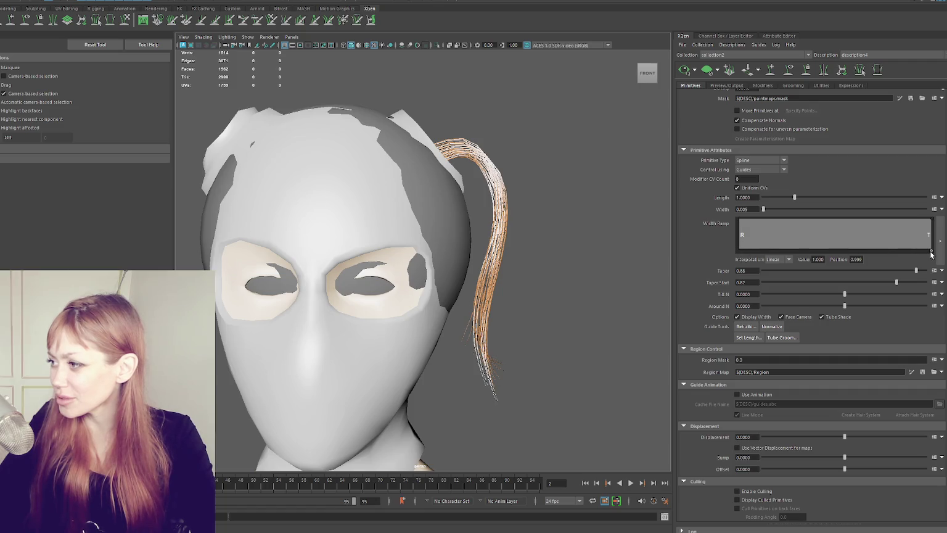
key(ctrl+z)
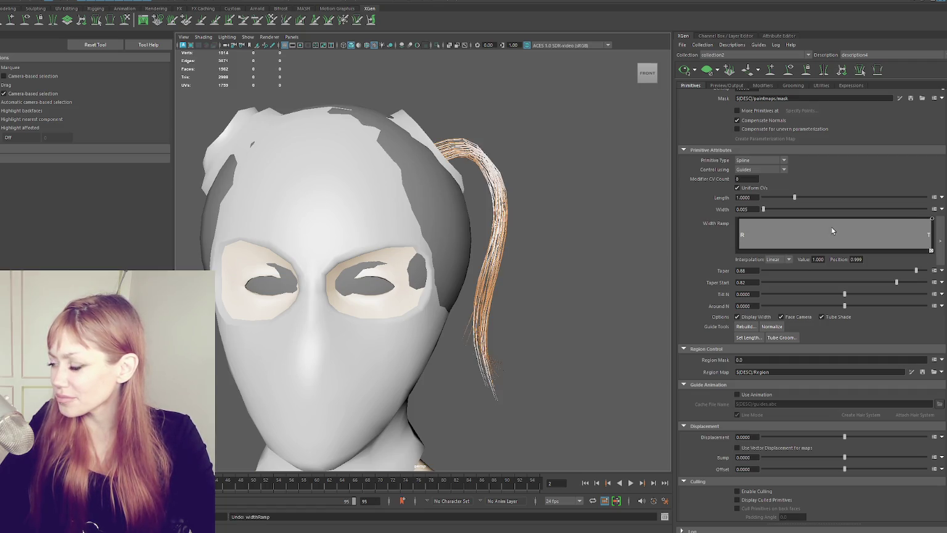
- Flatten the Width Ramp top, lowering the root slightly and raising the tip width to full
click(940, 240)
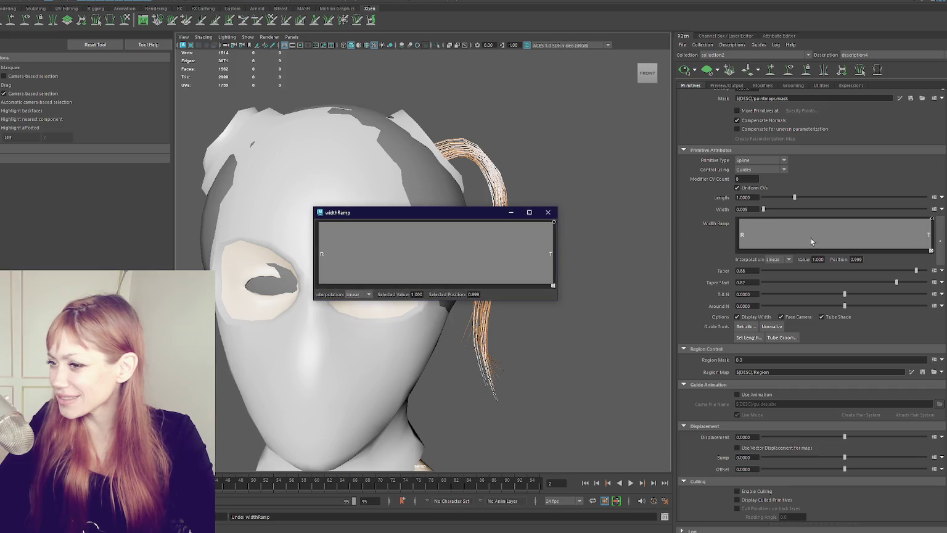
click(548, 212)
drag(821, 245, 809, 245)
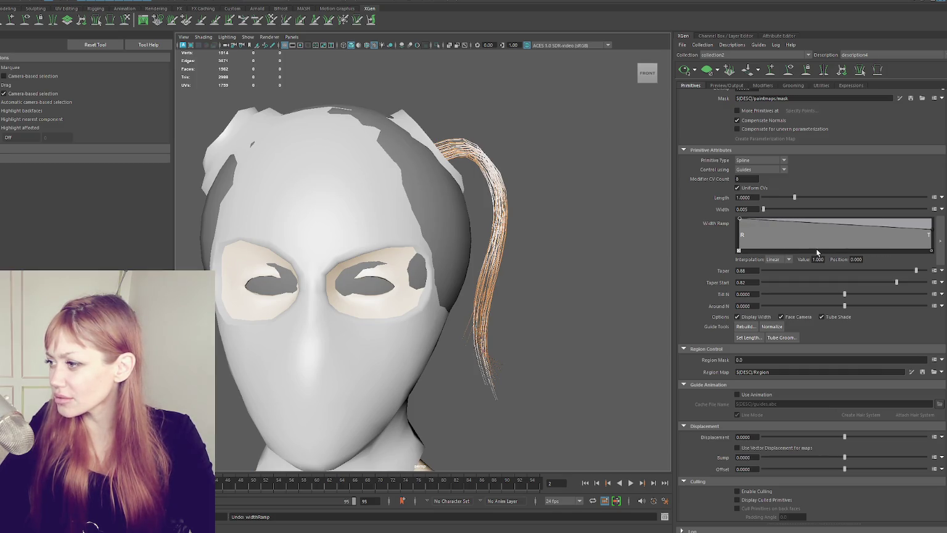
text(1)
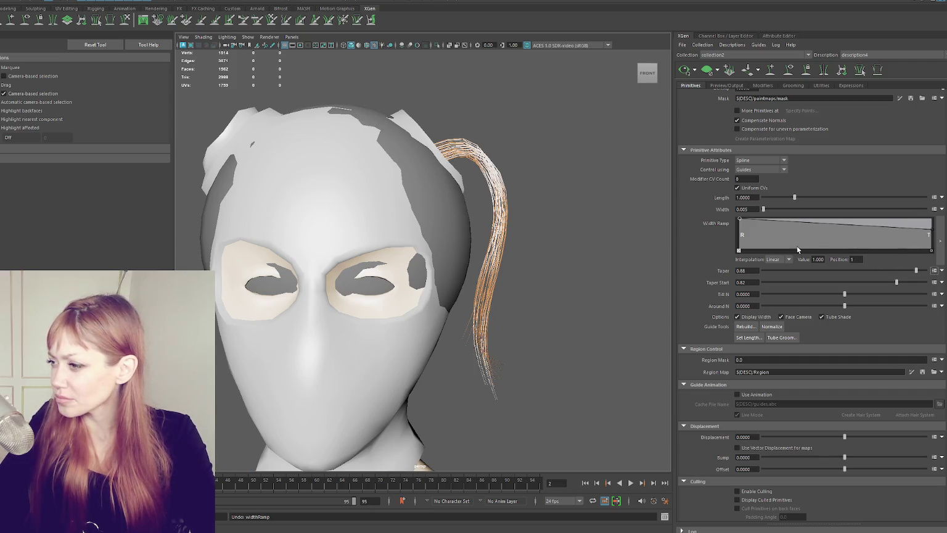
drag(934, 232, 932, 219)
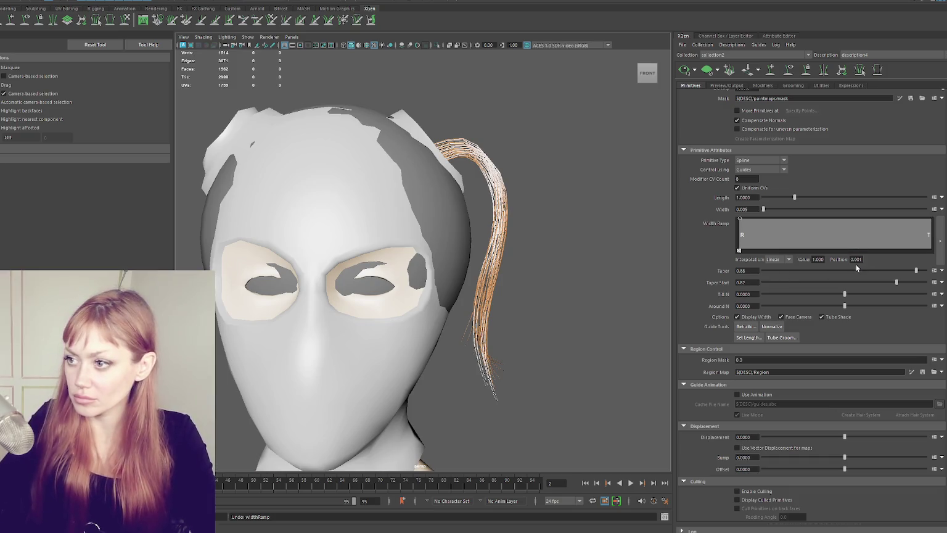
click(740, 219)
- Set the hair density to 3000 and inspect the fuller ponytail from several angles
mouse_move(548, 200)
alt+mouse_down()
mouse_move(443, 160)
mouse_move(501, 177)
alt+mouse_up()
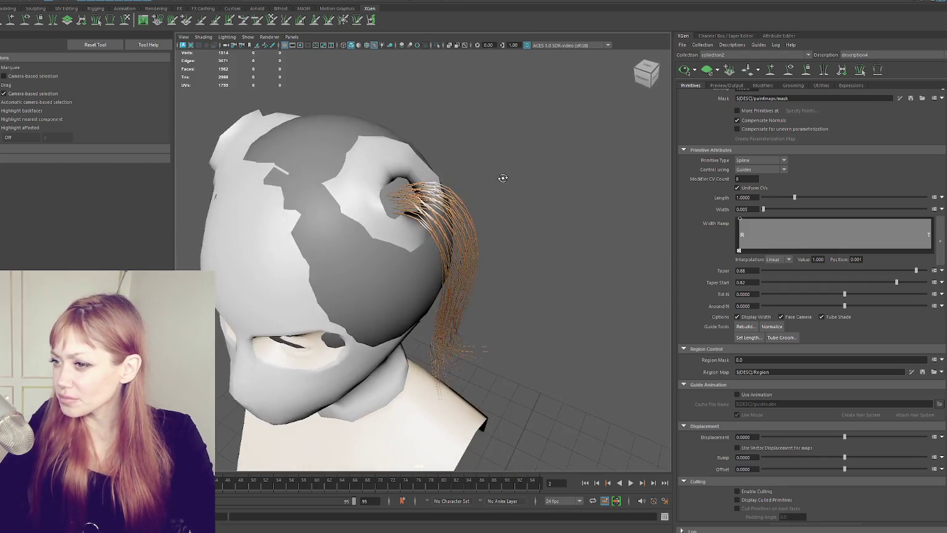
scroll(755, 139, up, 2)
double_click(739, 137)
key(Return)
mouse_move(502, 204)
alt+mouse_down()
mouse_move(450, 190)
mouse_move(459, 189)
alt+mouse_up()
mouse_move(567, 187)
alt+mouse_down()
mouse_move(545, 222)
mouse_move(626, 207)
mouse_move(576, 234)
mouse_move(645, 202)
alt+mouse_up()
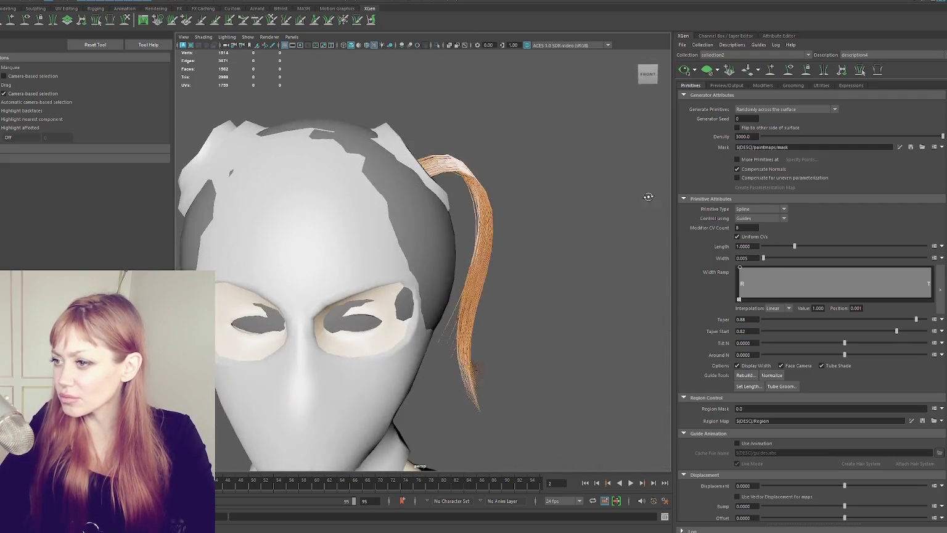
mouse_move(547, 153)
alt+mouse_down()
mouse_move(540, 182)
mouse_move(503, 164)
mouse_move(592, 173)
alt+mouse_up()
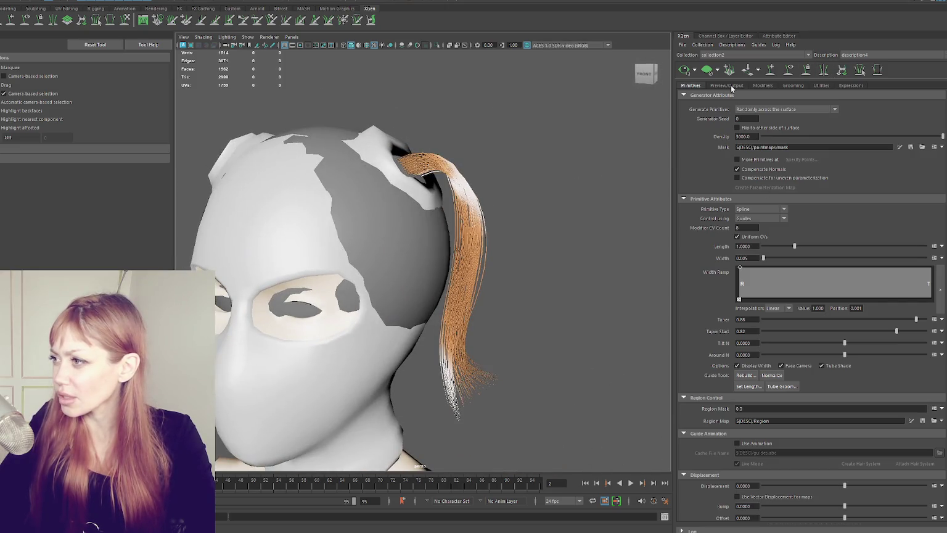
click(731, 86)
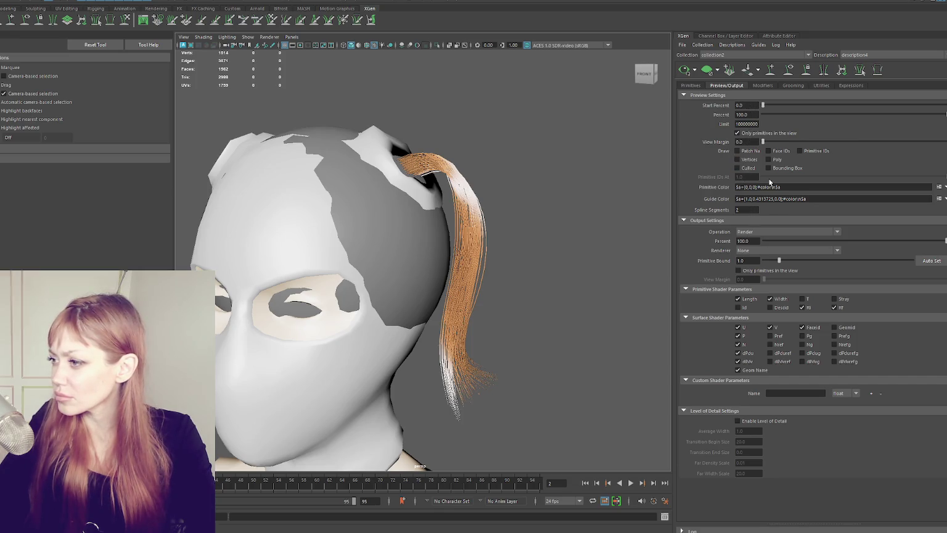
- Add a Clumping modifier to the hair and lower its root clump scale slightly
click(763, 85)
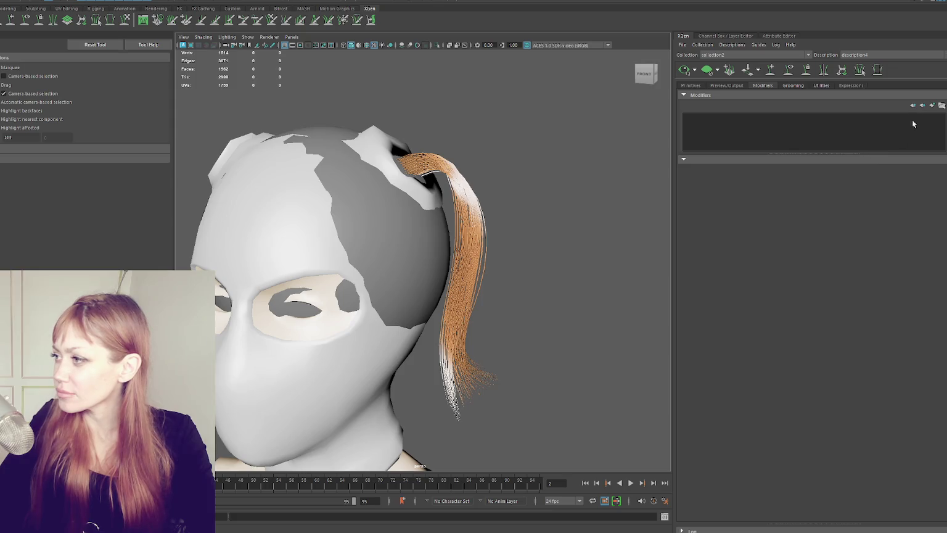
click(931, 107)
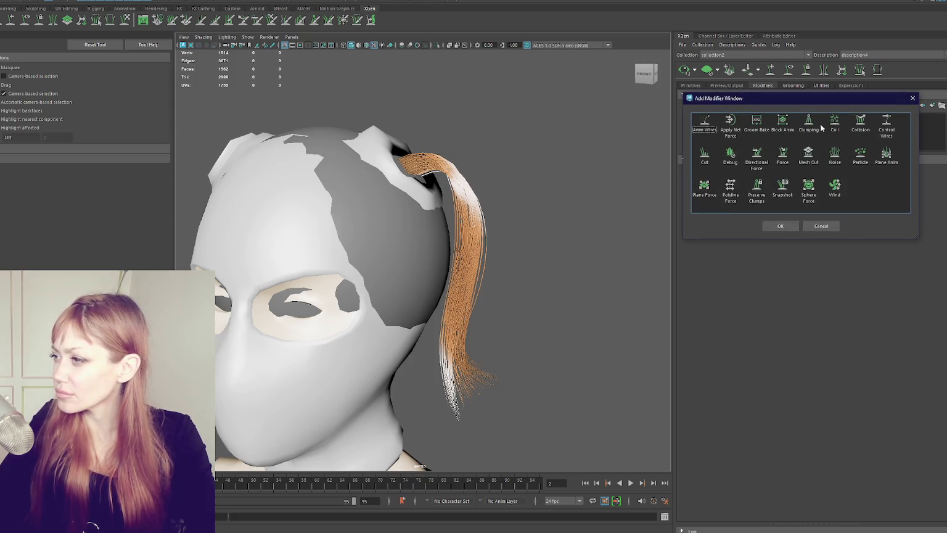
click(771, 225)
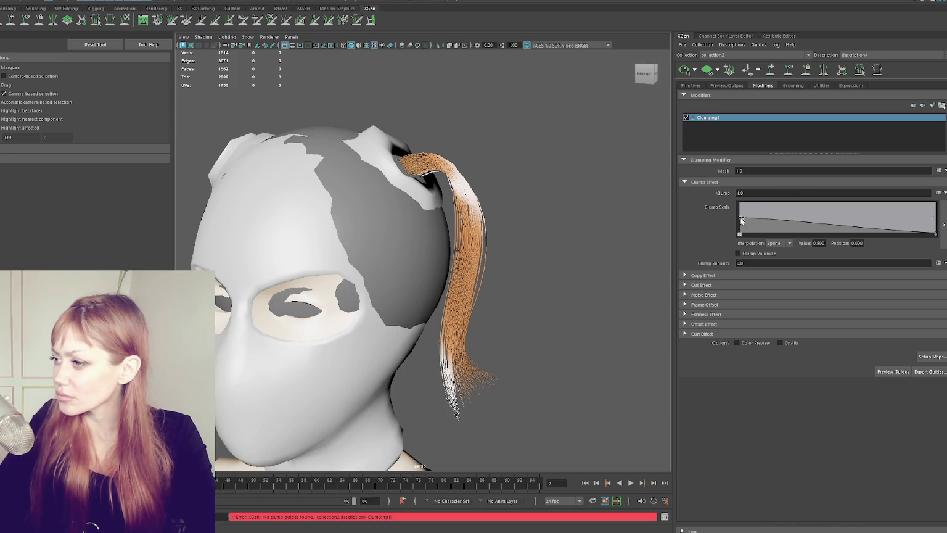
drag(741, 220, 735, 220)
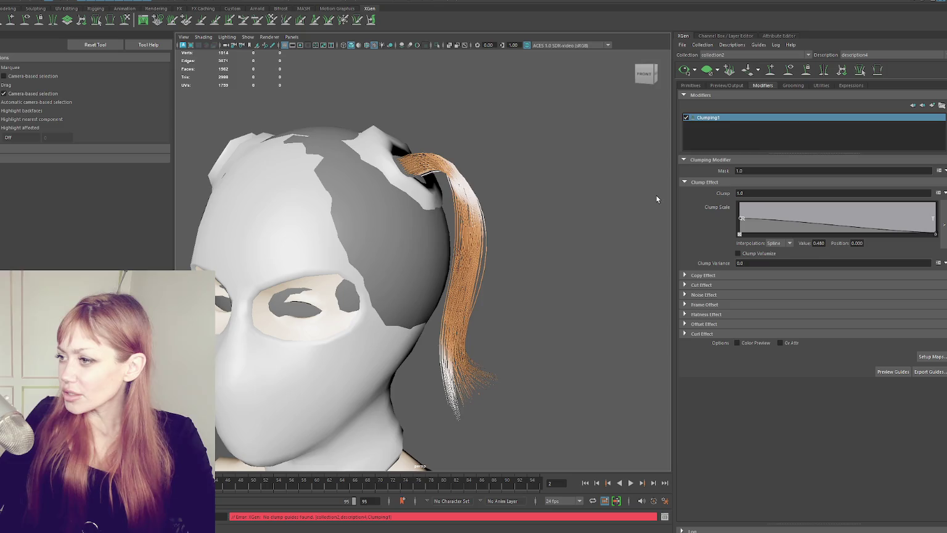
- Browse the Clumping modifier's effect sections and set the noise frequency to 1
alt+drag(545, 310, 545, 214)
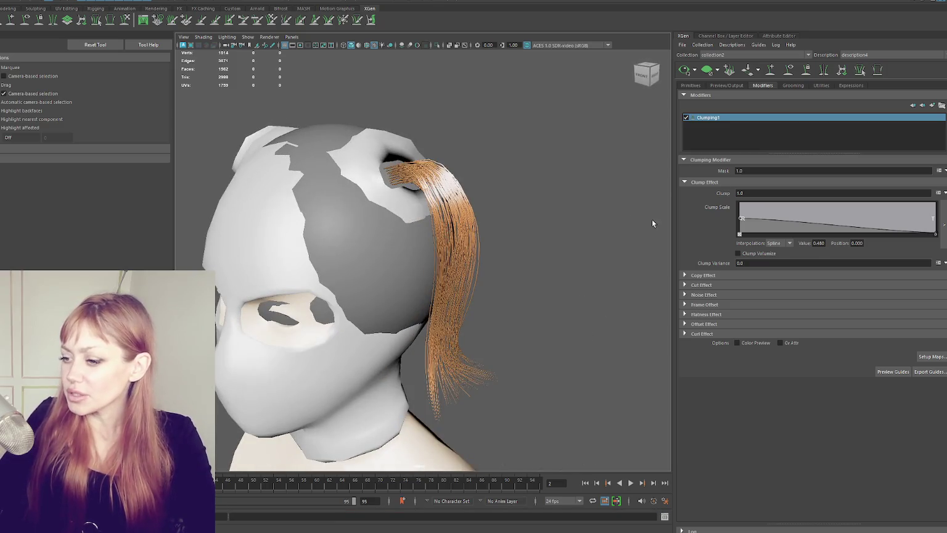
click(723, 275)
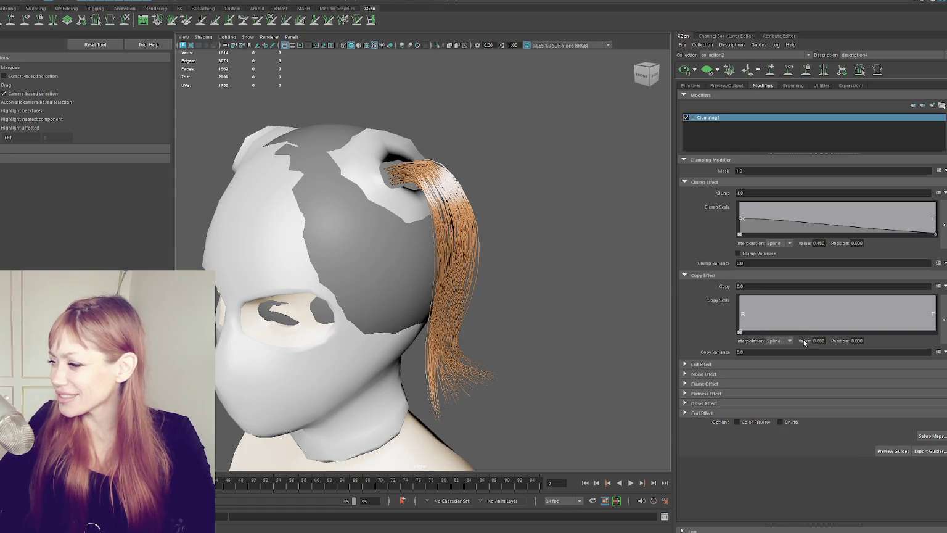
click(716, 363)
click(707, 275)
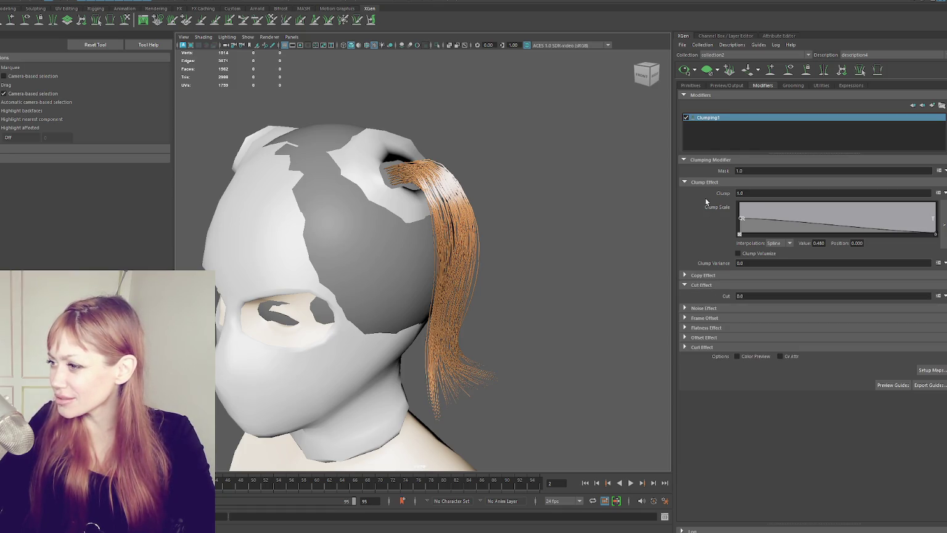
click(703, 182)
click(700, 160)
click(700, 163)
click(695, 203)
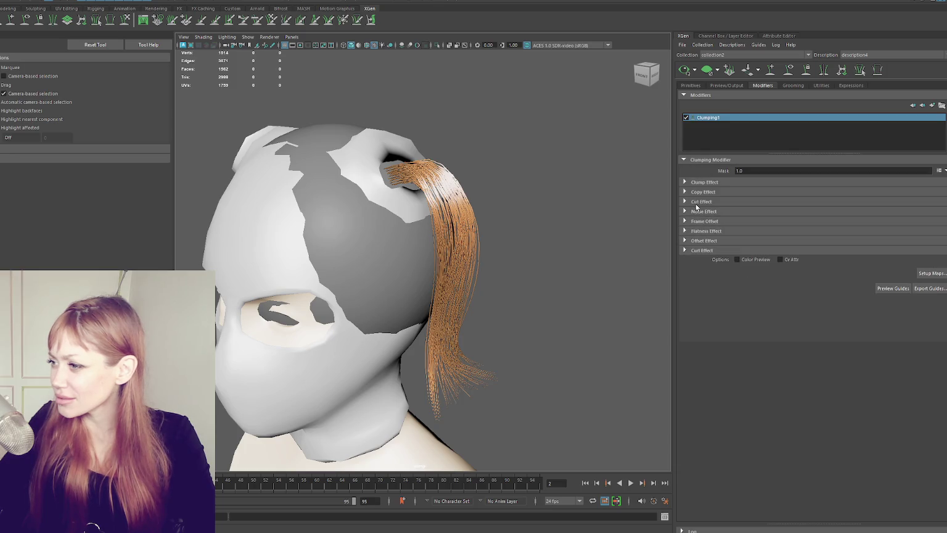
click(699, 209)
click(743, 288)
text(1)
key(Return)
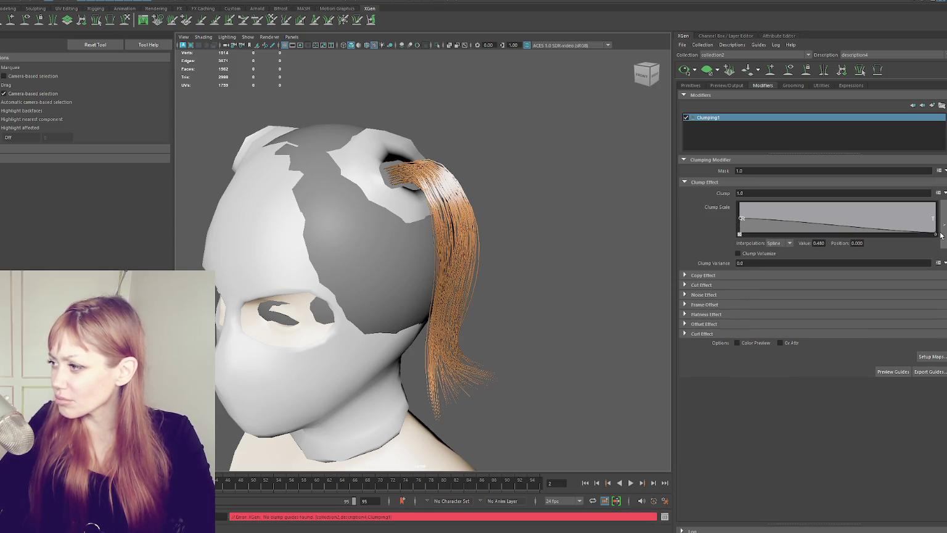
- Add and remove extra Clump Scale ramp points, then delete the Clumping1 modifier
click(740, 204)
click(812, 203)
click(749, 212)
click(749, 233)
click(813, 234)
click(741, 218)
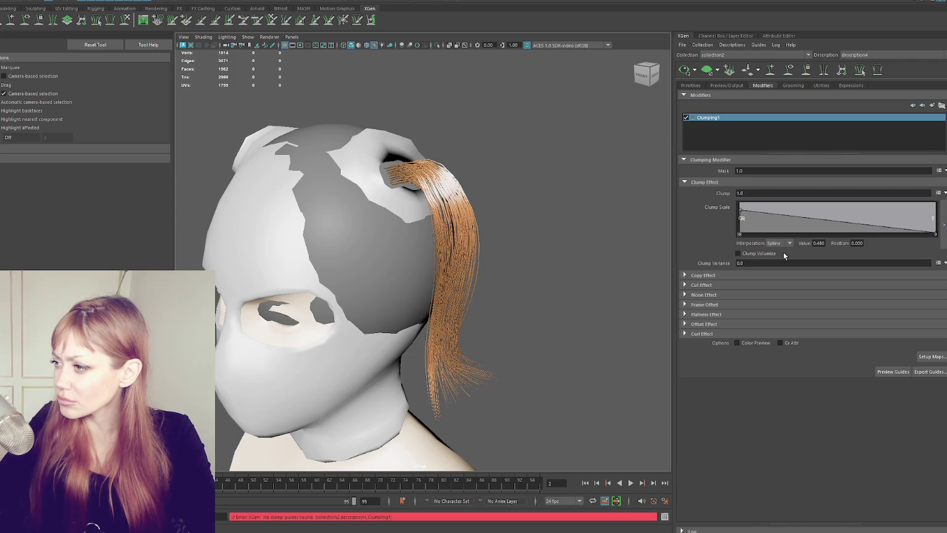
click(765, 213)
click(764, 234)
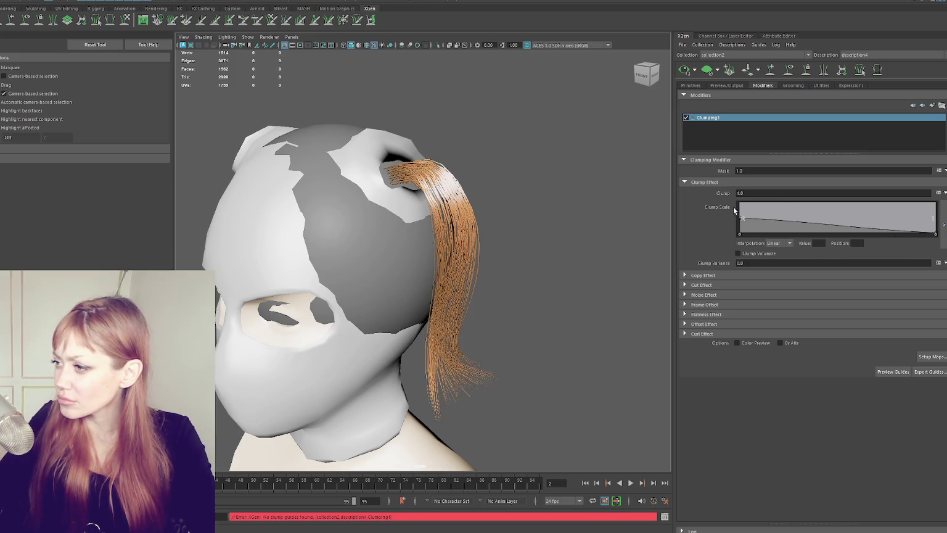
right_click(909, 116)
click(914, 164)
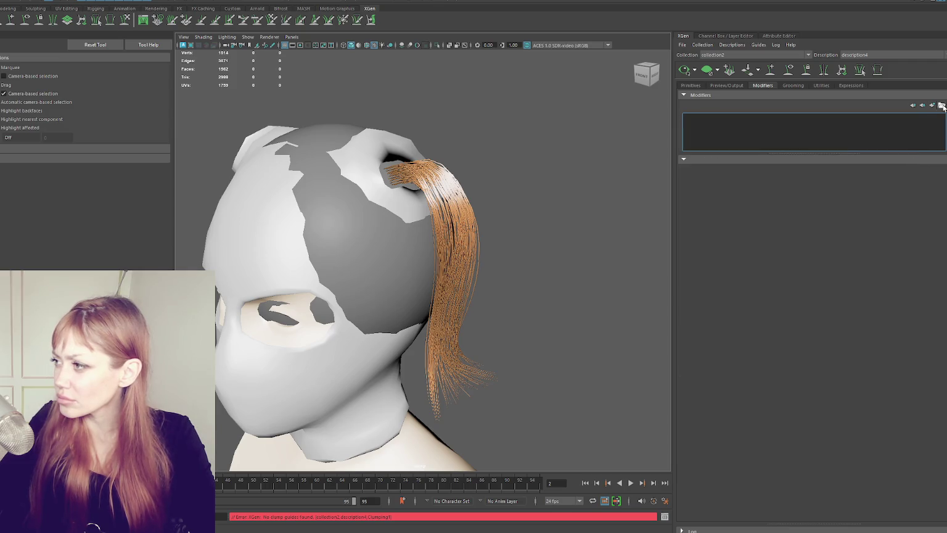
- Re-add a Clumping modifier to the ponytail description
click(741, 160)
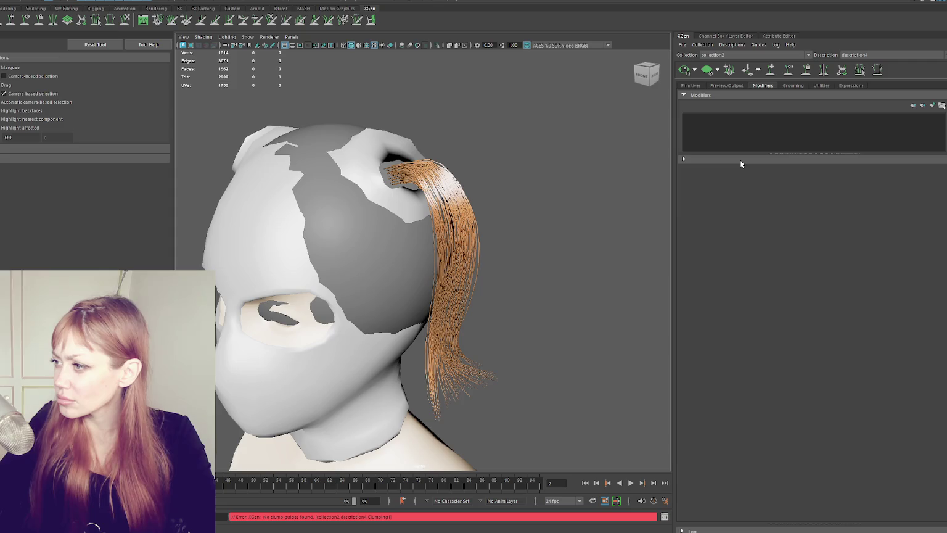
click(933, 106)
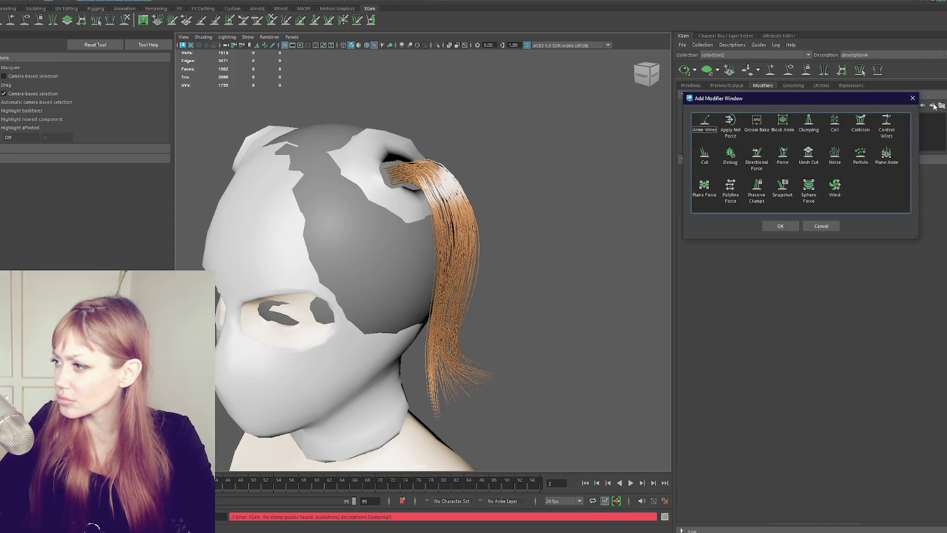
click(809, 123)
click(779, 226)
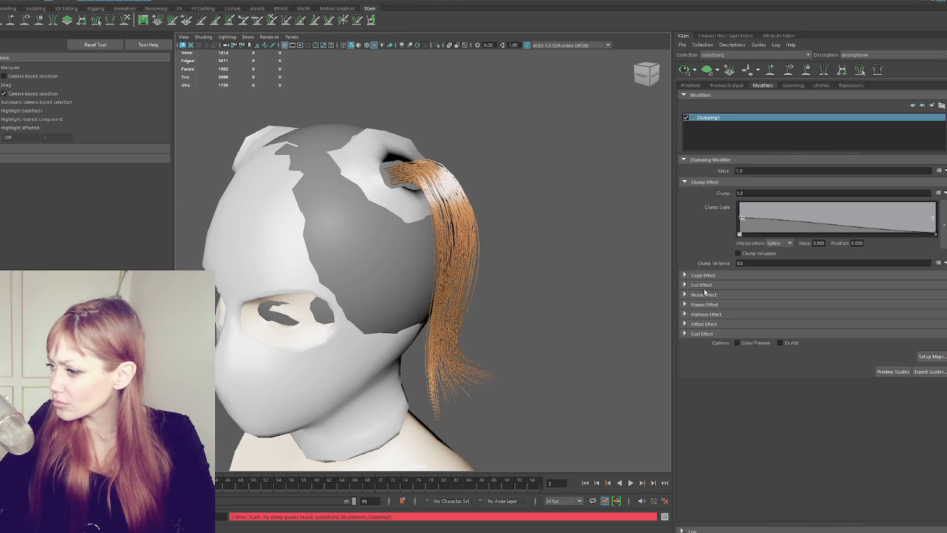
- Delete Clumping1 and add a Noise modifier in its place
click(696, 183)
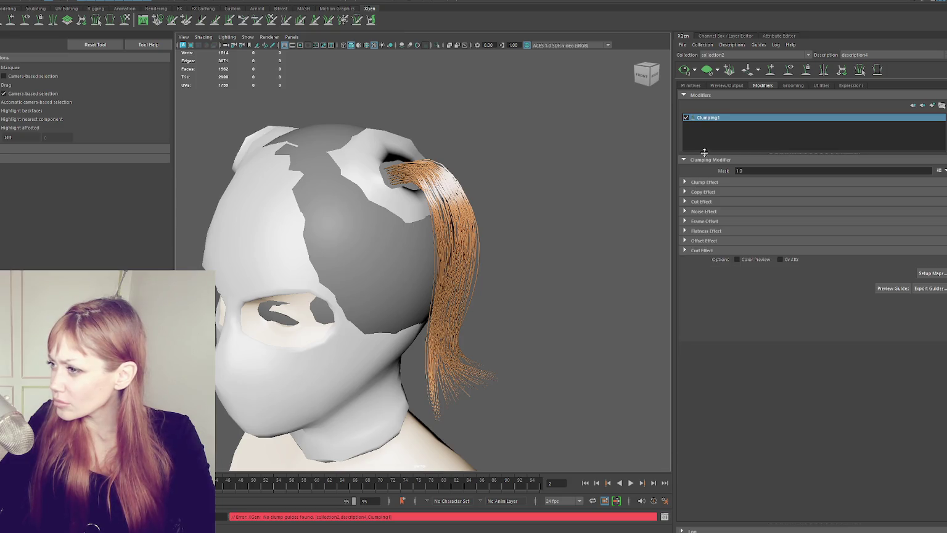
click(703, 158)
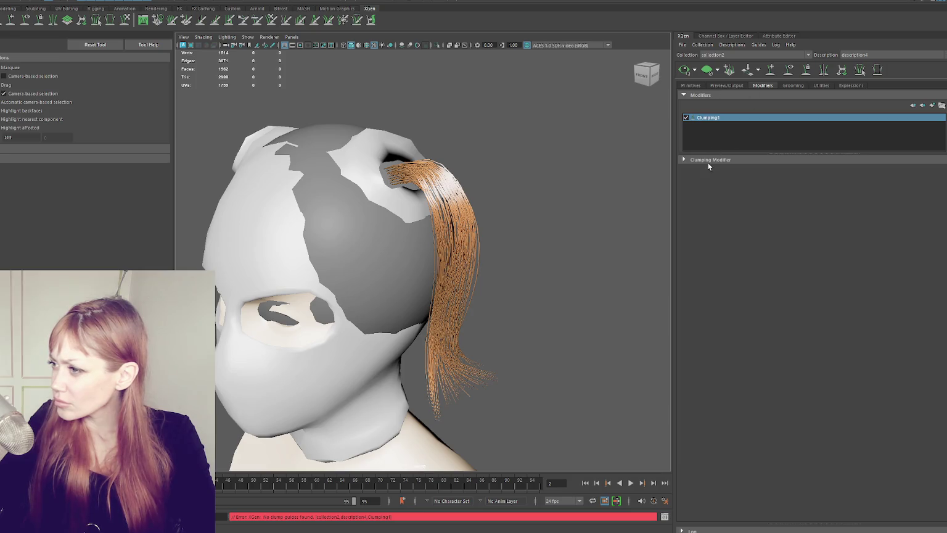
click(710, 160)
click(931, 106)
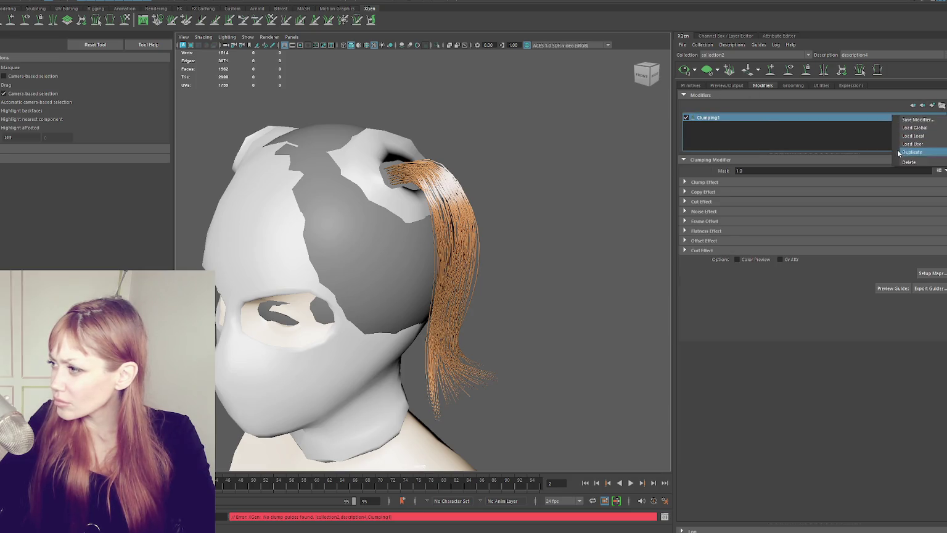
click(919, 162)
click(931, 106)
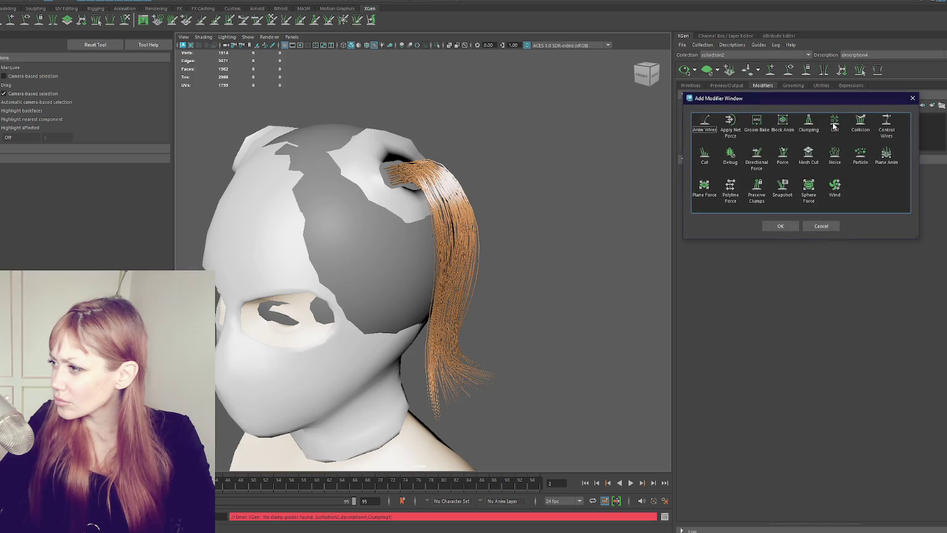
click(835, 153)
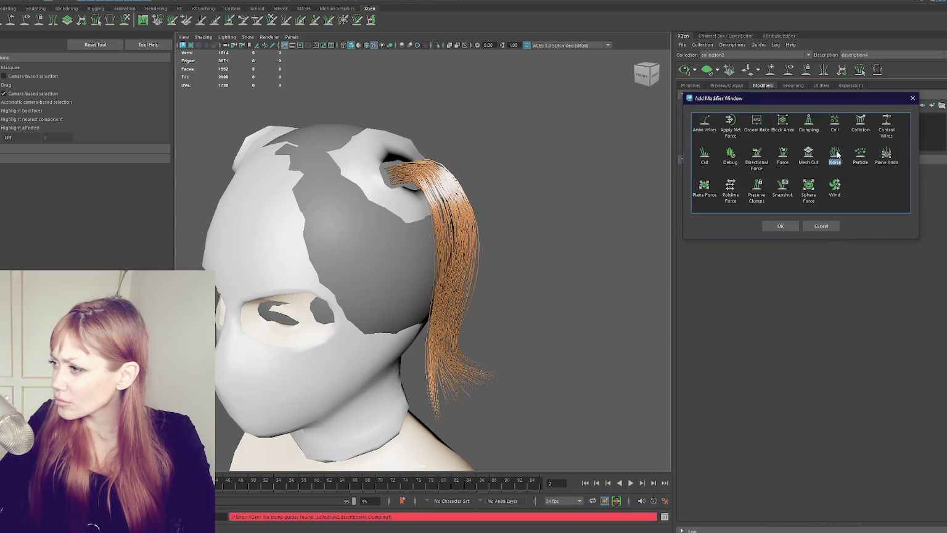
click(780, 225)
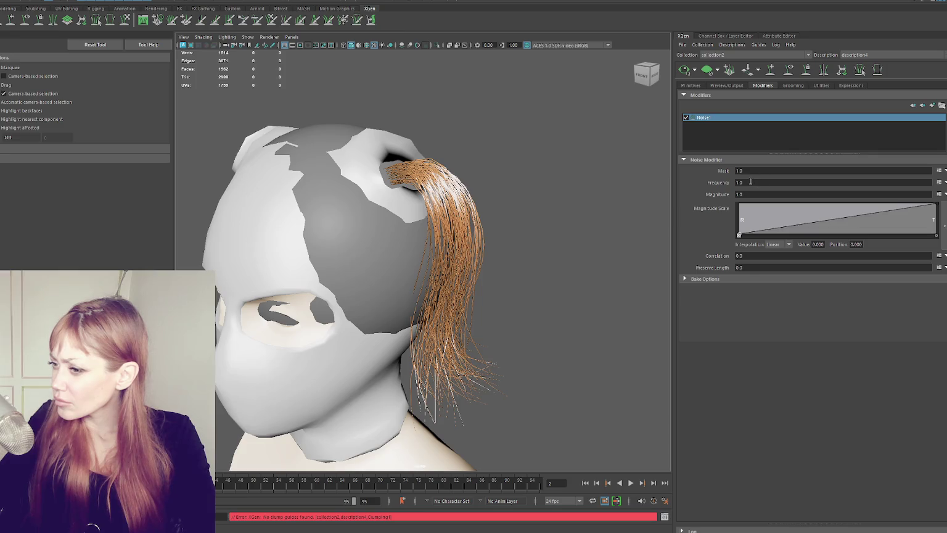
- Raise the Noise1 Magnitude Scale ramp's root near full and drop its tip end low
alt+drag(593, 175, 605, 173)
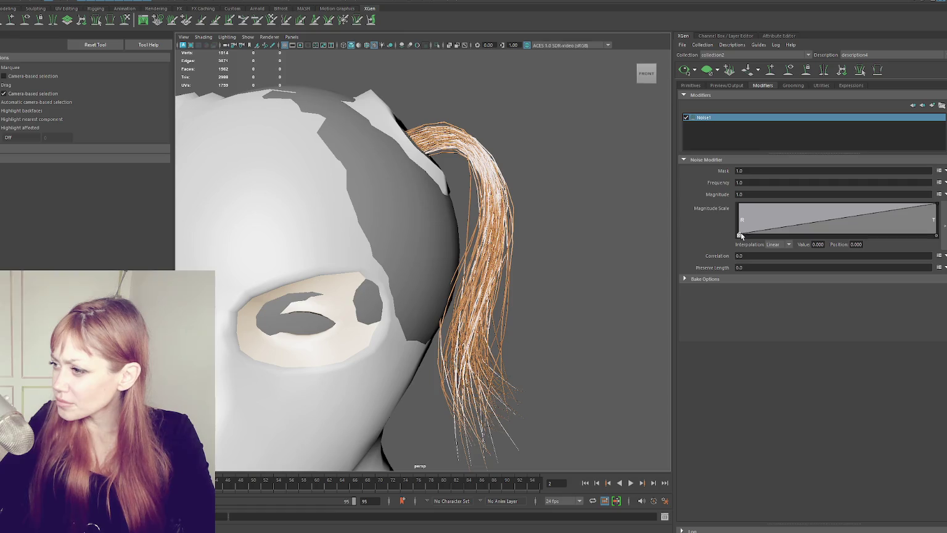
click(746, 278)
click(747, 279)
mouse_move(937, 207)
mouse_down()
mouse_move(935, 236)
mouse_move(944, 183)
mouse_up()
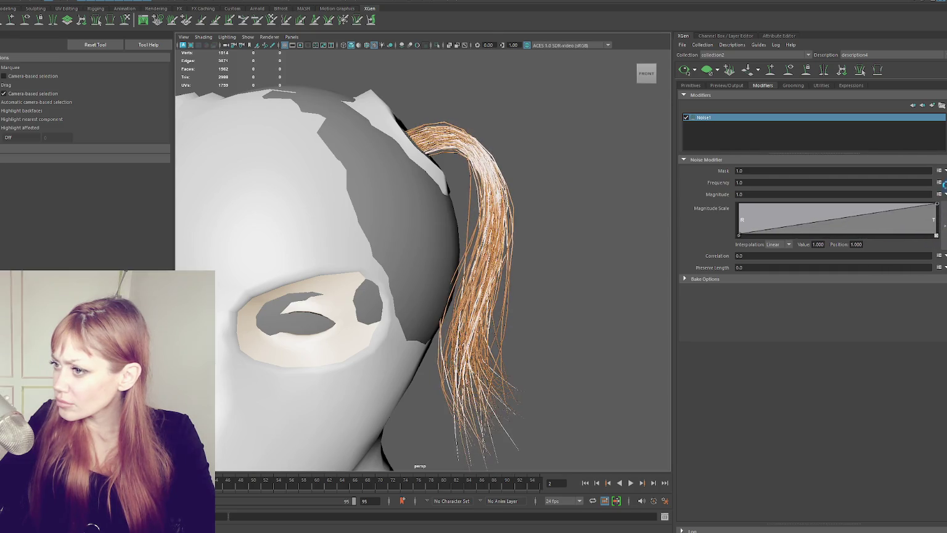
mouse_move(741, 234)
mouse_down()
mouse_move(734, 206)
mouse_move(743, 231)
mouse_up()
click(740, 235)
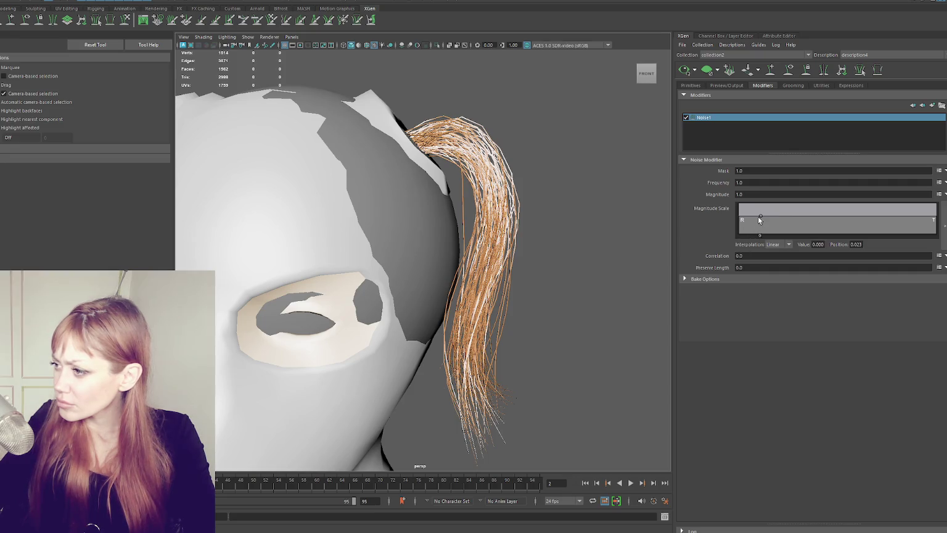
mouse_move(742, 235)
mouse_down()
mouse_move(734, 194)
mouse_move(726, 206)
mouse_up()
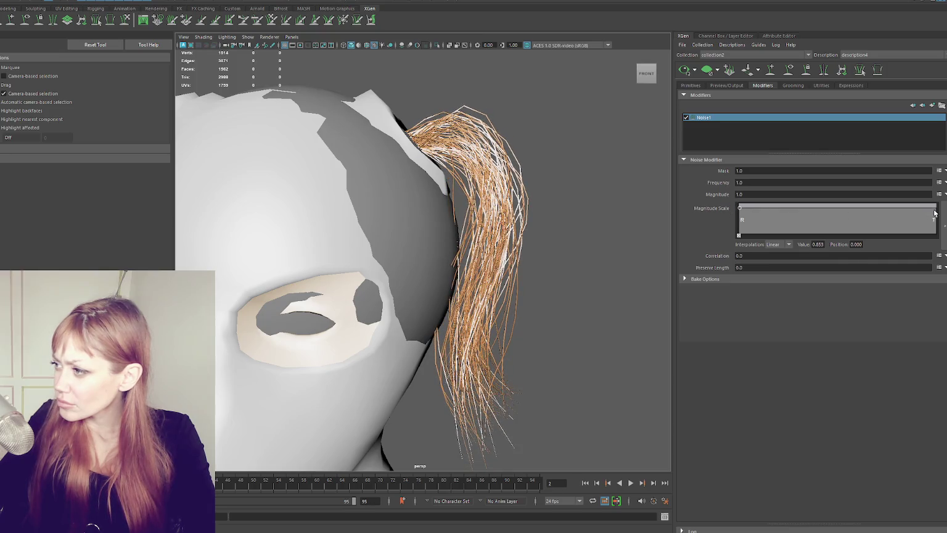
drag(934, 213, 942, 229)
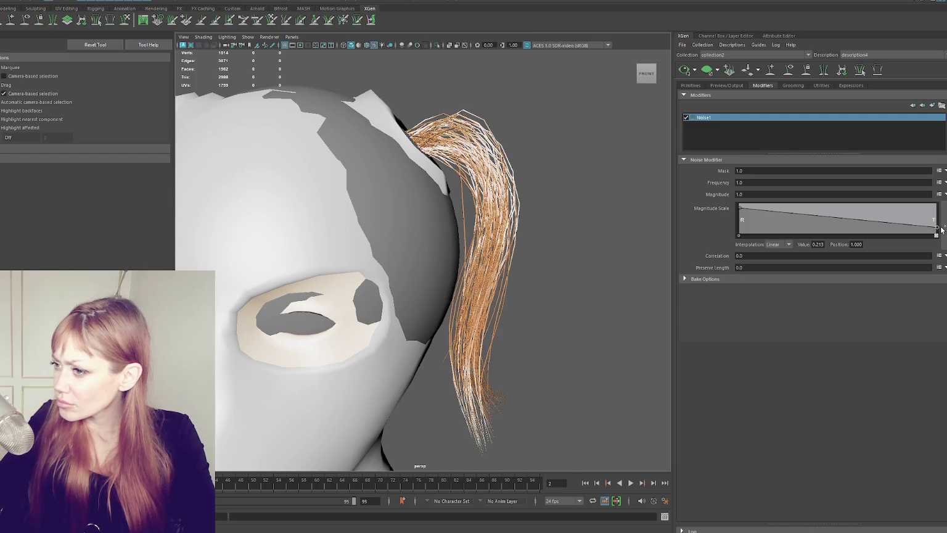
- Add raised keys mid-ramp and near the start, lower the root, and add a low key near the end
drag(843, 219, 845, 208)
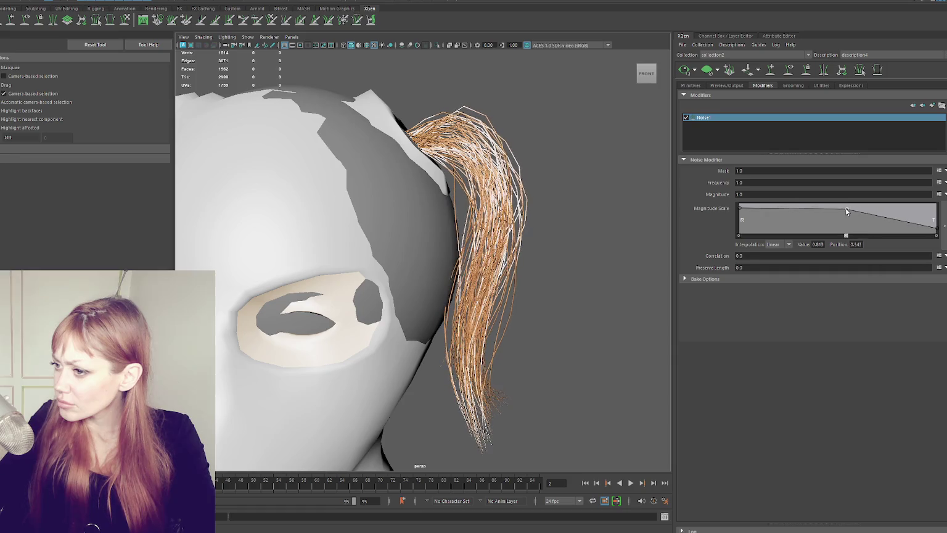
click(766, 207)
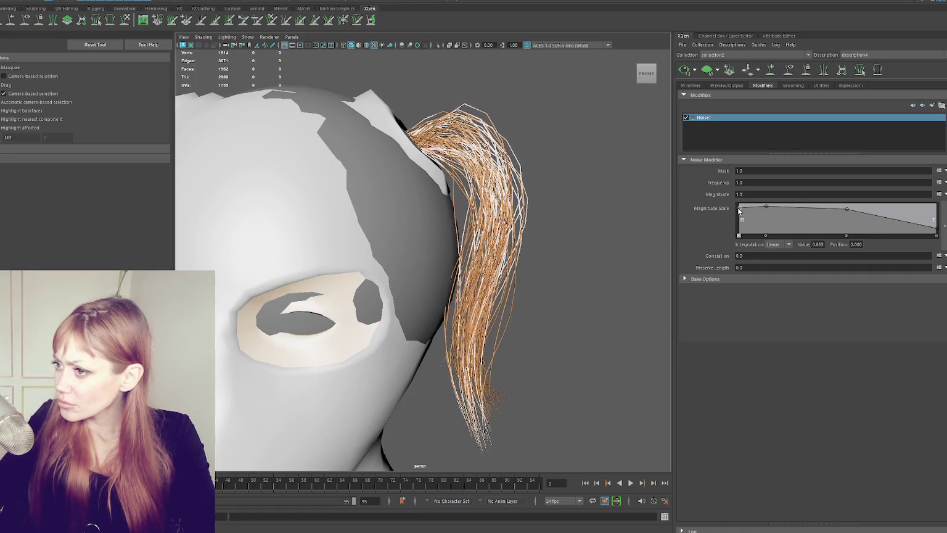
mouse_move(739, 208)
mouse_down()
mouse_move(740, 221)
mouse_move(758, 202)
mouse_move(762, 211)
mouse_up()
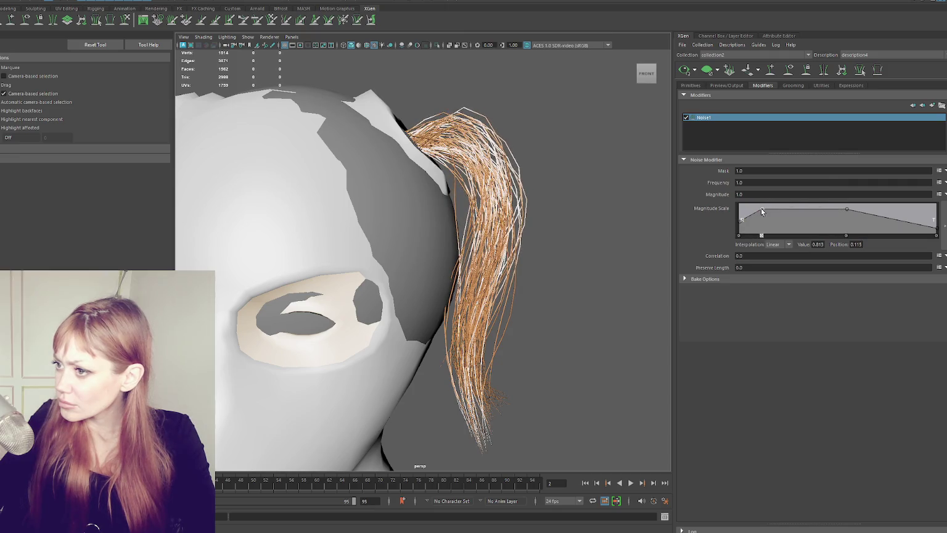
drag(847, 209, 818, 209)
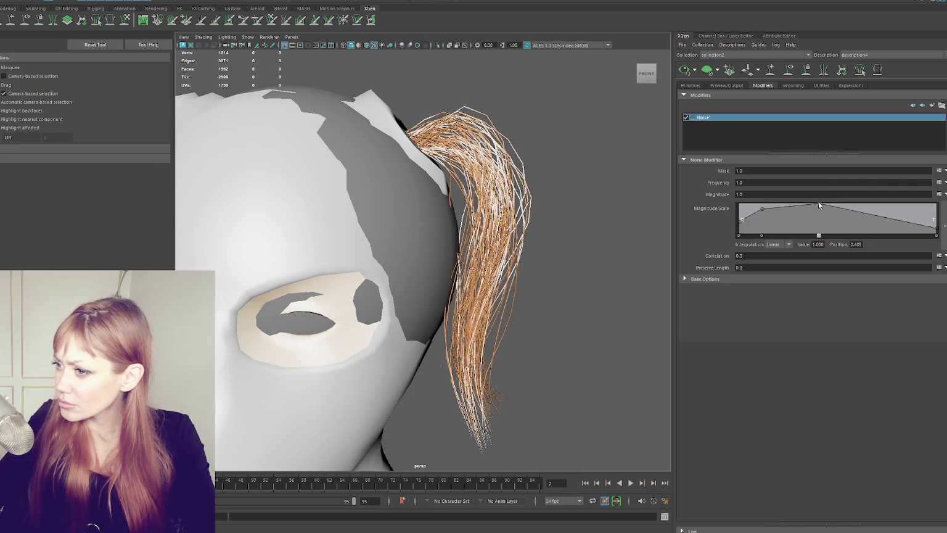
drag(898, 221, 906, 230)
scroll(508, 241, down, 3)
scroll(507, 241, down, 2)
- Add a slightly raised middle key to the Magnitude Scale ramp, then open Add Modifier
alt+drag(532, 242, 555, 237)
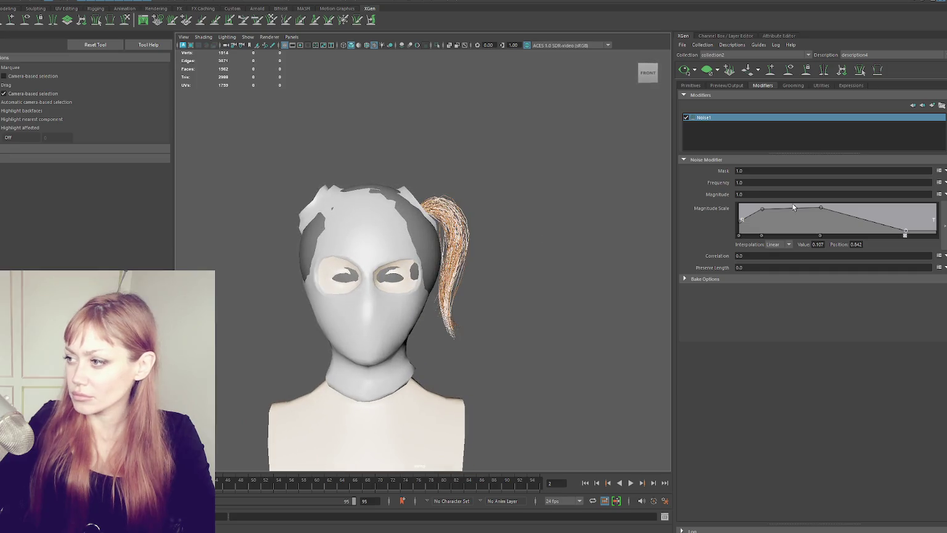
drag(762, 209, 768, 204)
click(831, 208)
drag(830, 206, 831, 204)
alt+drag(613, 205, 577, 207)
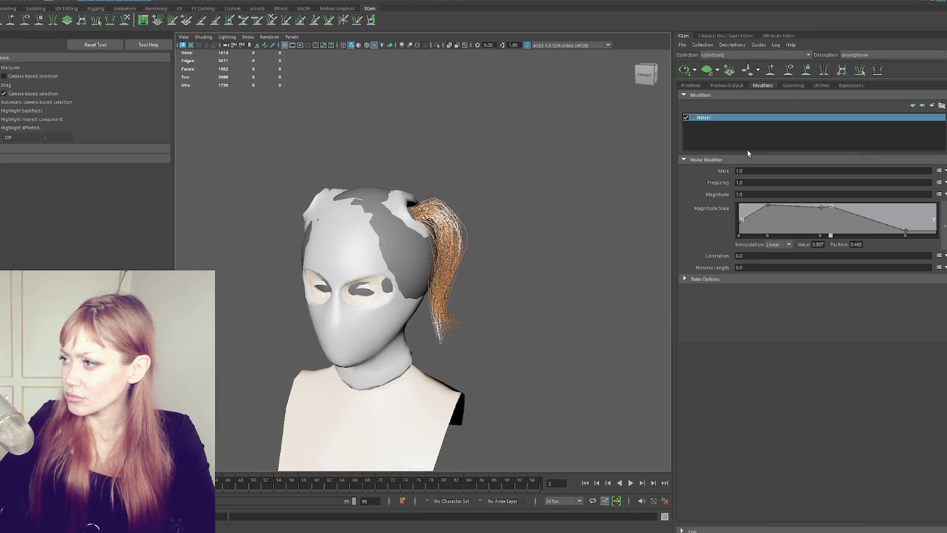
click(930, 106)
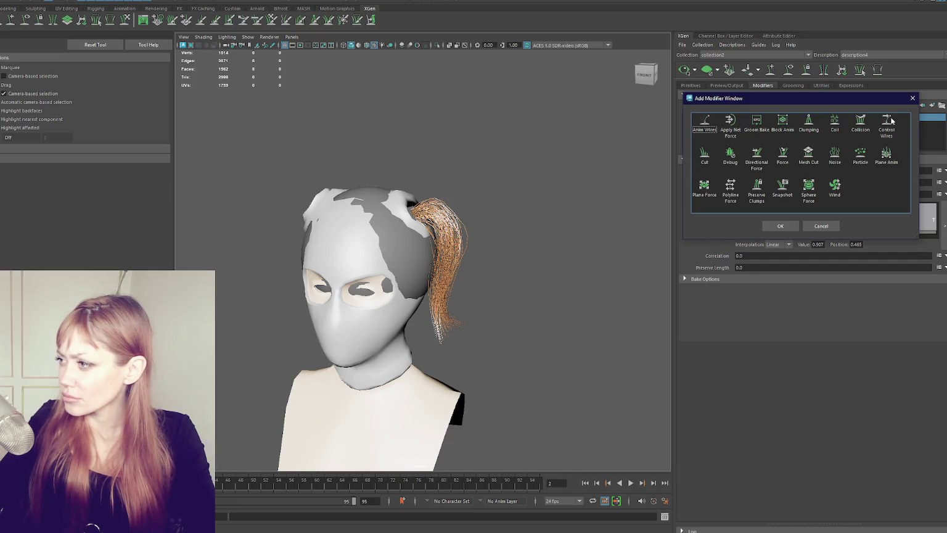
- Add a Clumping modifier to the ponytail and place a point on its Clump Scale ramp
click(811, 124)
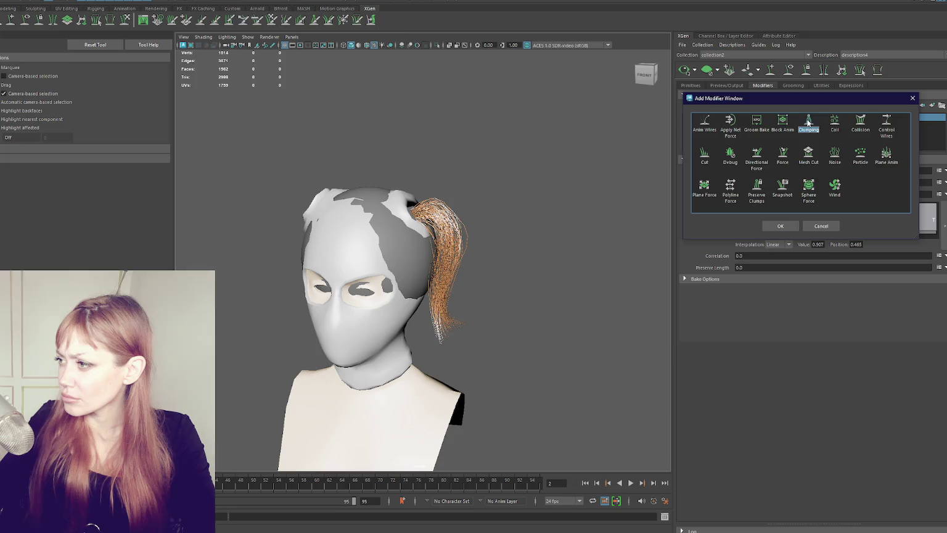
click(780, 226)
scroll(651, 205, up, 2)
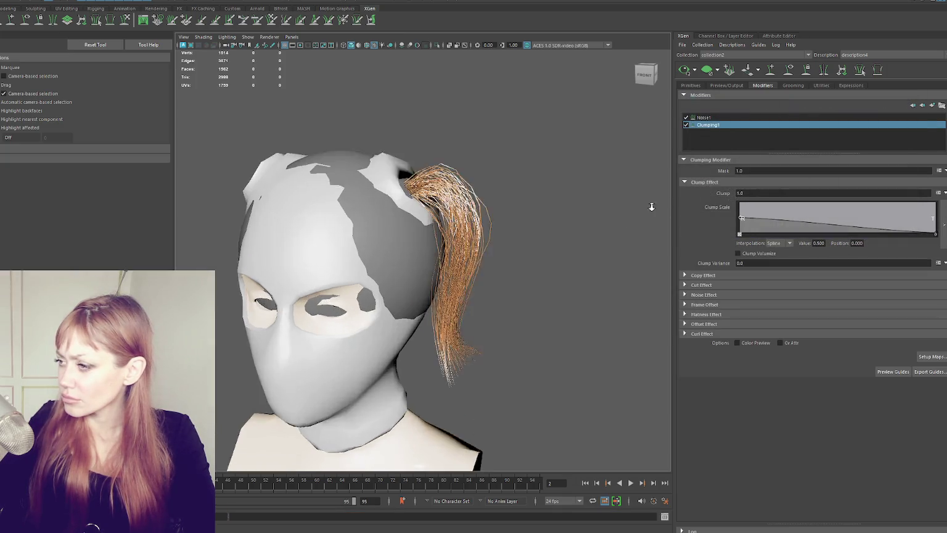
scroll(652, 205, up, 3)
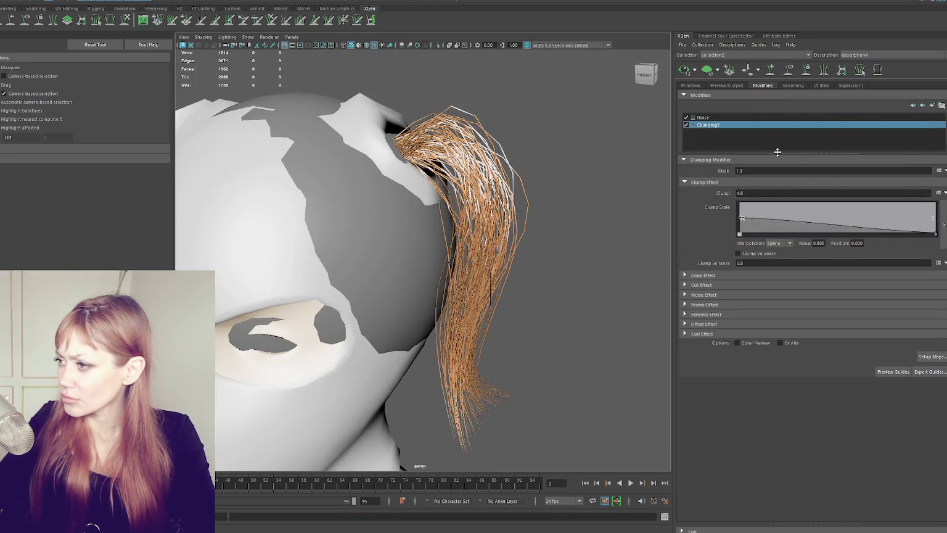
click(753, 215)
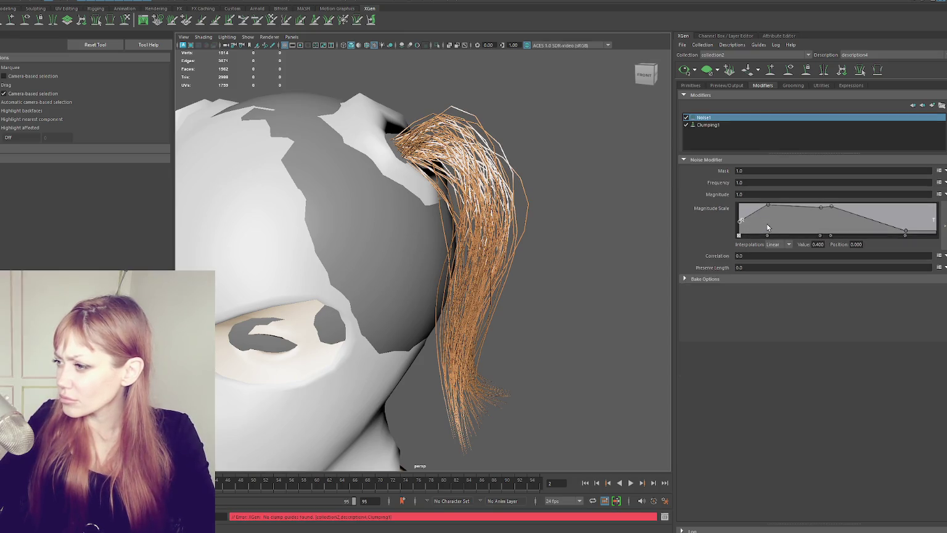
- Delete a key from Noise1's Magnitude Scale ramp and open Clumping1's Setup Maps dialog
click(740, 126)
click(742, 118)
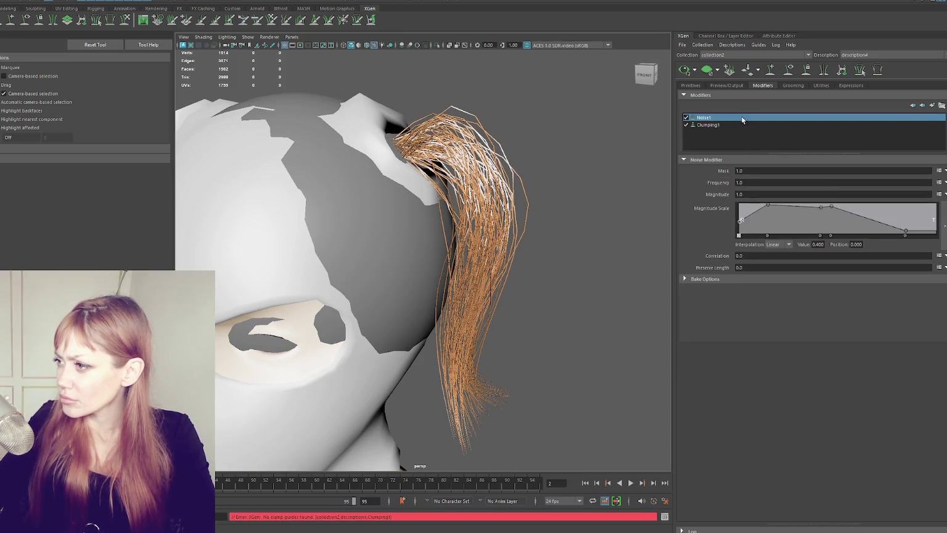
click(819, 235)
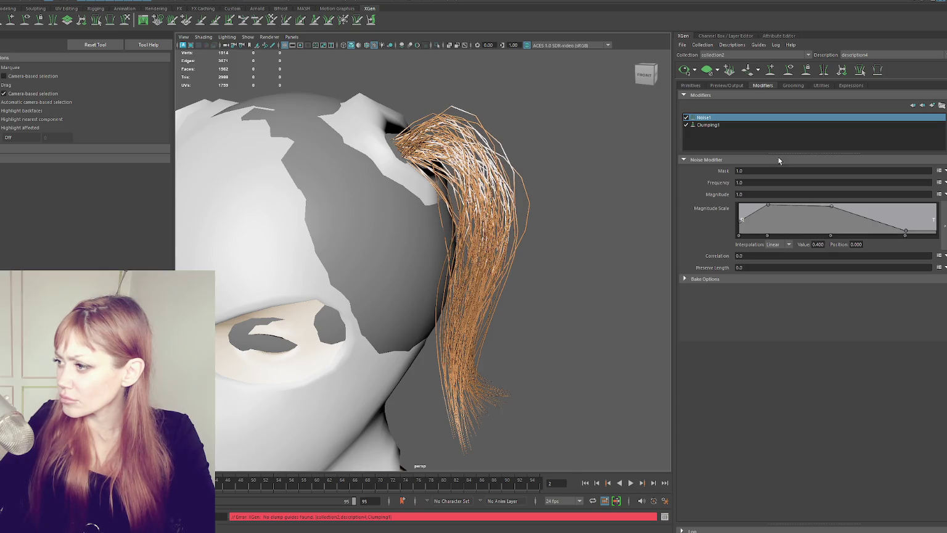
click(759, 125)
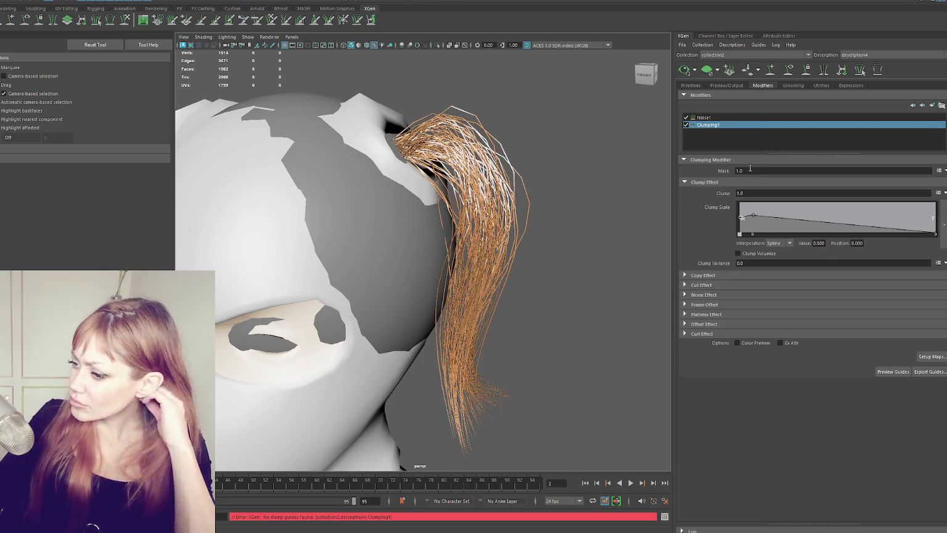
click(932, 357)
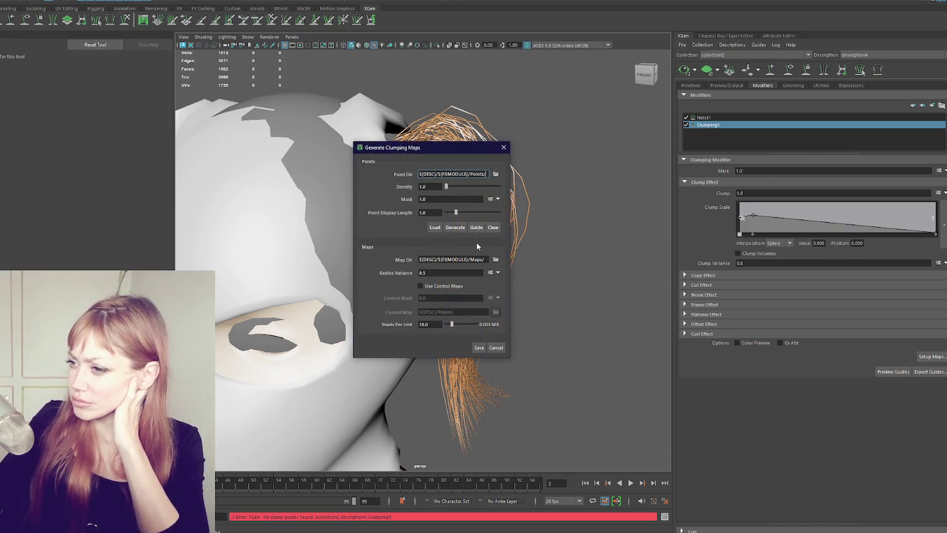
- Save the clumping maps from the Generate Clumping Maps dialog
click(480, 347)
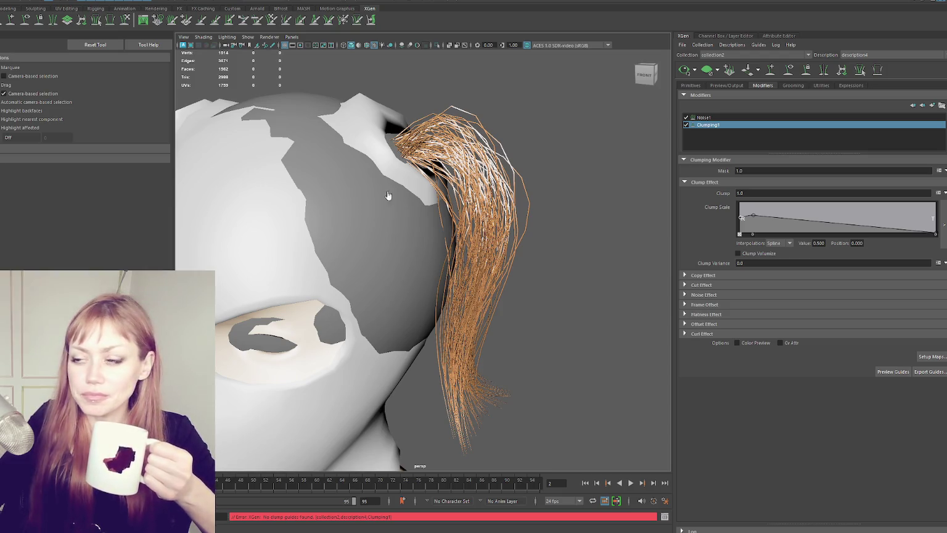
mouse_move(197, 275)
mouse_down()
mouse_move(435, 157)
mouse_move(15, 392)
mouse_up()
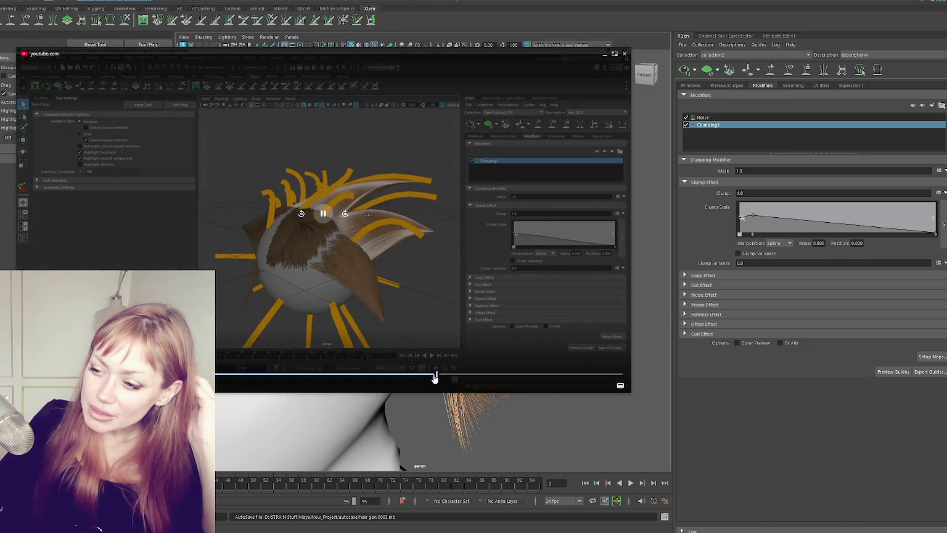
click(433, 379)
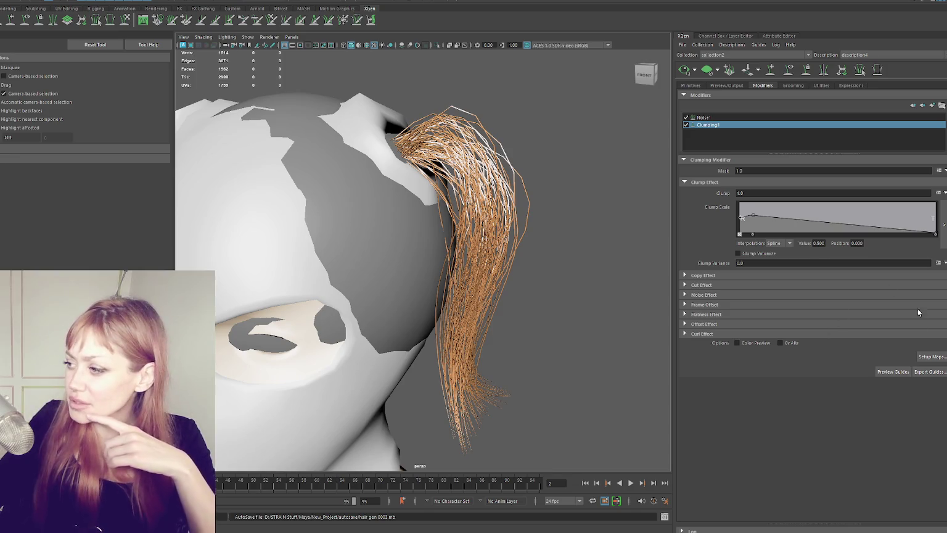
- Generate clump points on the head, edit the clump point density, and save the maps
click(931, 356)
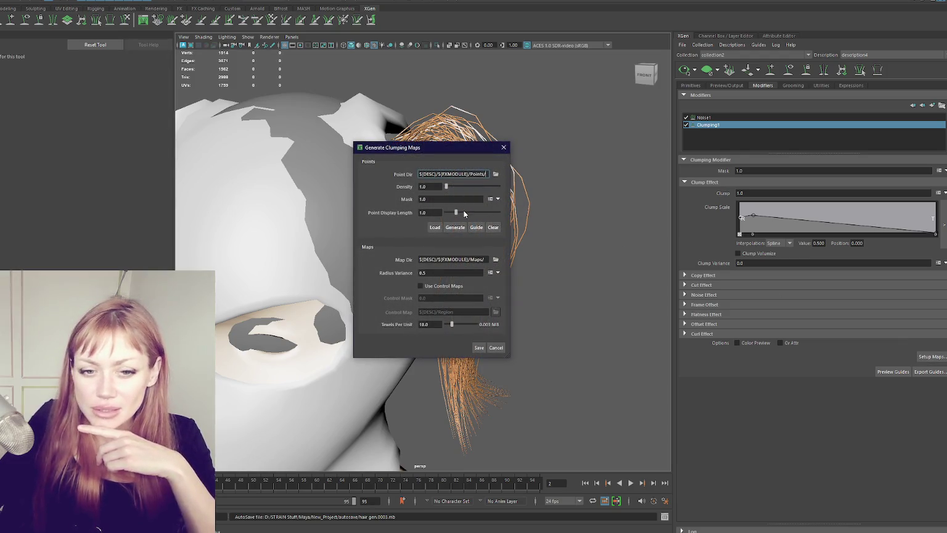
click(457, 227)
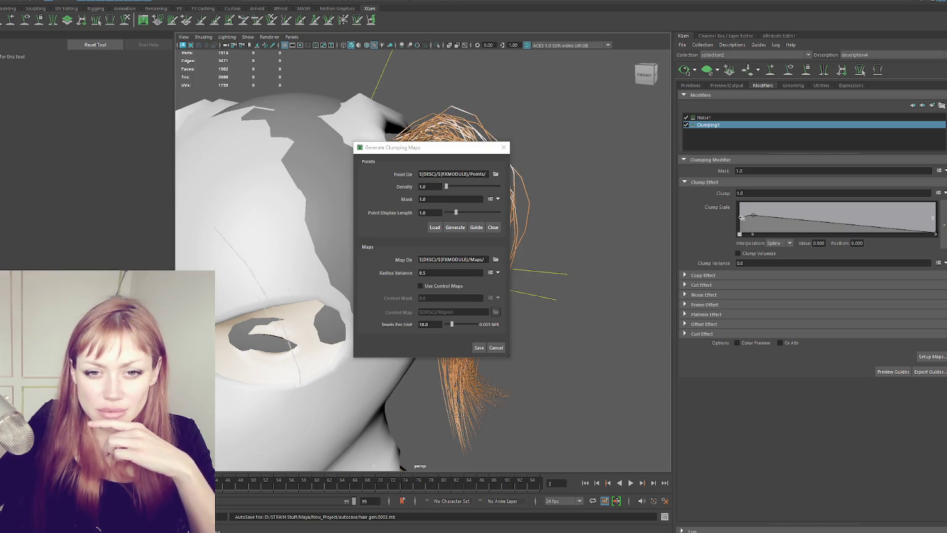
key(f)
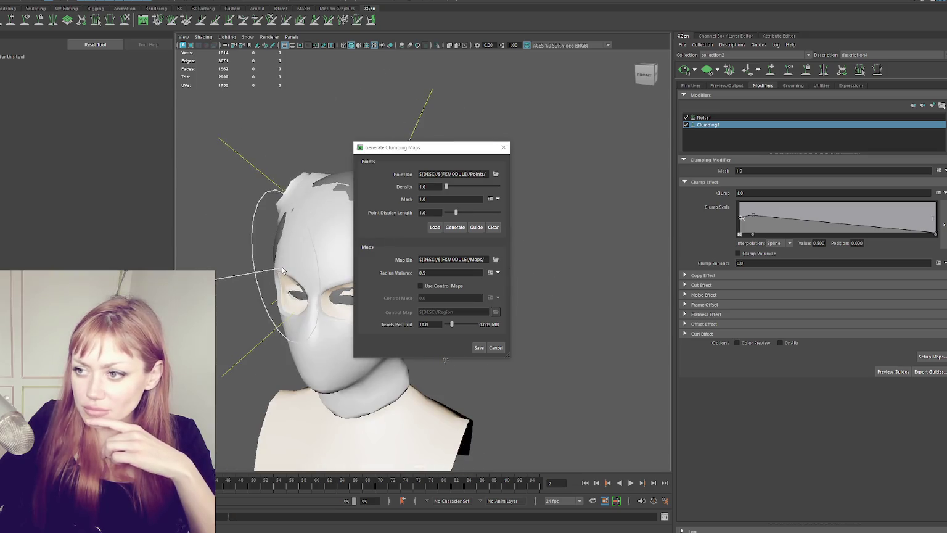
drag(446, 151, 620, 170)
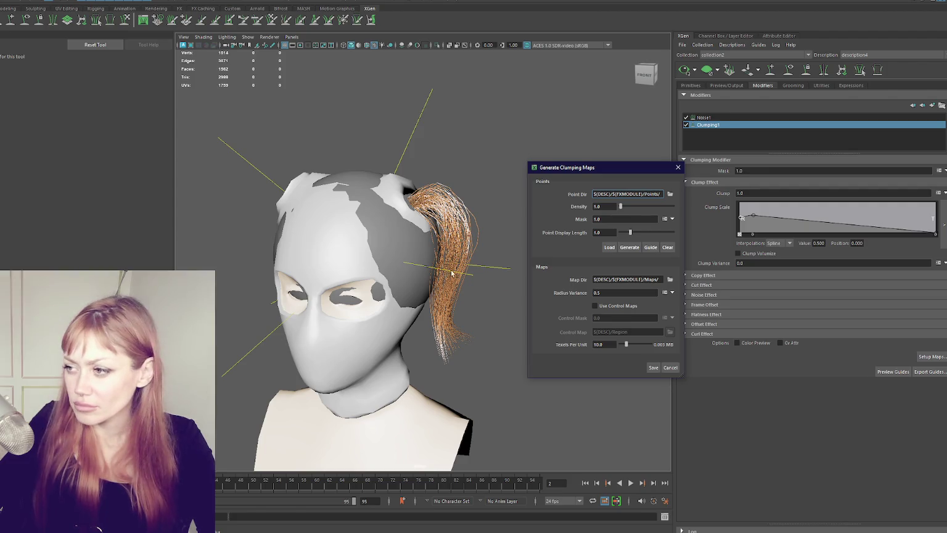
double_click(605, 208)
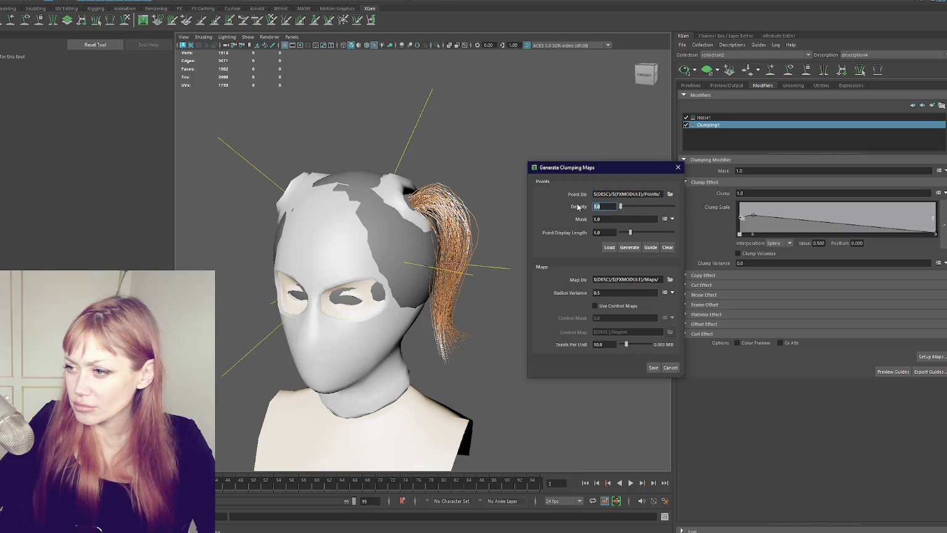
click(654, 368)
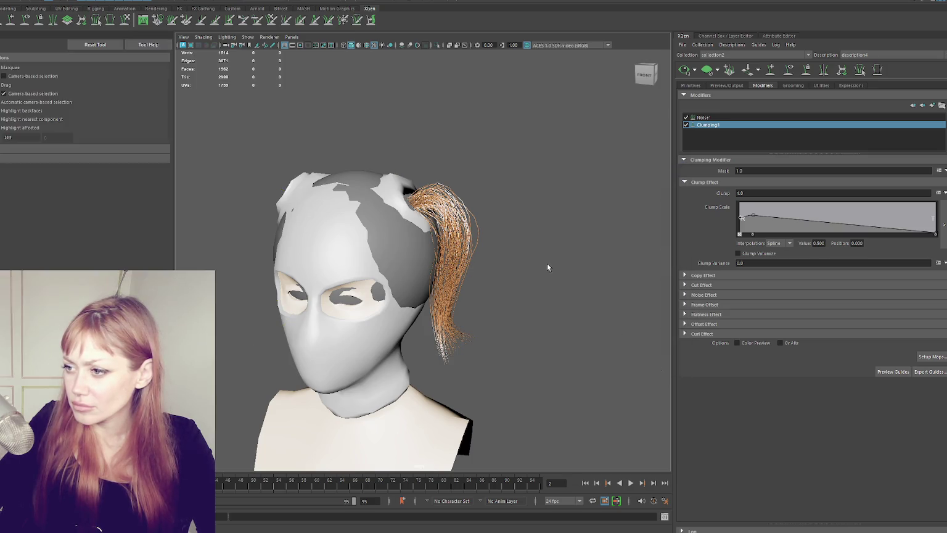
alt+drag(547, 267, 516, 270)
- Reopen Setup Maps, place clump points at the hair guides, and save the clumping maps
click(931, 356)
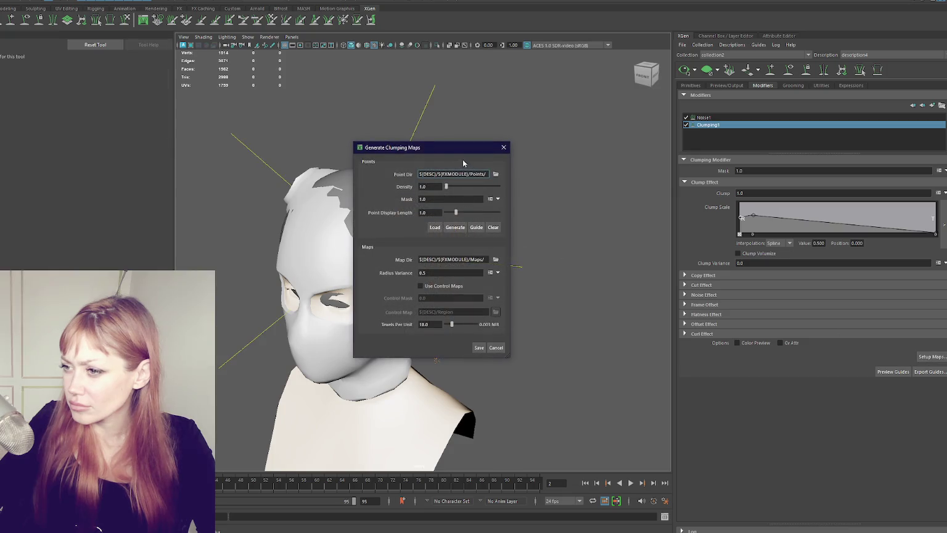
drag(465, 148, 636, 159)
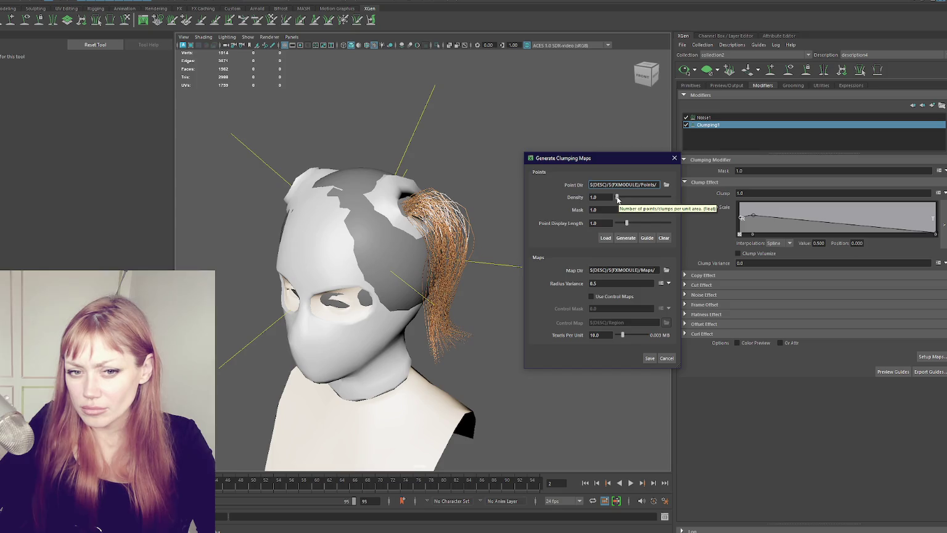
click(669, 210)
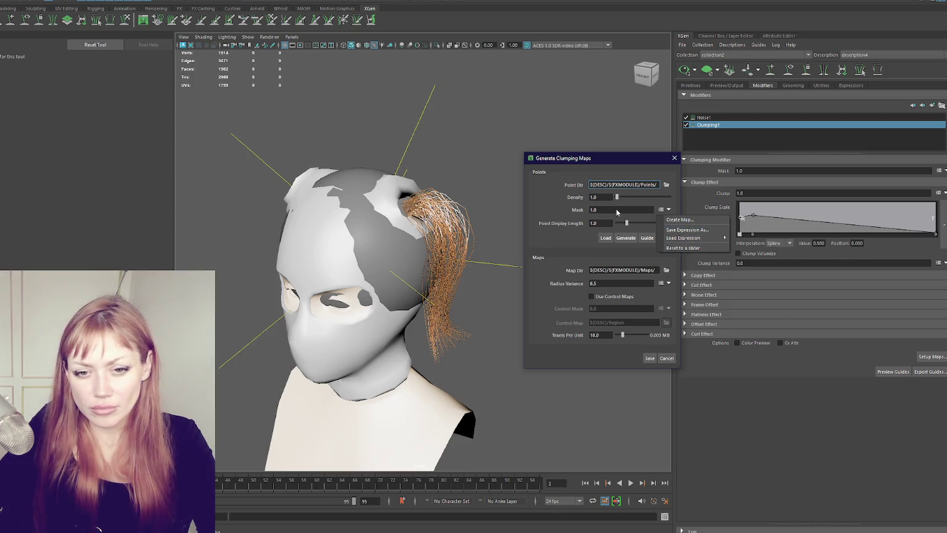
click(620, 230)
click(646, 238)
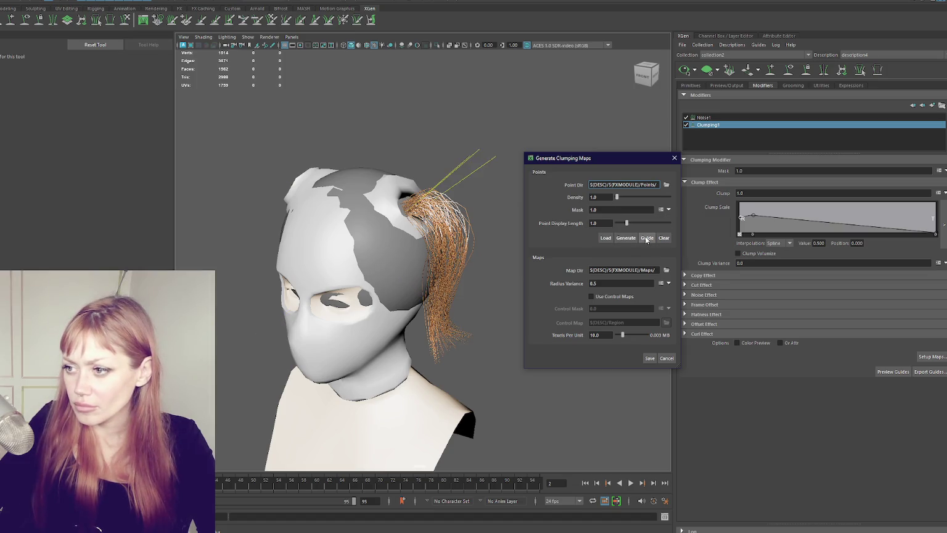
click(650, 358)
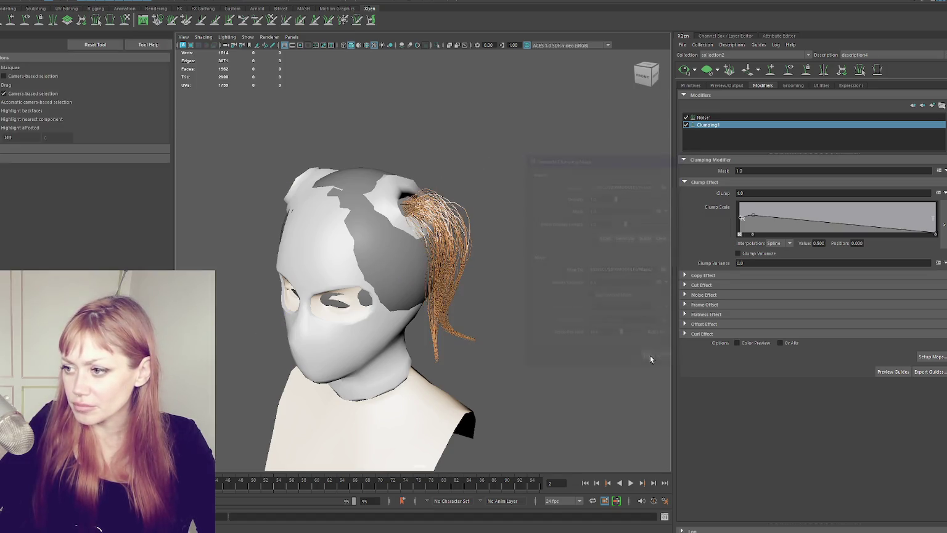
- Raise the clump point density to 9.385 and save the clumping maps
mouse_move(601, 312)
alt+mouse_down()
mouse_move(422, 261)
mouse_move(499, 265)
mouse_move(338, 264)
mouse_move(482, 258)
alt+mouse_up()
click(933, 357)
drag(446, 186, 451, 186)
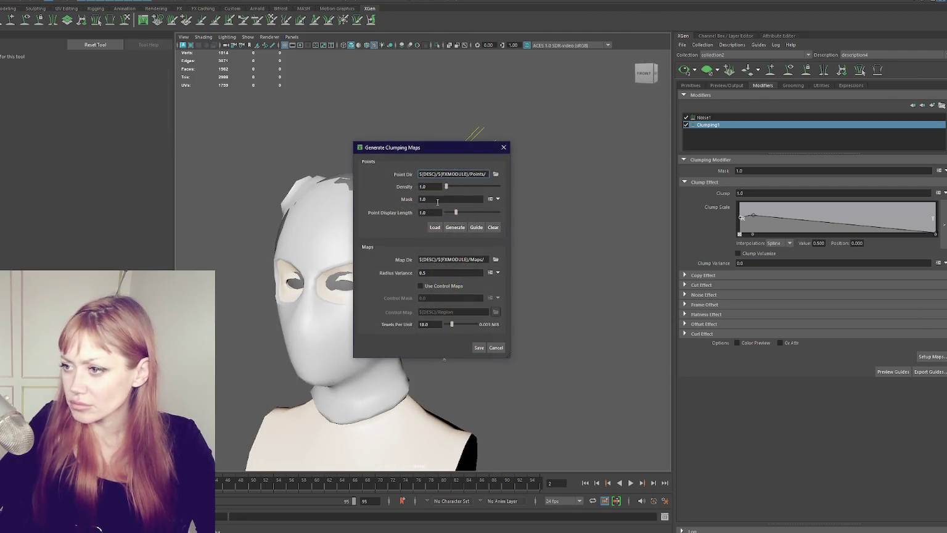
click(481, 347)
mouse_move(481, 344)
alt+mouse_down()
mouse_move(514, 311)
mouse_move(534, 317)
alt+mouse_up()
- Snap clump points to the hair guides, then discard a further pass of map settings
click(933, 357)
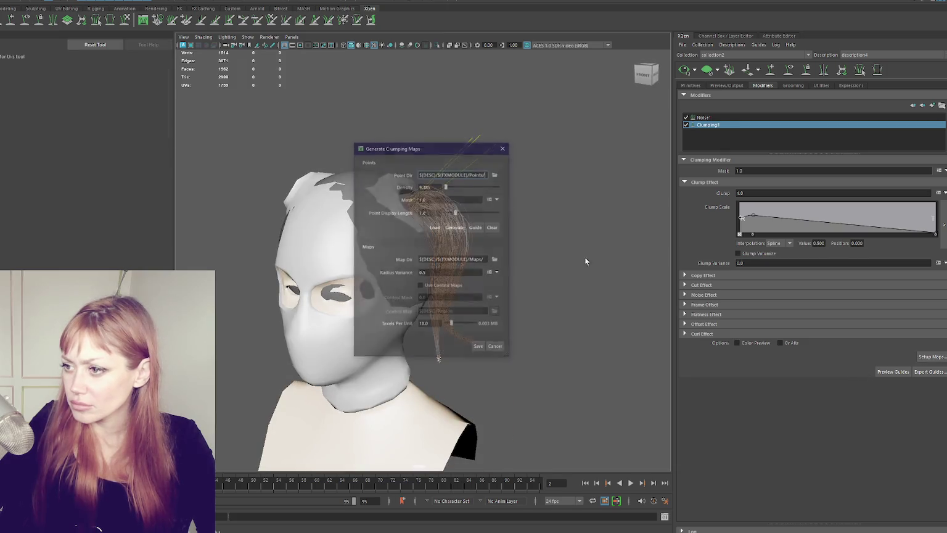
drag(444, 149, 585, 151)
click(609, 231)
click(617, 351)
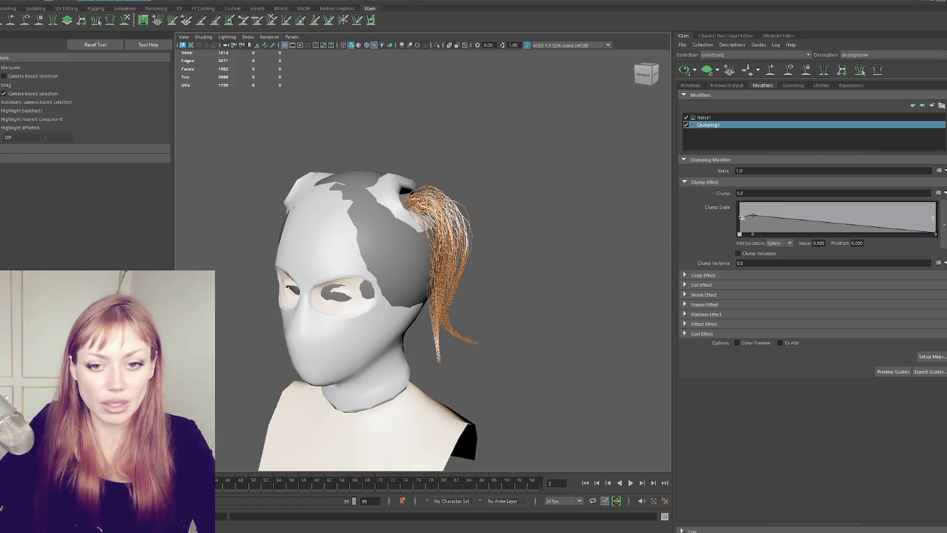
alt+drag(649, 249, 619, 245)
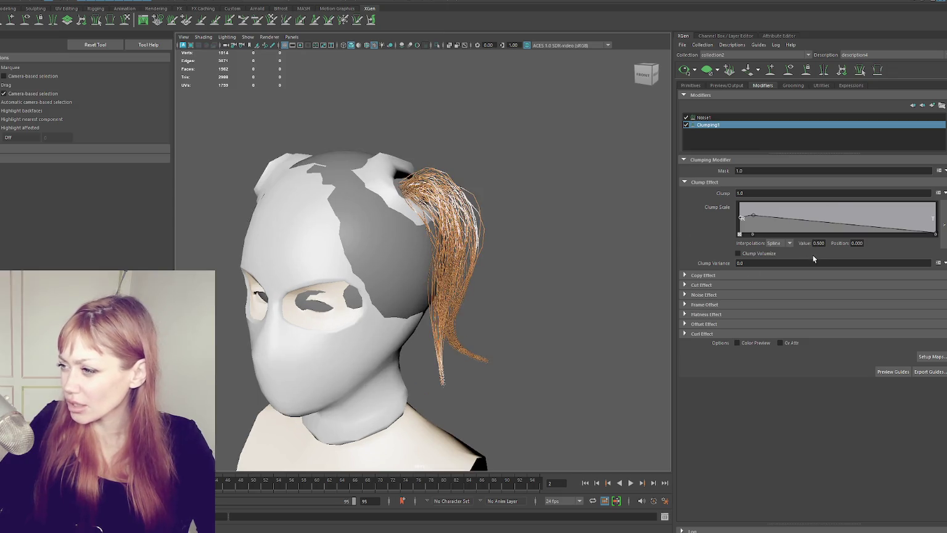
click(933, 357)
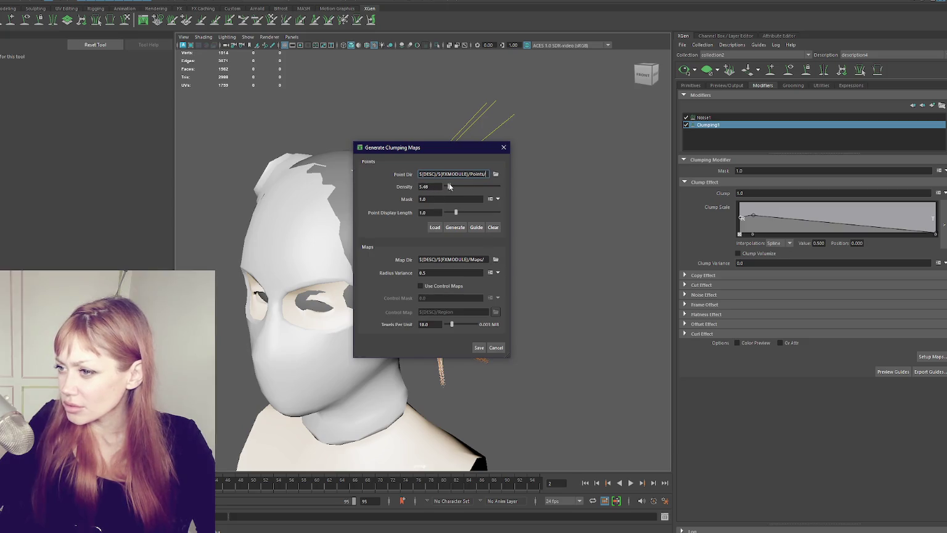
click(496, 348)
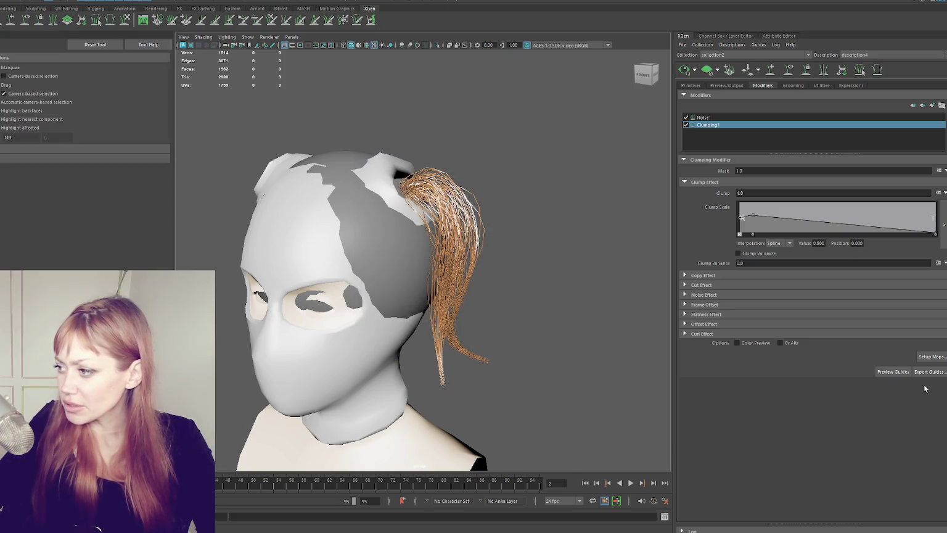
- Generate new clump points, place them at the hair guides, and save the maps
click(931, 357)
click(456, 228)
click(476, 227)
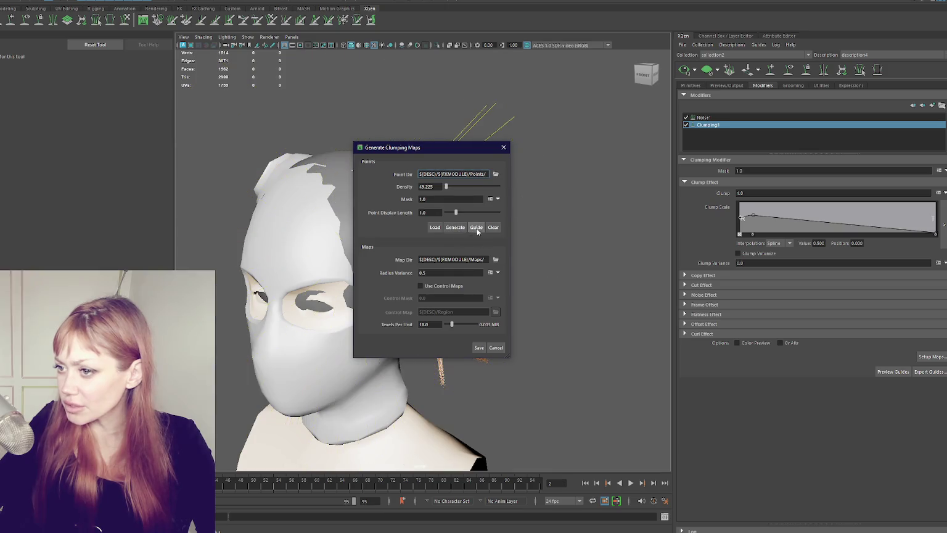
click(479, 347)
mouse_move(502, 340)
alt+mouse_down()
mouse_move(418, 321)
mouse_move(554, 327)
alt+mouse_up()
- Set the clump point density to 5 and save the clumping maps
click(933, 357)
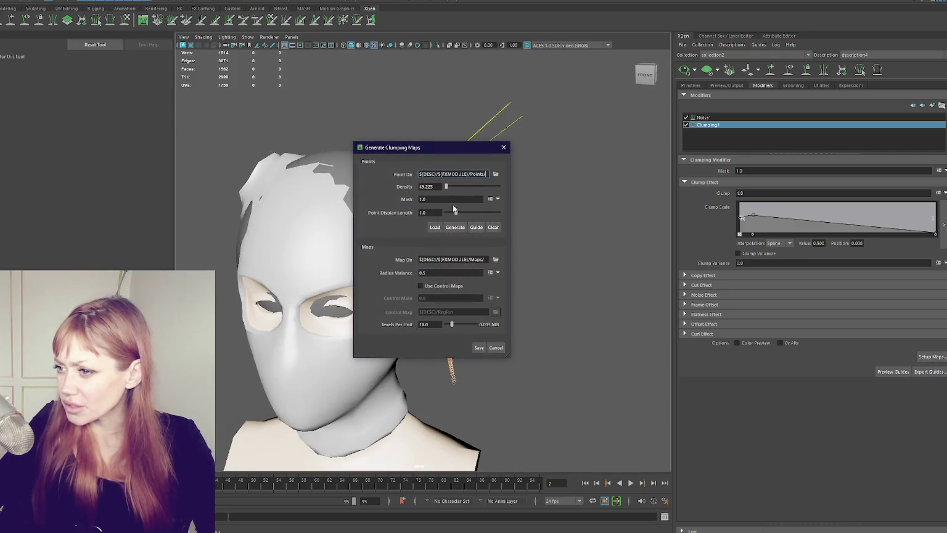
double_click(439, 185)
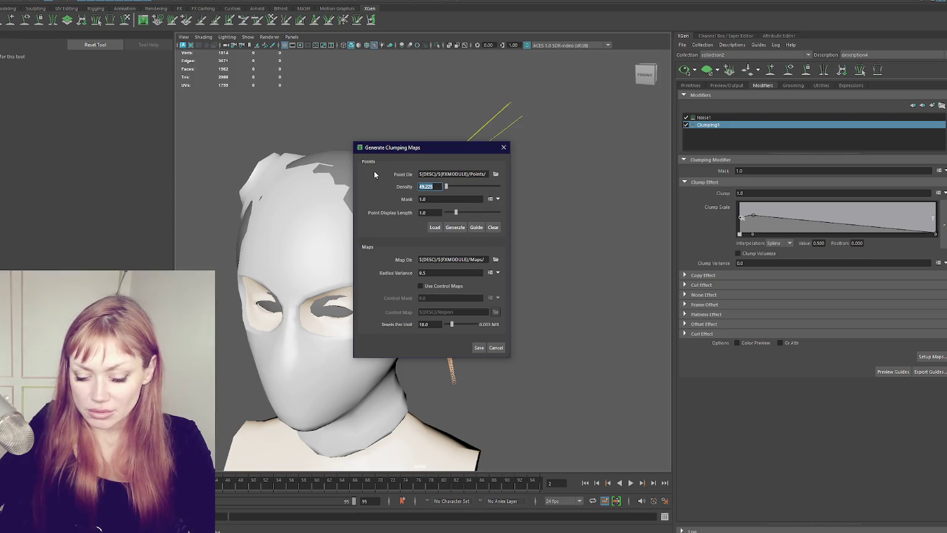
text(4)
key(BackSpace)
text(5)
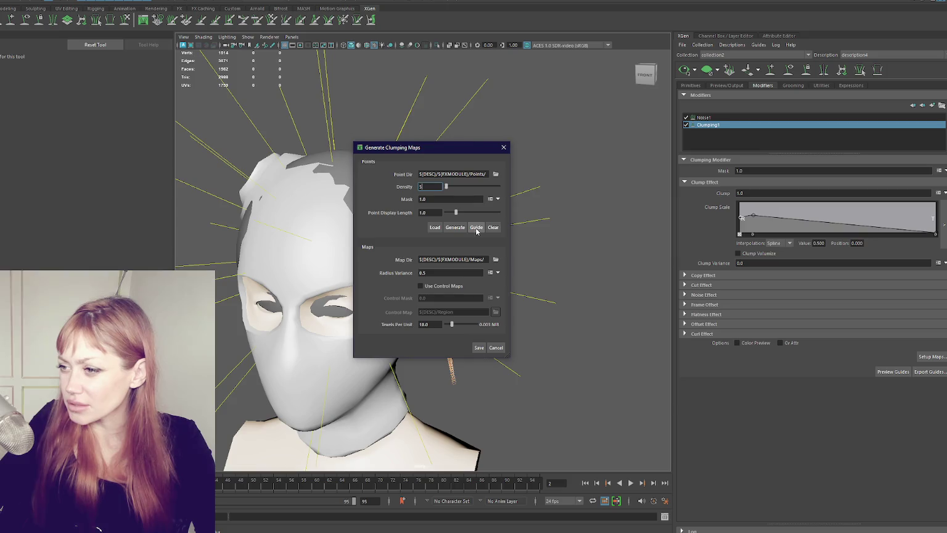
mouse_move(454, 152)
mouse_down()
mouse_move(682, 165)
mouse_move(665, 161)
mouse_up()
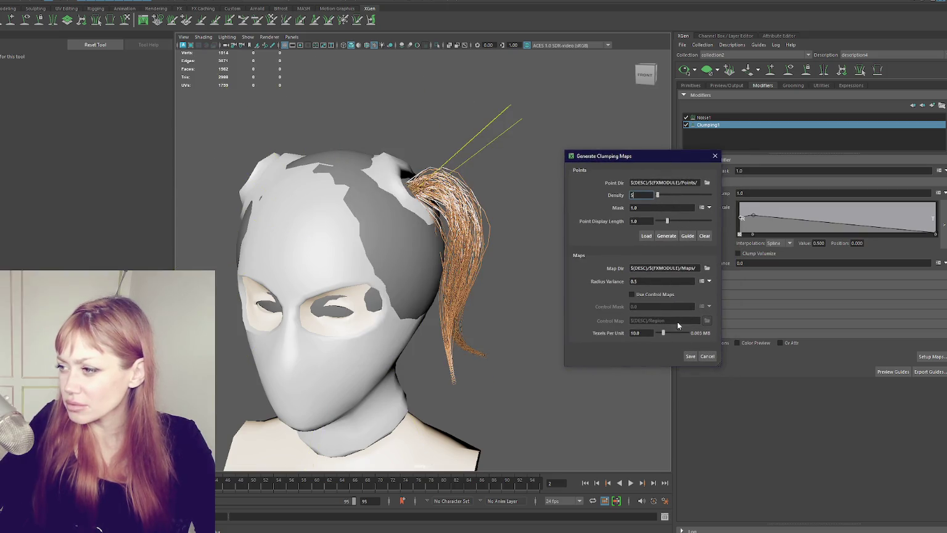
click(691, 357)
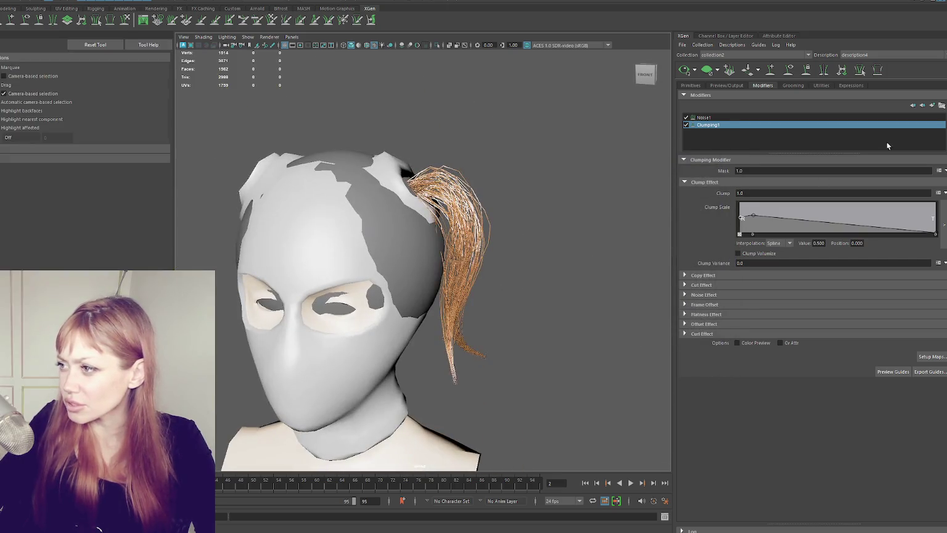
click(932, 106)
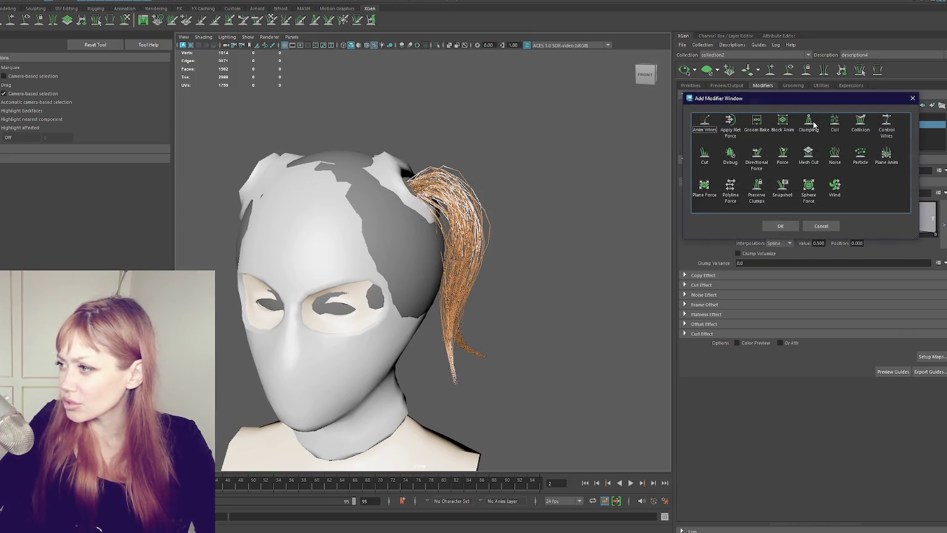
- Add Clumping2, save its clump maps at density 5, and disable it to compare
click(810, 125)
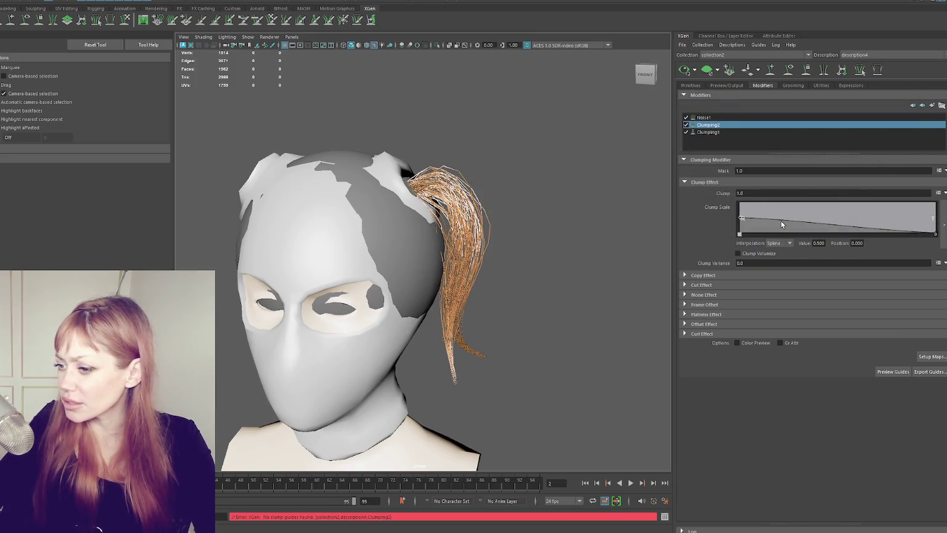
click(931, 357)
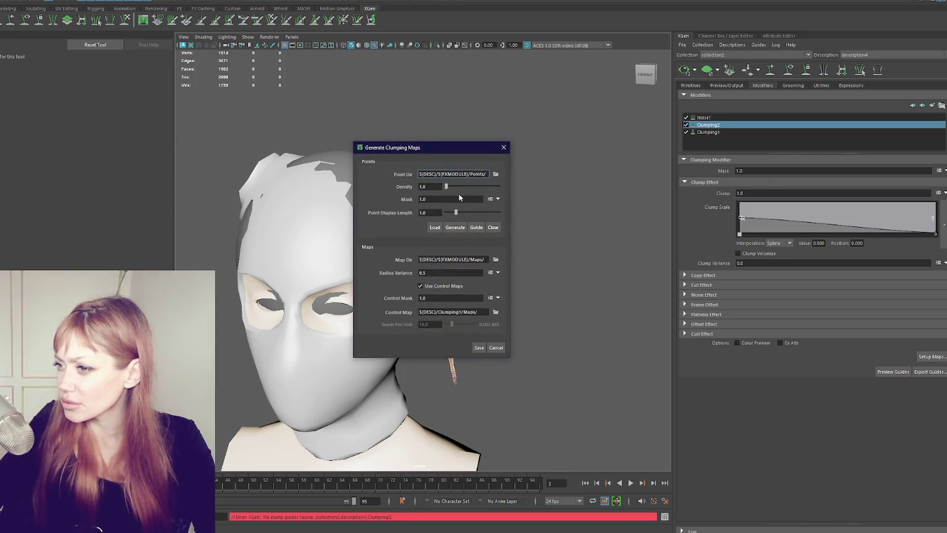
text(5)
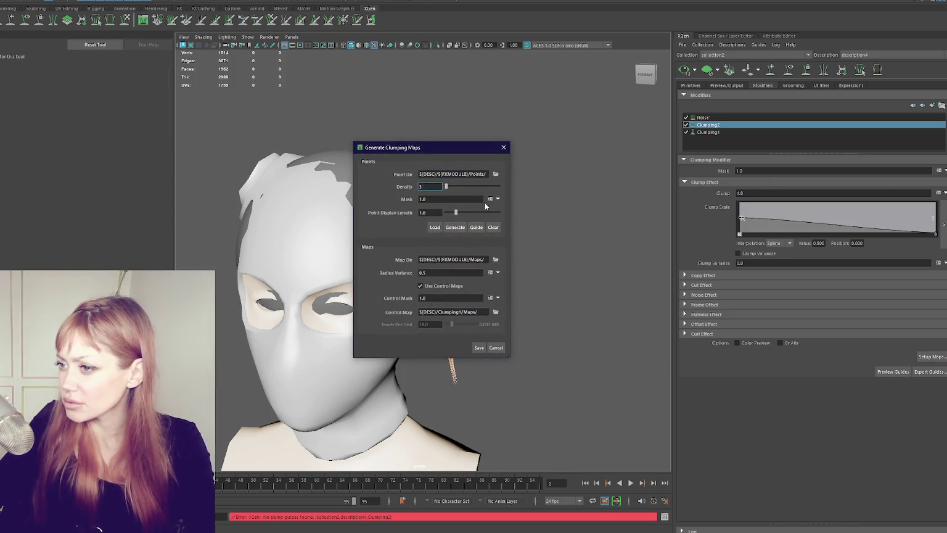
click(479, 347)
mouse_move(587, 292)
alt+mouse_down()
mouse_move(430, 294)
mouse_move(457, 297)
alt+mouse_up()
click(687, 126)
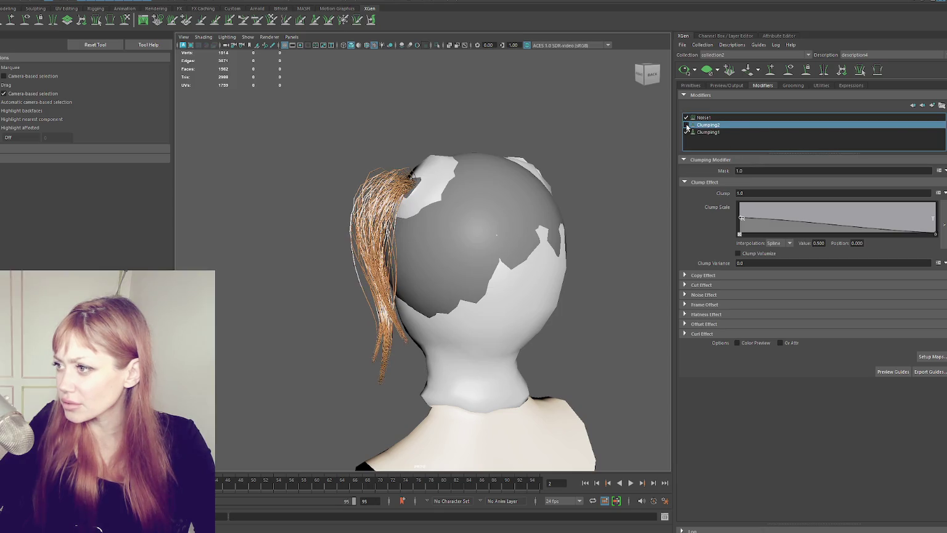
- Re-enable Clumping2 and raise the start of Clumping1's Noise Scale curve
click(686, 125)
click(713, 132)
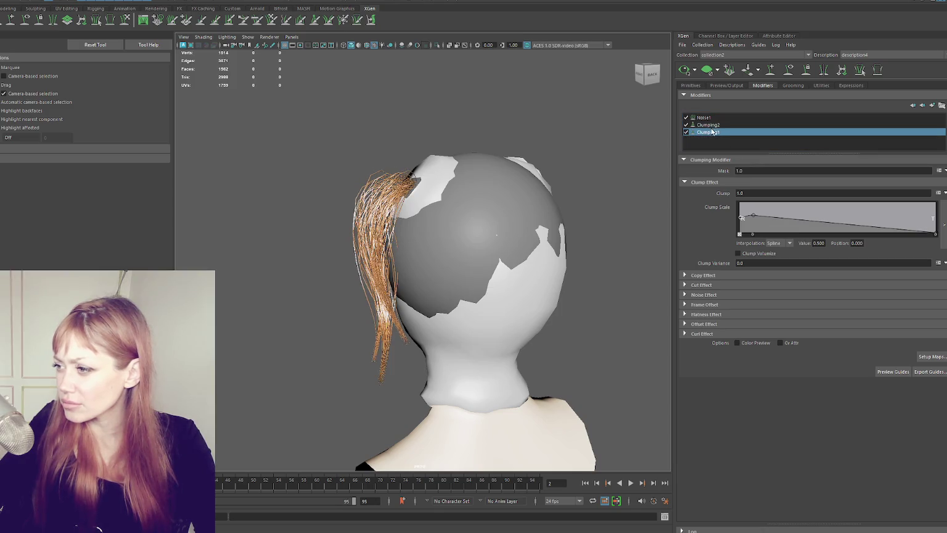
click(707, 295)
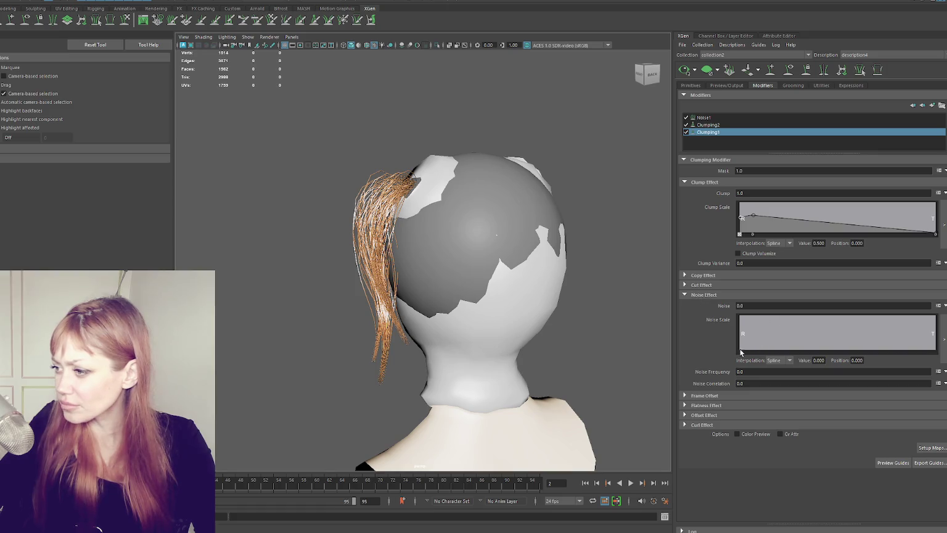
mouse_move(740, 342)
mouse_down()
mouse_move(717, 333)
mouse_move(731, 348)
mouse_up()
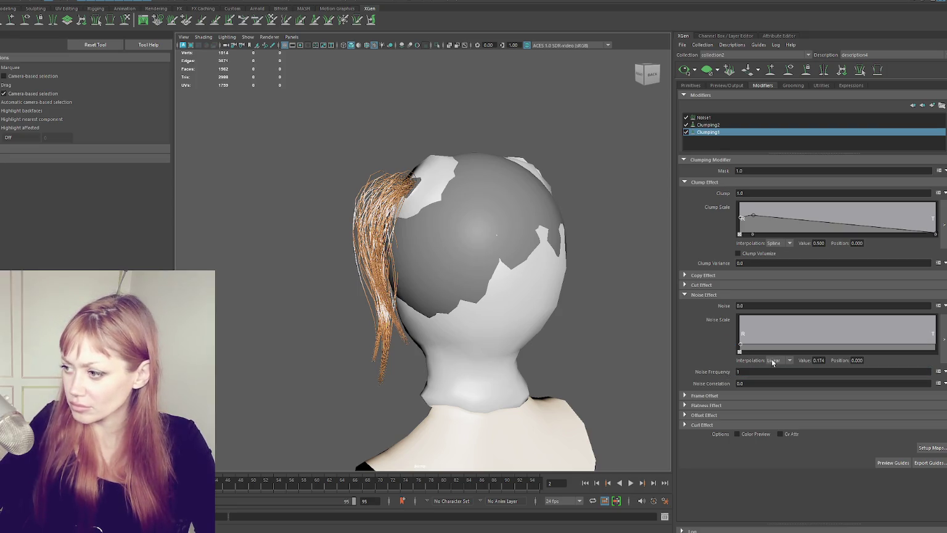
alt+drag(524, 290, 643, 290)
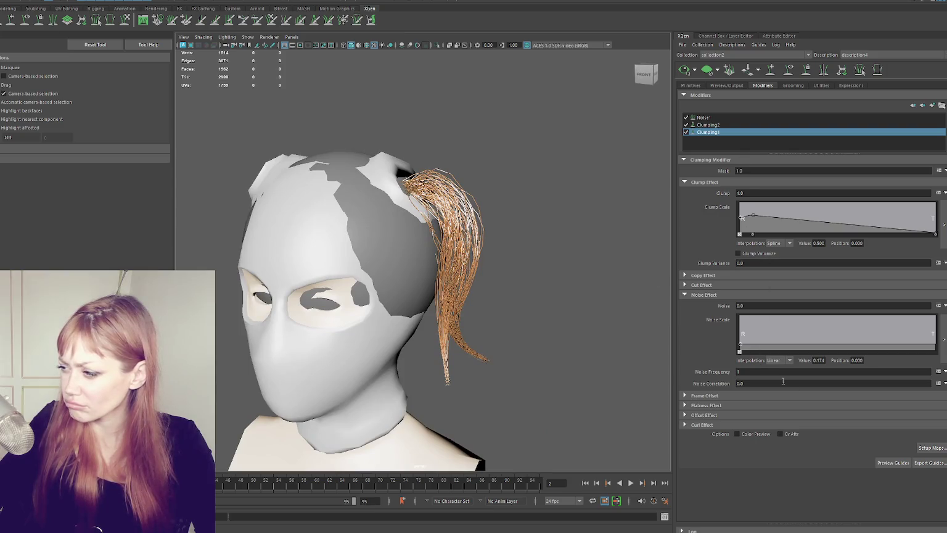
- Regenerate and save Clumping1's clump maps, then undo a trial Noise Scale point
click(935, 446)
click(455, 229)
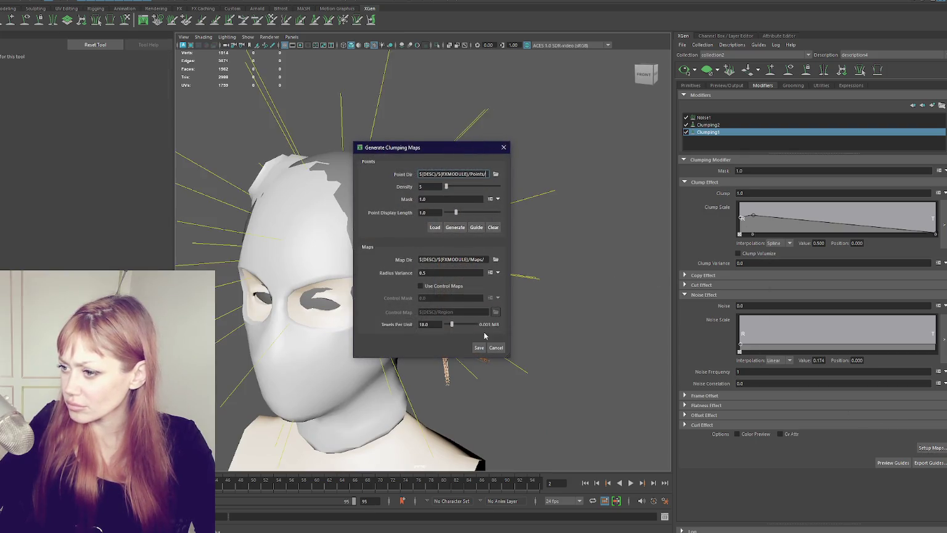
click(479, 347)
mouse_move(552, 334)
alt+mouse_down()
mouse_move(505, 323)
mouse_move(553, 327)
alt+mouse_up()
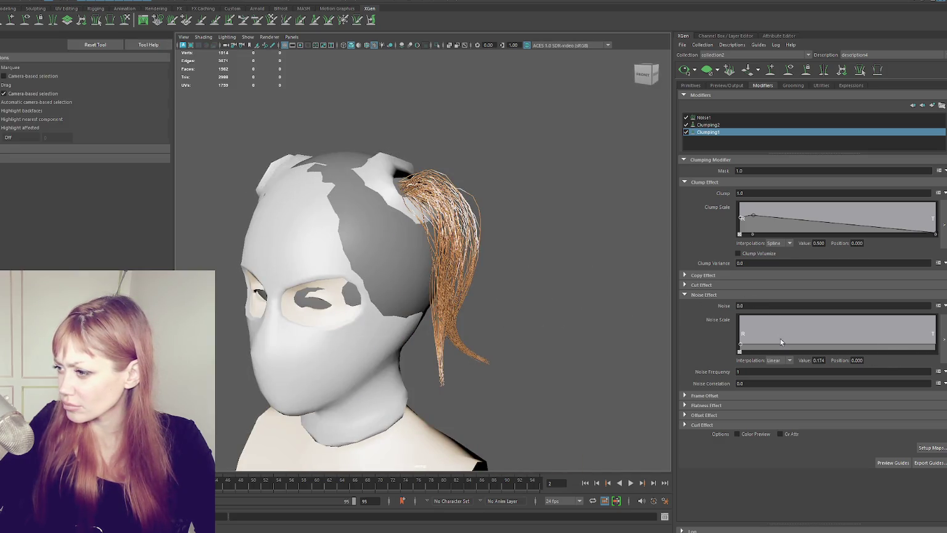
mouse_move(919, 345)
mouse_down()
mouse_move(919, 318)
mouse_move(920, 344)
mouse_up()
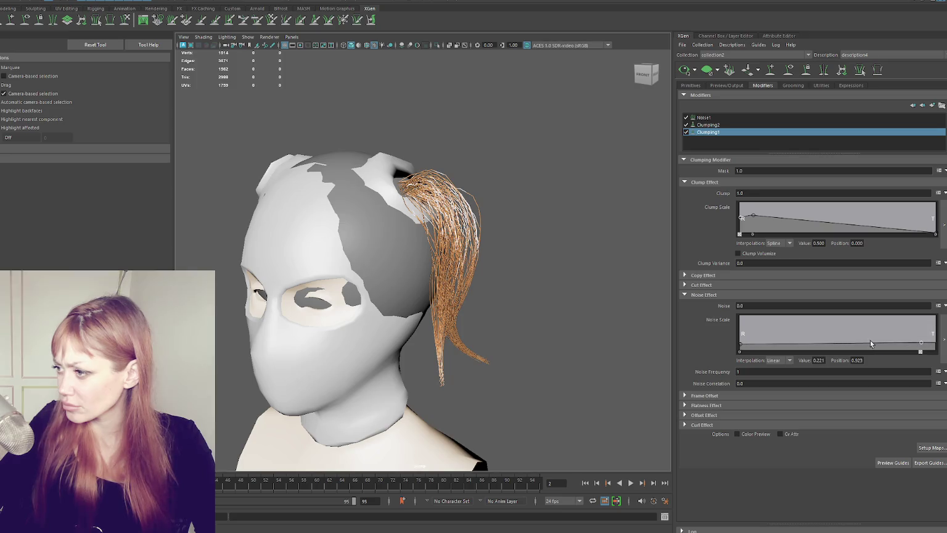
key(ctrl+z)
click(732, 125)
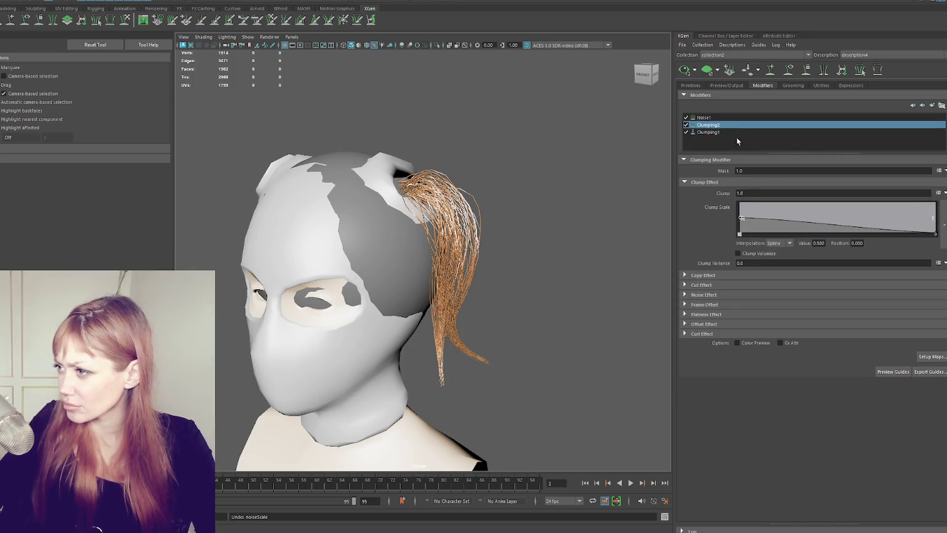
- Shape Clumping1's Clump Scale ramp: middle point about 0.55, root about 0.95, raised tip
click(716, 132)
mouse_move(819, 223)
mouse_down()
mouse_move(821, 195)
mouse_move(818, 224)
mouse_move(861, 203)
mouse_move(899, 304)
mouse_up()
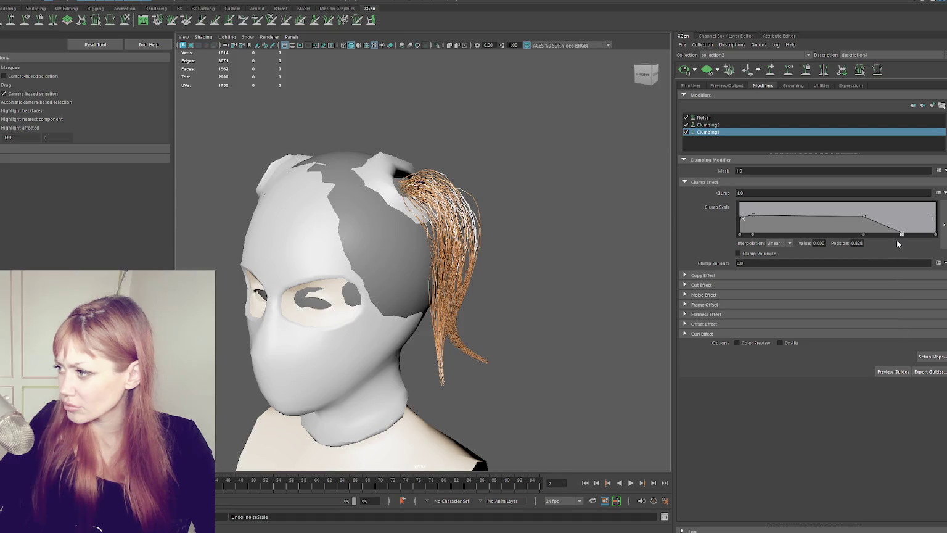
mouse_move(865, 236)
mouse_down()
mouse_move(813, 216)
mouse_move(836, 228)
mouse_move(843, 215)
mouse_move(845, 231)
mouse_up()
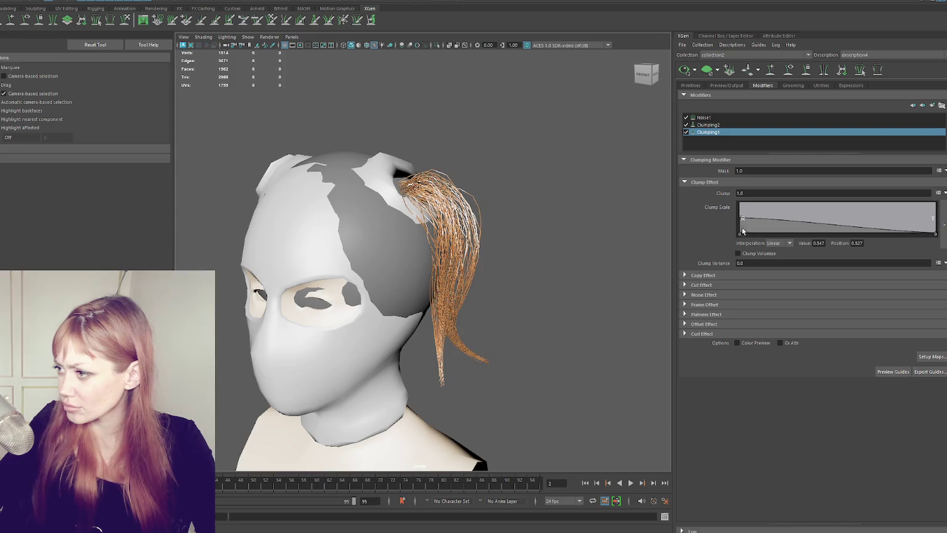
mouse_move(743, 219)
mouse_down()
mouse_move(737, 226)
mouse_move(740, 202)
mouse_up()
alt+drag(444, 197, 691, 203)
drag(938, 236, 937, 204)
drag(741, 204, 727, 206)
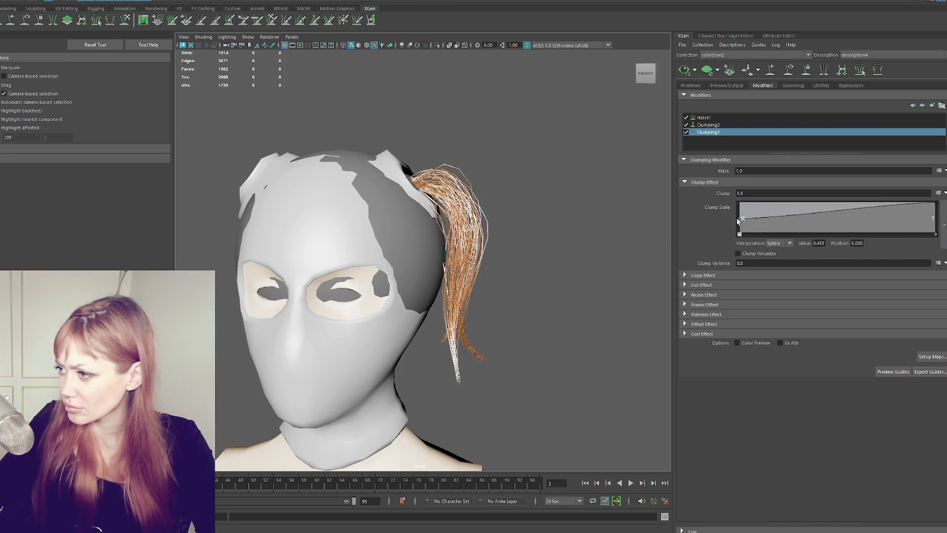
- Shape Clumping2's Clump Scale ramp: root 0.52, a point at the tip, a low mid point
click(752, 124)
drag(744, 219, 735, 219)
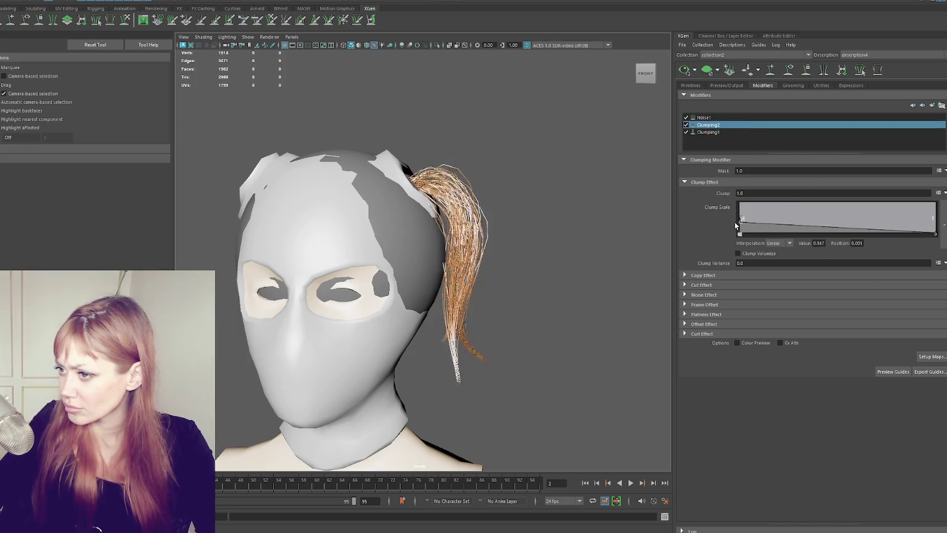
drag(918, 234, 911, 227)
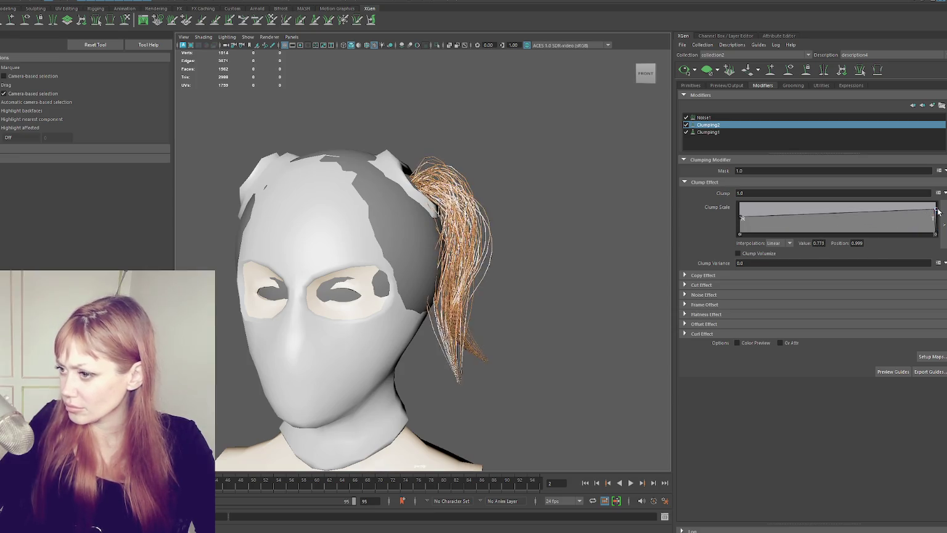
alt+drag(542, 216, 564, 222)
scroll(555, 216, down, 3)
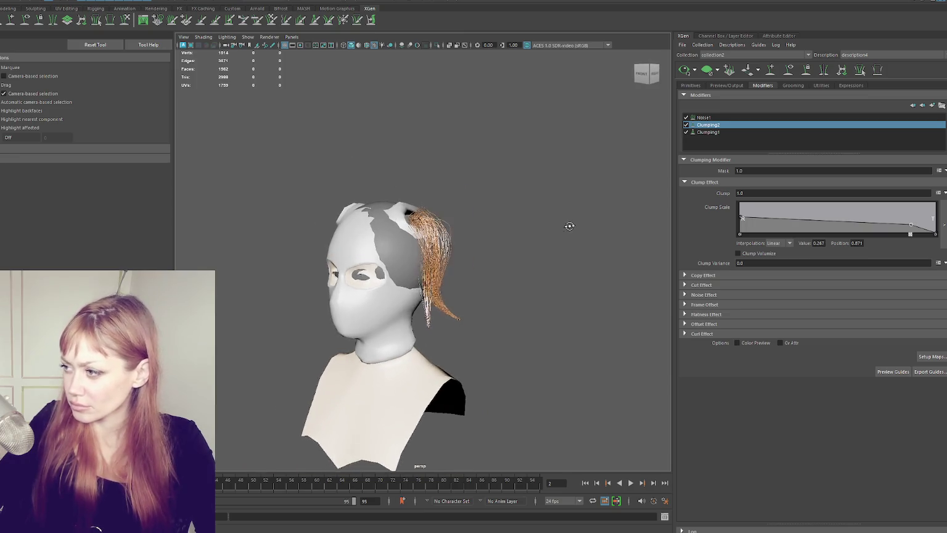
scroll(564, 222, up, 2)
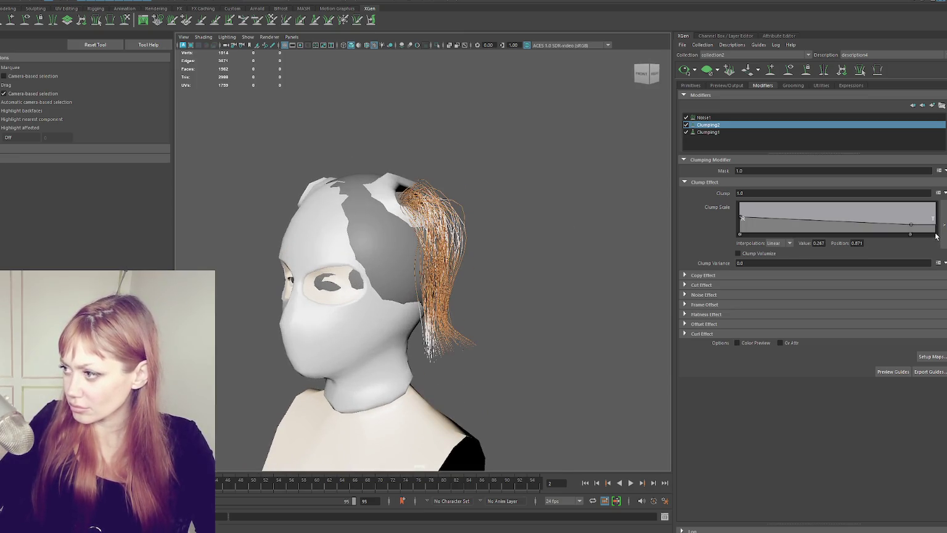
mouse_move(909, 227)
mouse_down()
mouse_move(940, 223)
mouse_move(944, 232)
mouse_up()
drag(855, 222, 855, 212)
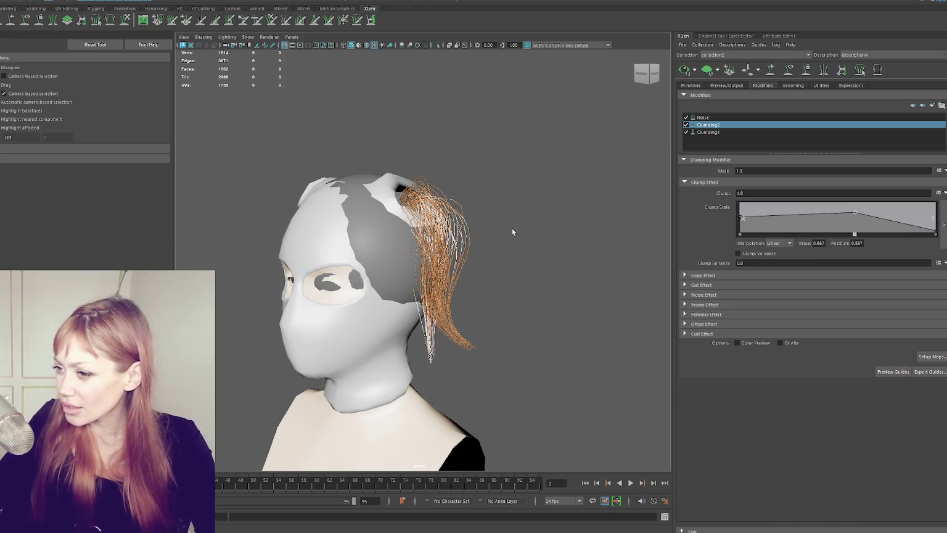
alt+drag(530, 227, 545, 225)
scroll(545, 230, up, 2)
click(753, 214)
click(756, 234)
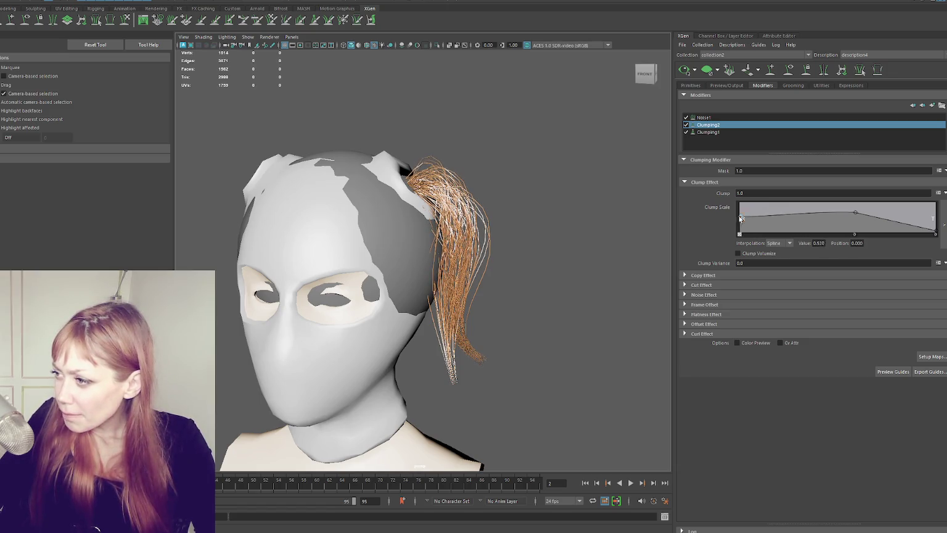
drag(740, 217, 738, 218)
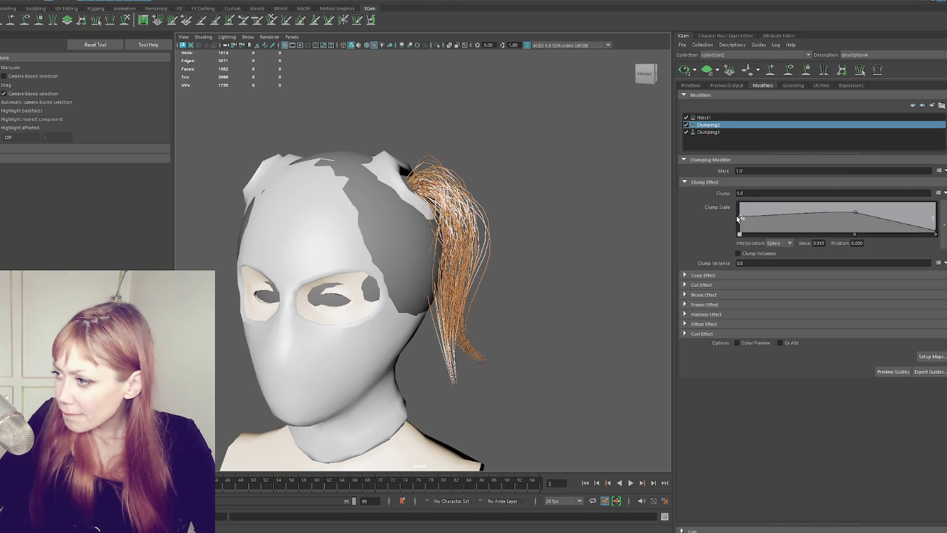
- Rework Clumping1's ramp: root about 0.43, lowered tip, a middle point and a near-tip point at 0.857
click(708, 132)
drag(739, 205, 740, 220)
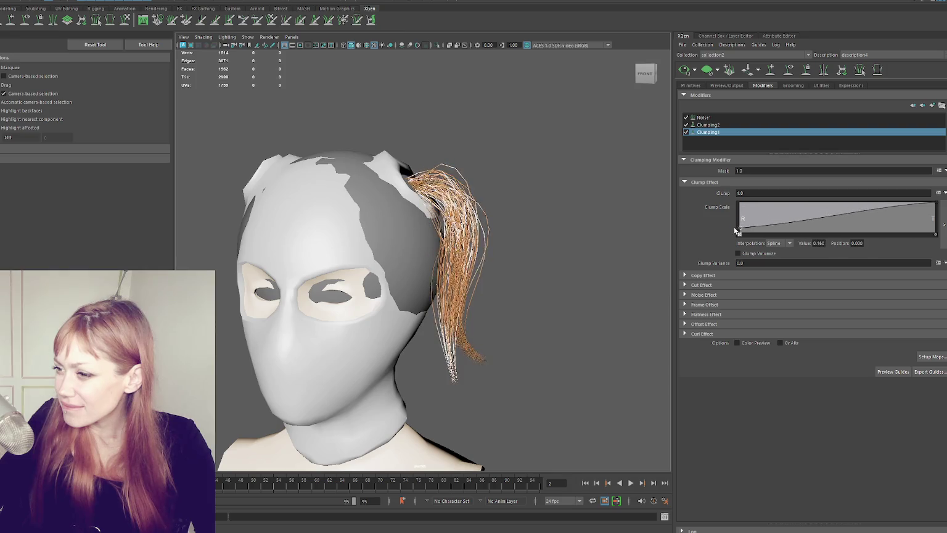
mouse_move(936, 208)
mouse_down()
mouse_move(935, 229)
mouse_move(904, 227)
mouse_up()
click(902, 220)
click(830, 221)
drag(831, 220, 831, 225)
drag(904, 227, 907, 220)
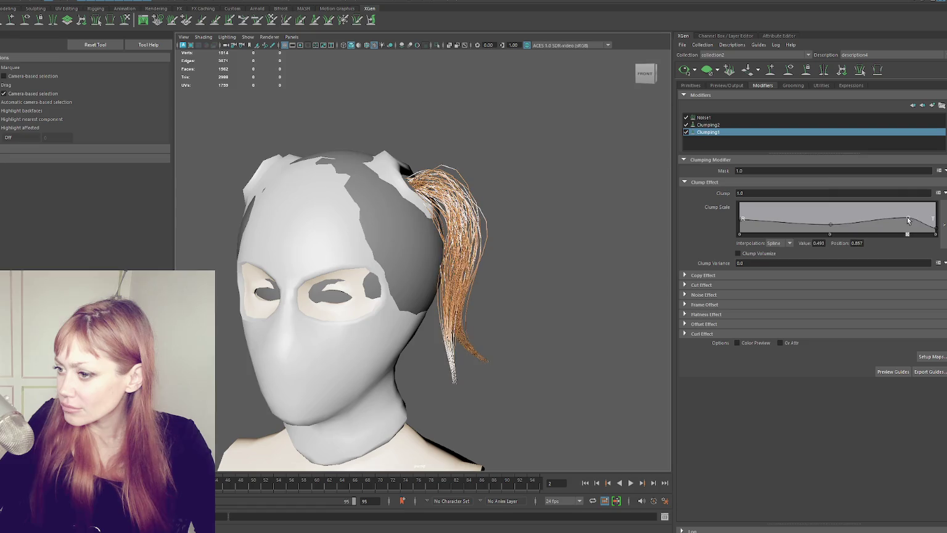
scroll(596, 195, down, 5)
- Nudge Noise1's middle and left Magnitude Scale points and lower the right point to about 0.25
click(752, 117)
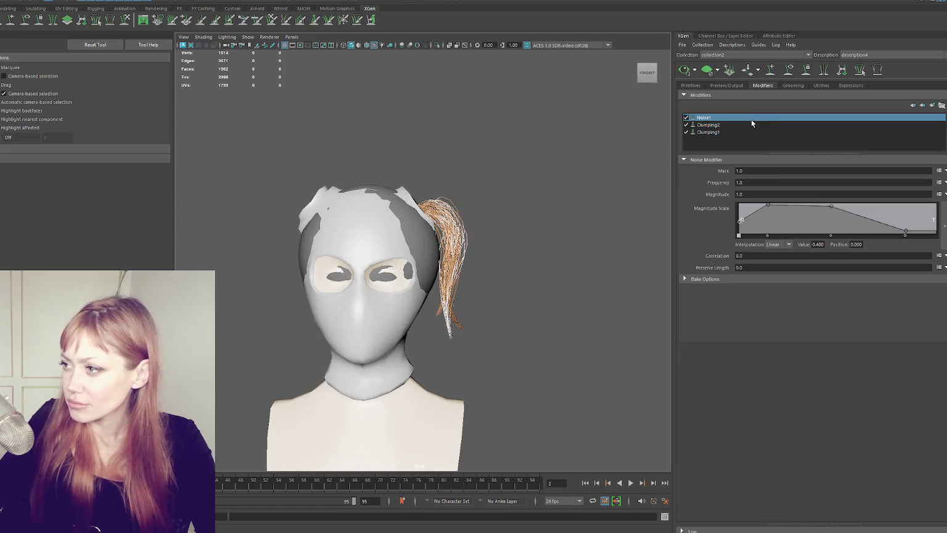
drag(832, 209, 836, 211)
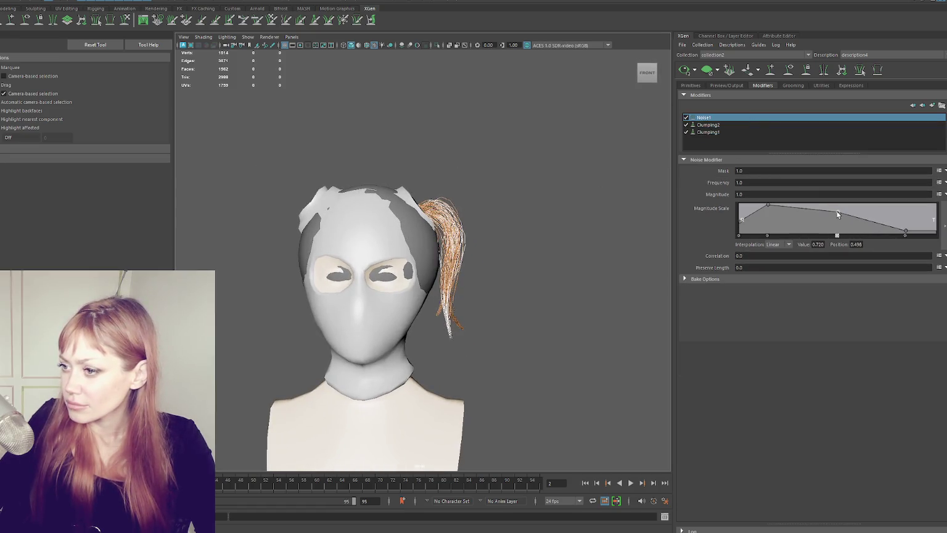
click(766, 204)
drag(766, 204, 763, 205)
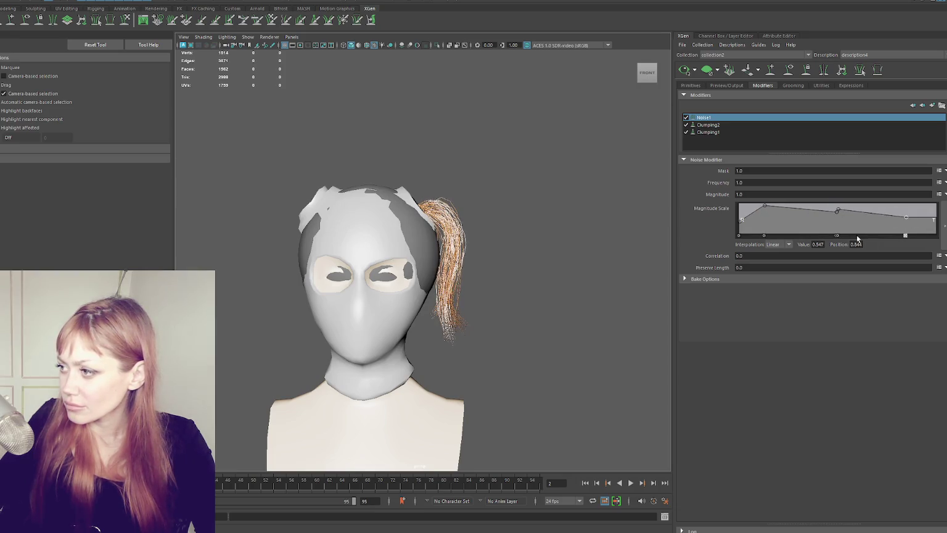
drag(908, 216, 903, 228)
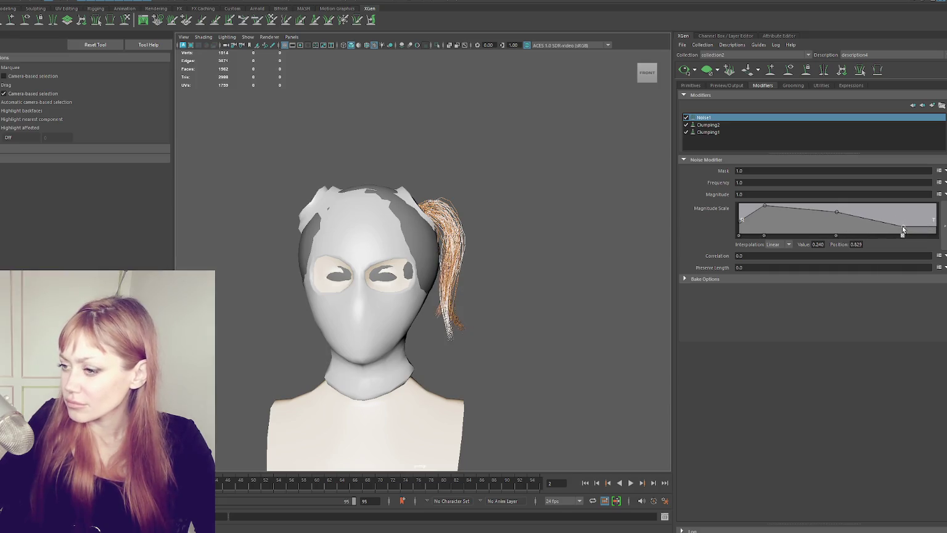
- Drop the noise magnitude to 0 at the strand tips and check Clumping1
mouse_move(573, 228)
alt+mouse_down()
mouse_move(477, 232)
mouse_move(511, 233)
alt+mouse_up()
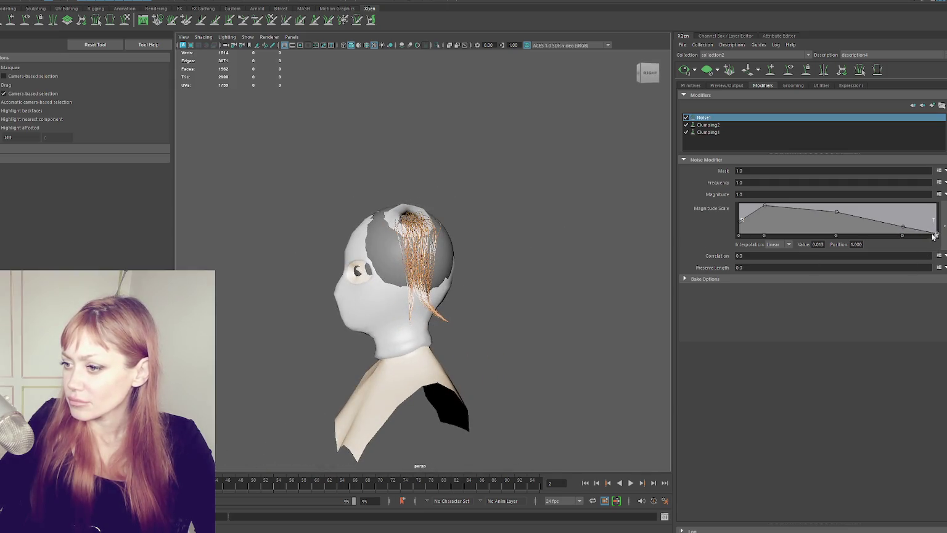
drag(904, 235, 936, 235)
alt+drag(617, 258, 679, 259)
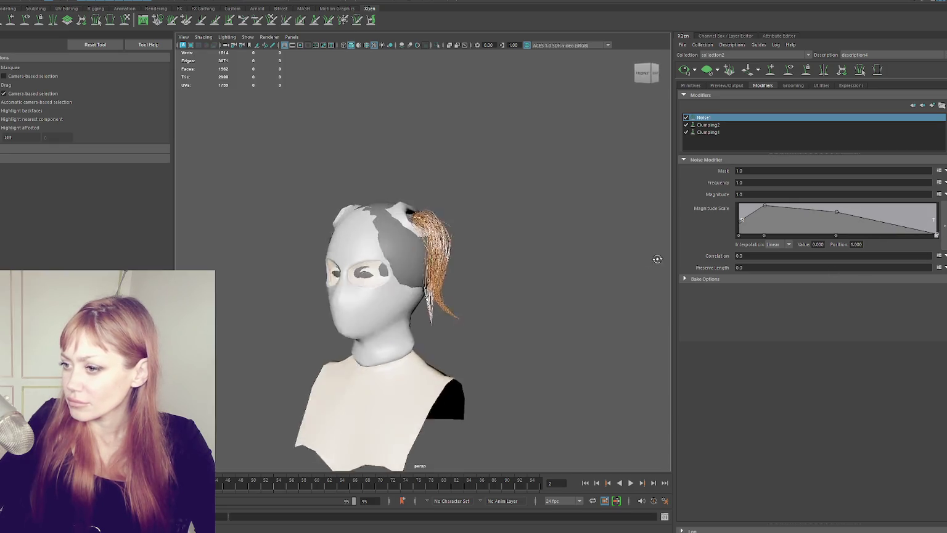
click(743, 133)
alt+drag(543, 230, 648, 141)
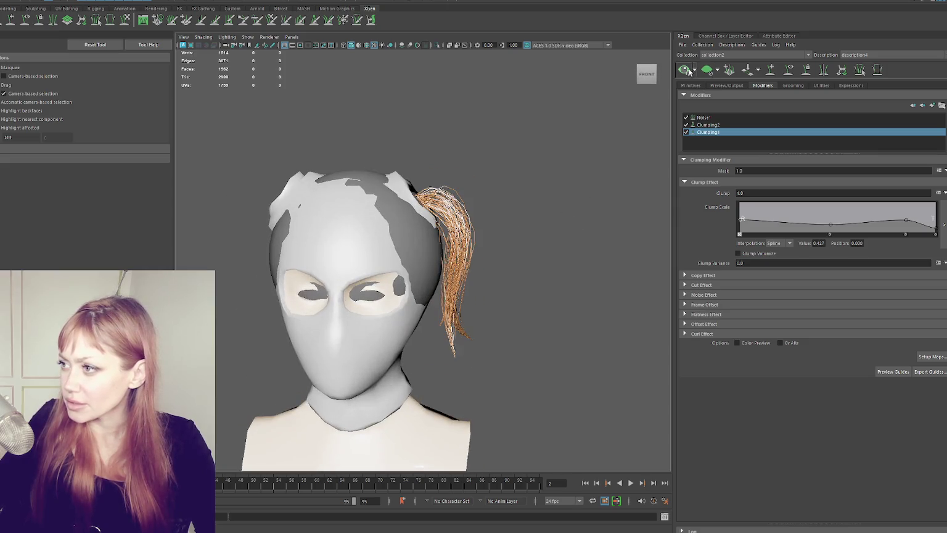
click(692, 85)
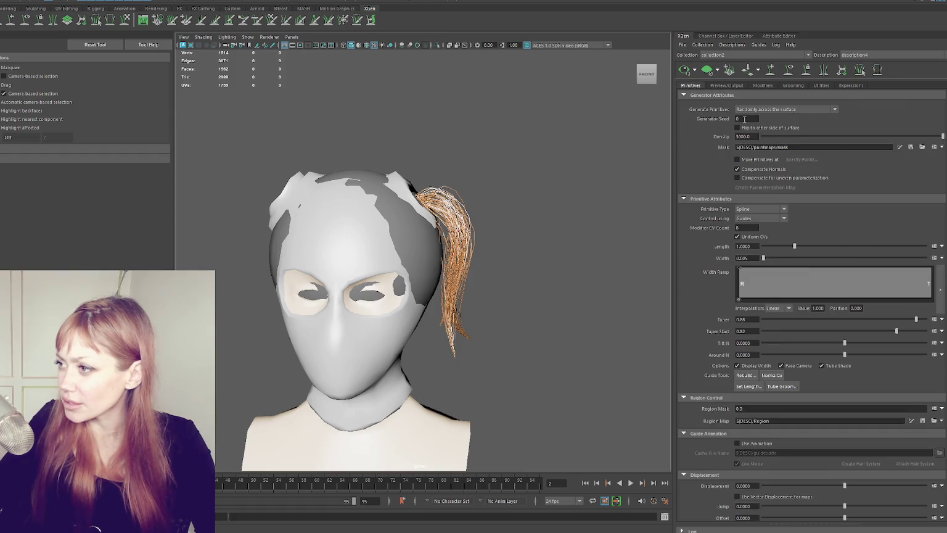
- Raise the ponytail hair density to 5000
double_click(743, 136)
text(5000)
key(Return)
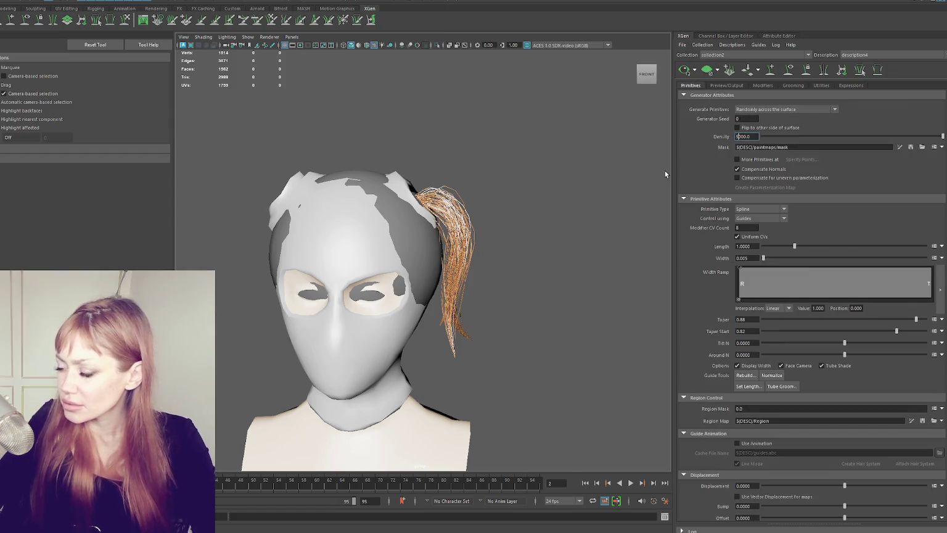
mouse_move(665, 170)
alt+mouse_down()
mouse_move(505, 171)
mouse_move(588, 158)
alt+mouse_up()
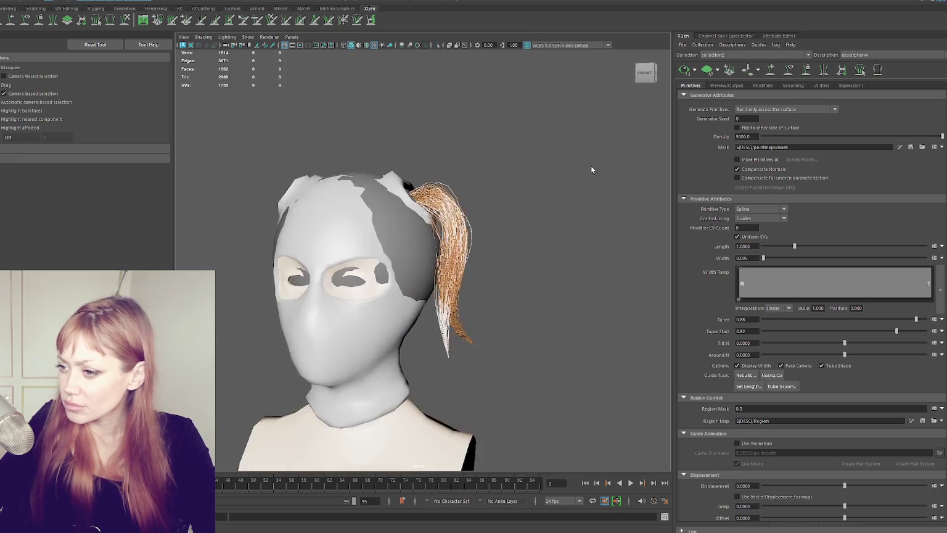
scroll(566, 179, down, 3)
scroll(560, 193, up, 2)
alt+drag(559, 194, 518, 203)
- Show the orange ponytail guides and hide the hair preview
click(790, 70)
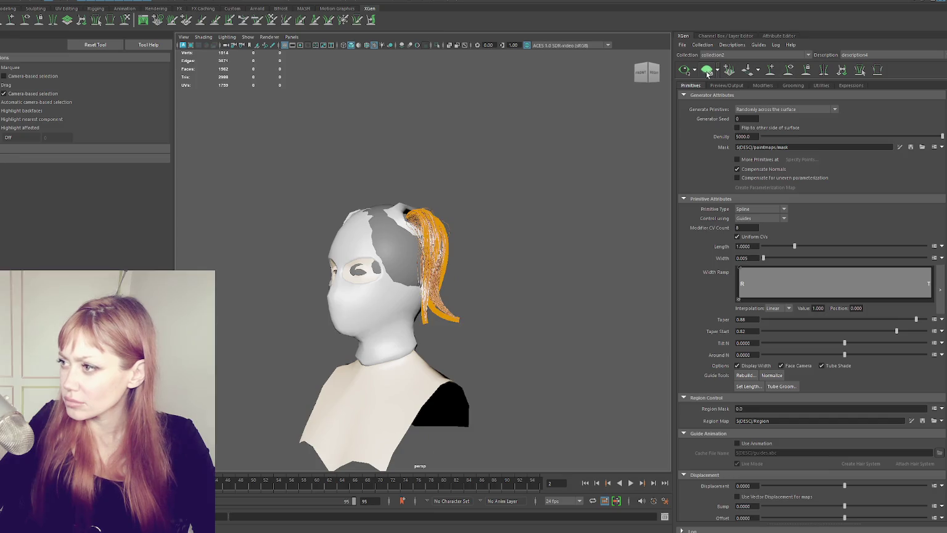
alt+drag(502, 160, 649, 133)
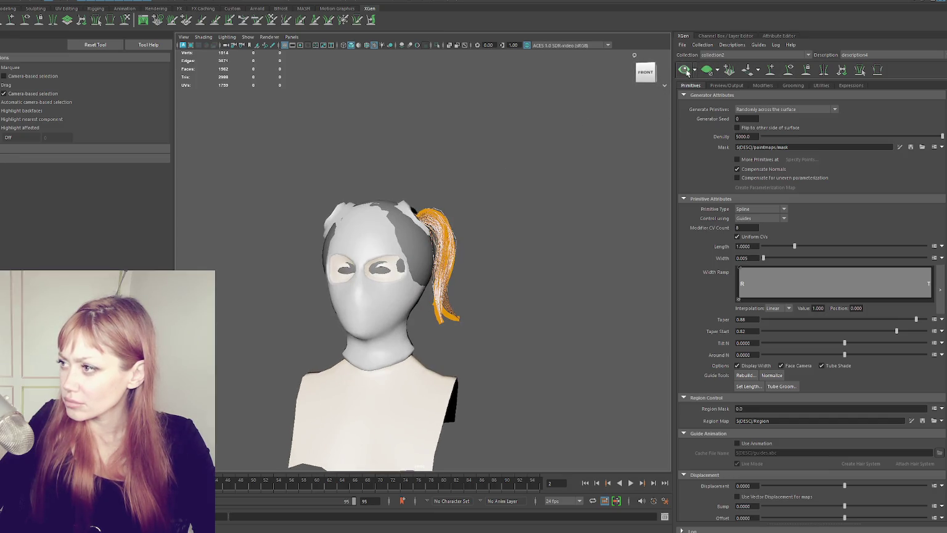
click(706, 72)
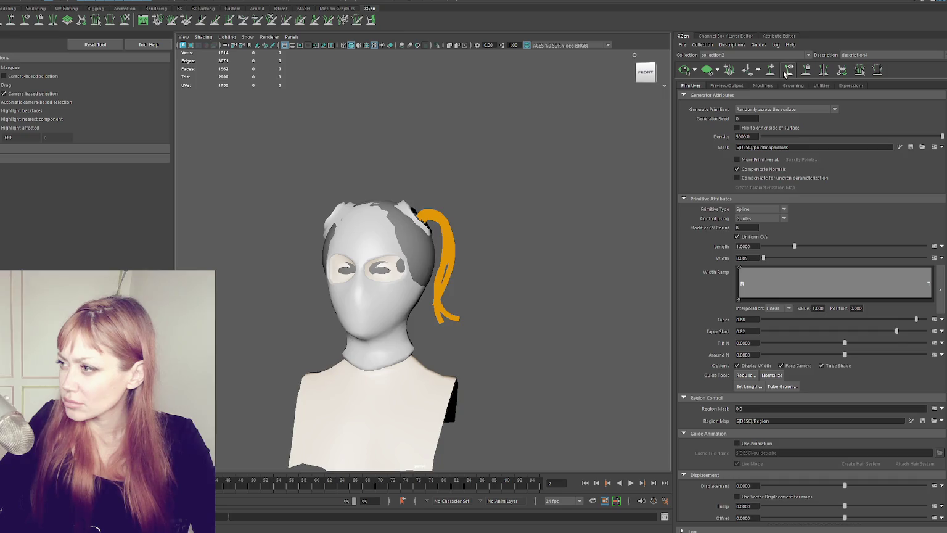
click(158, 19)
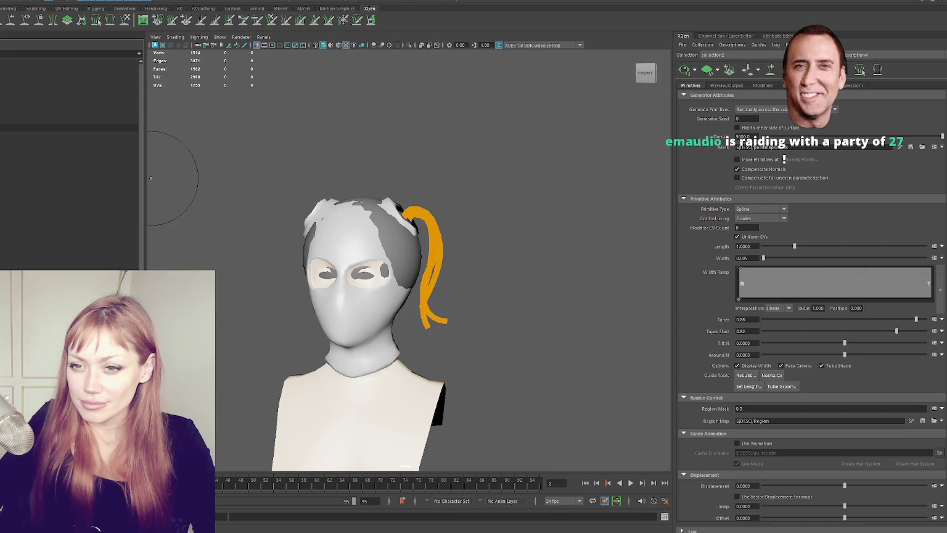
- Stretch the selected ponytail guides longer and outward with the Move tool
click(62, 135)
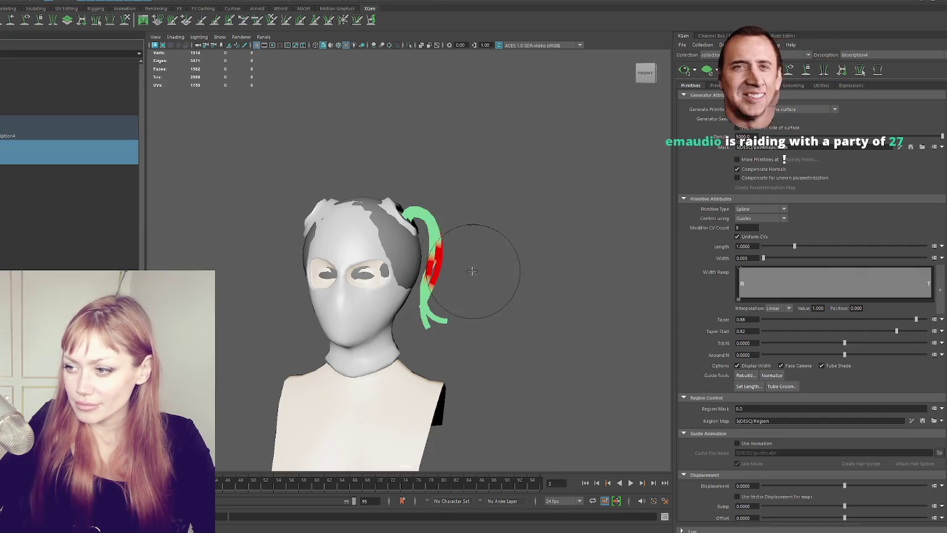
key(w)
mouse_move(405, 223)
mouse_down()
mouse_move(538, 228)
mouse_move(468, 235)
mouse_move(525, 233)
mouse_move(493, 213)
mouse_move(474, 216)
mouse_up()
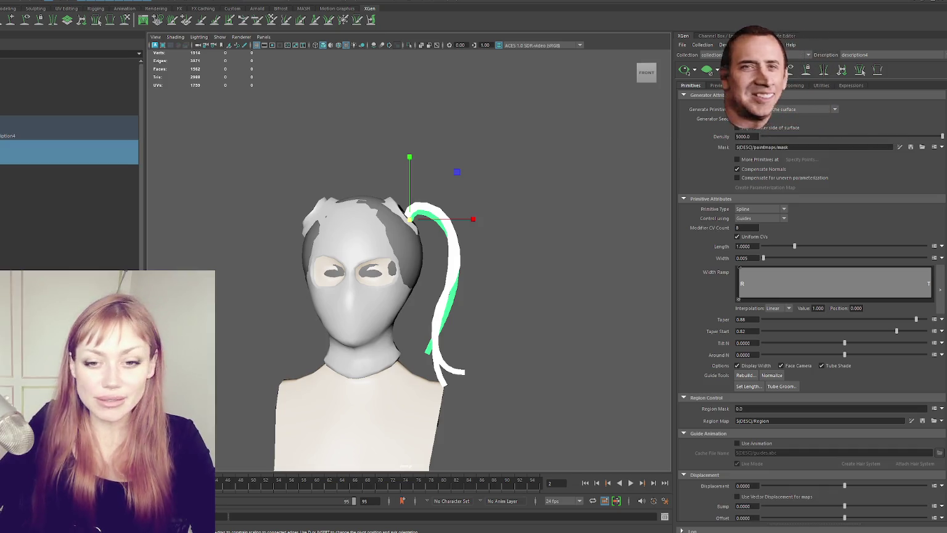
mouse_move(292, 235)
alt+mouse_down()
mouse_move(214, 207)
mouse_move(174, 218)
mouse_move(474, 162)
alt+mouse_up()
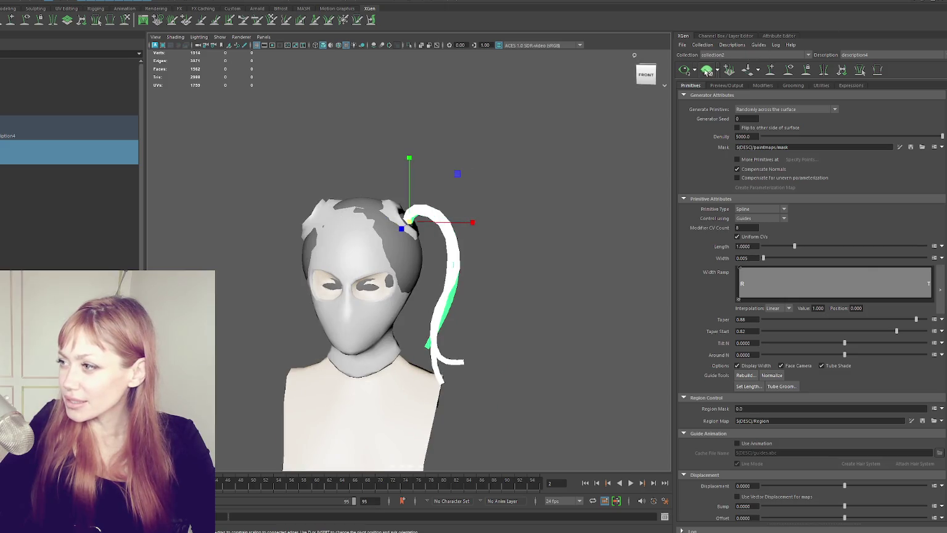
- Regenerate the hair preview to inspect the lengthened guides, then hide the preview strands
click(708, 71)
click(545, 173)
mouse_move(546, 173)
alt+mouse_down()
mouse_move(466, 156)
mouse_move(366, 168)
mouse_move(549, 162)
mouse_move(512, 184)
alt+mouse_up()
scroll(512, 184, up, 2)
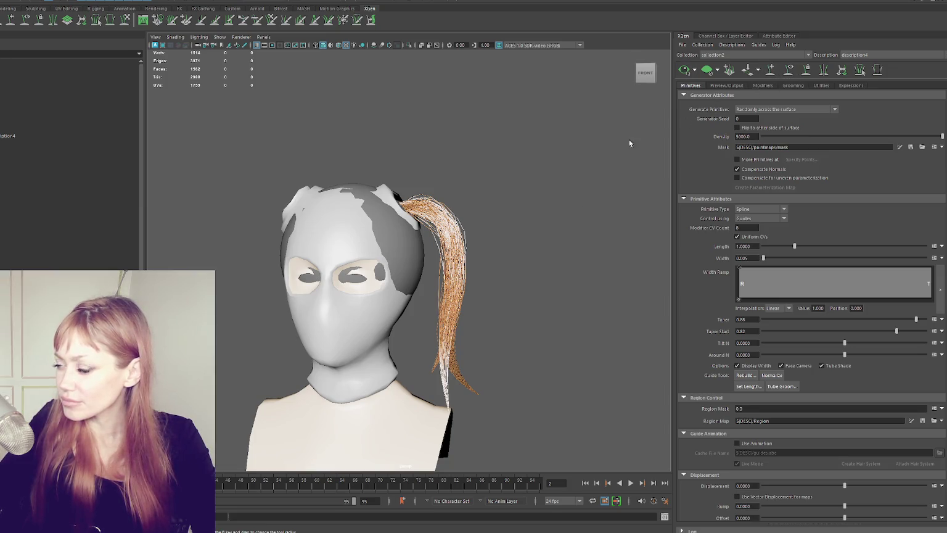
click(785, 75)
alt+drag(482, 201, 476, 207)
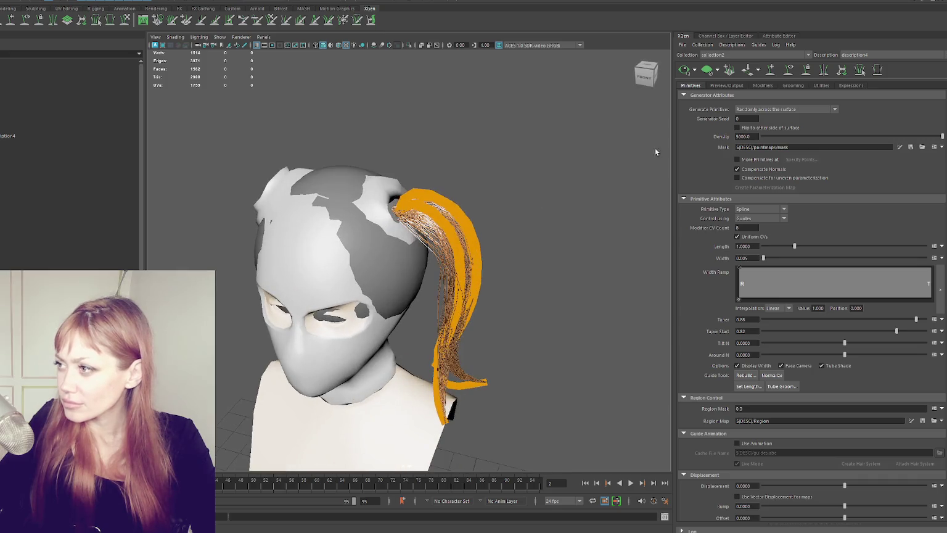
click(696, 72)
- Place a new guide at the ponytail root on the scalp
mouse_move(555, 148)
alt+mouse_down()
mouse_move(366, 143)
mouse_move(577, 143)
alt+mouse_up()
scroll(555, 143, up, 4)
scroll(529, 144, up, 3)
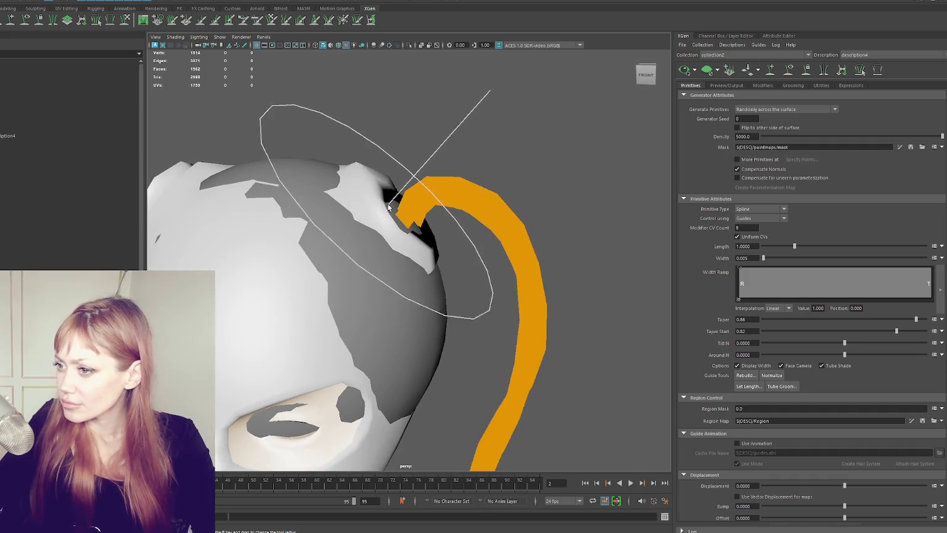
alt+drag(401, 190, 388, 225)
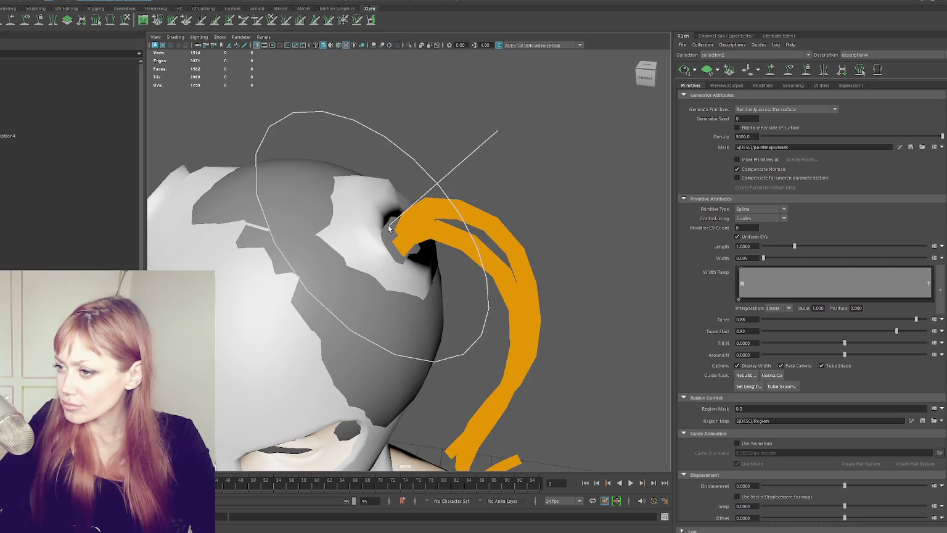
click(388, 224)
alt+drag(520, 230, 530, 200)
key(a)
key(w)
click(739, 228)
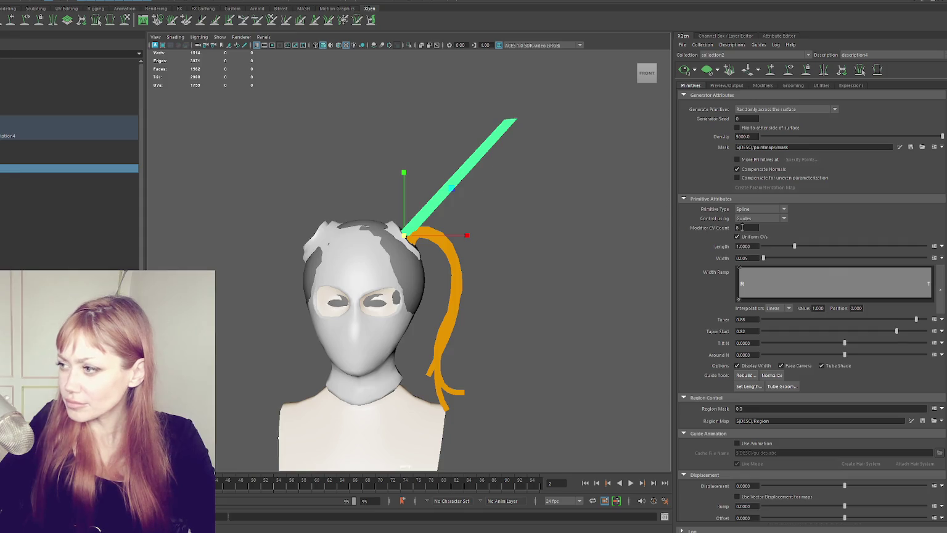
- Rebuild the new guide and bend it into an outward arc down beside the ponytail
click(753, 376)
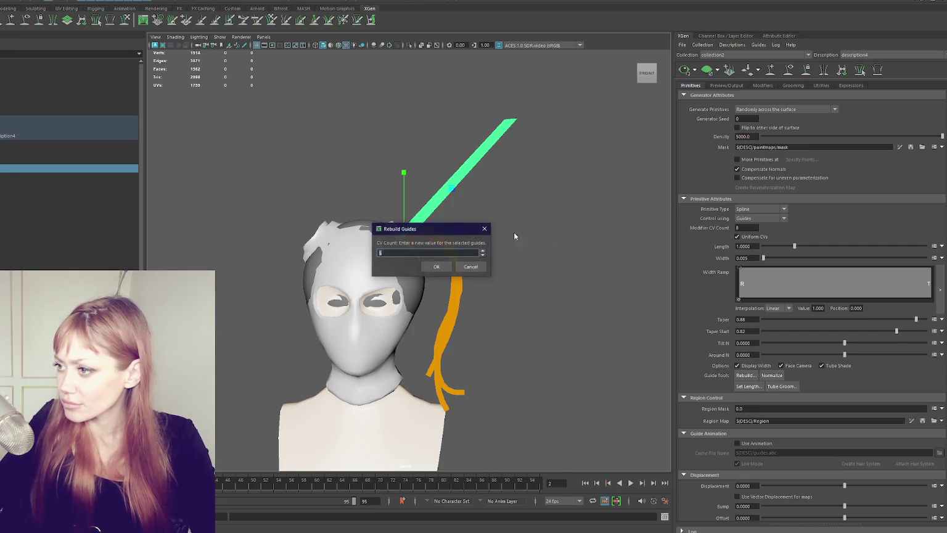
click(436, 267)
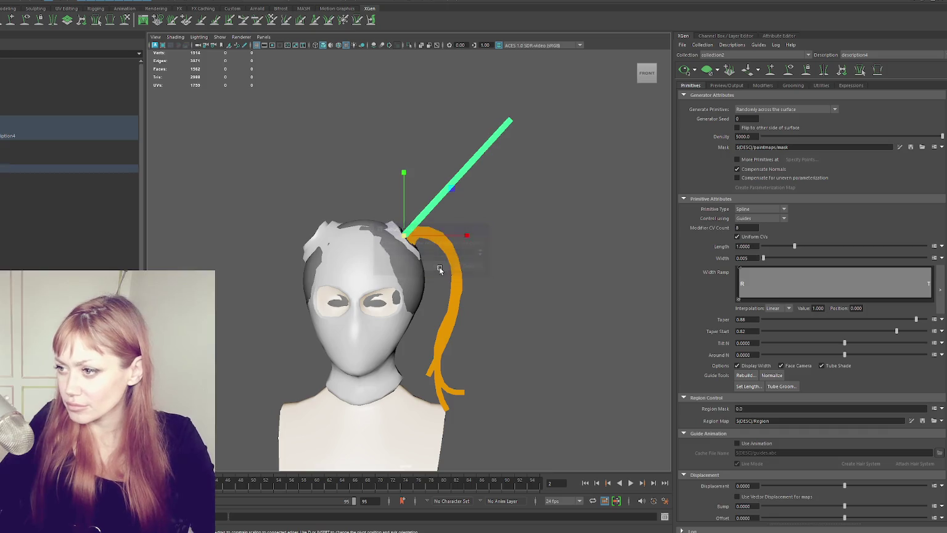
drag(505, 126, 461, 322)
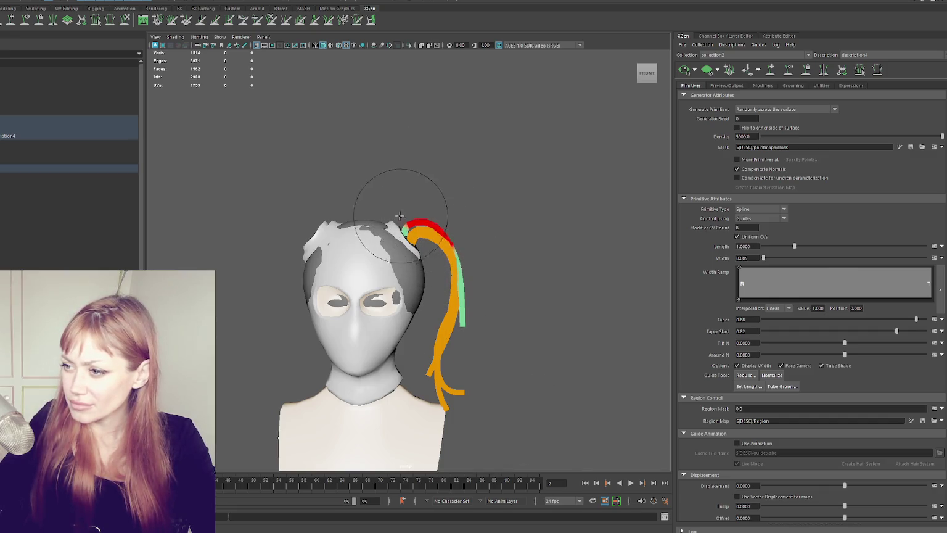
mouse_move(454, 262)
mouse_down()
mouse_move(486, 270)
mouse_move(496, 254)
mouse_up()
key(w)
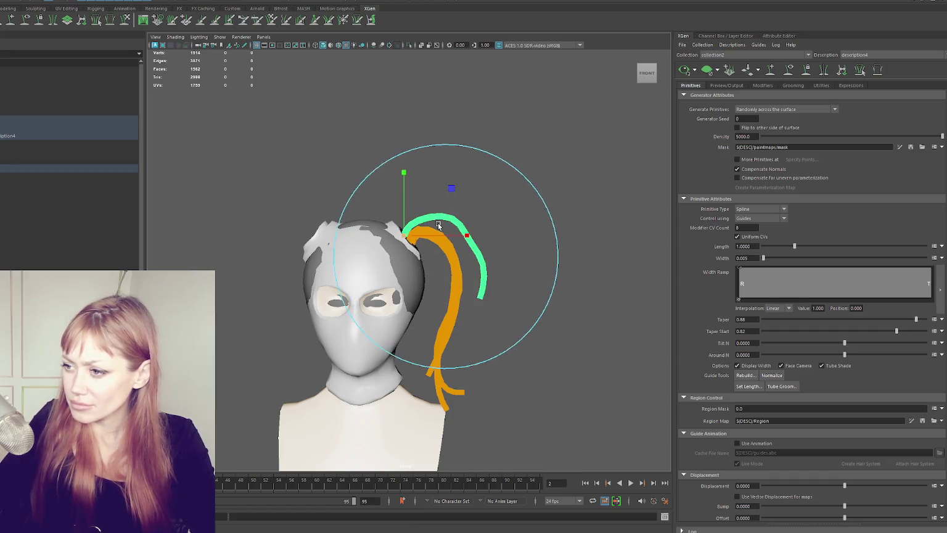
mouse_move(435, 240)
alt+mouse_down()
mouse_move(473, 244)
mouse_move(485, 216)
alt+mouse_up()
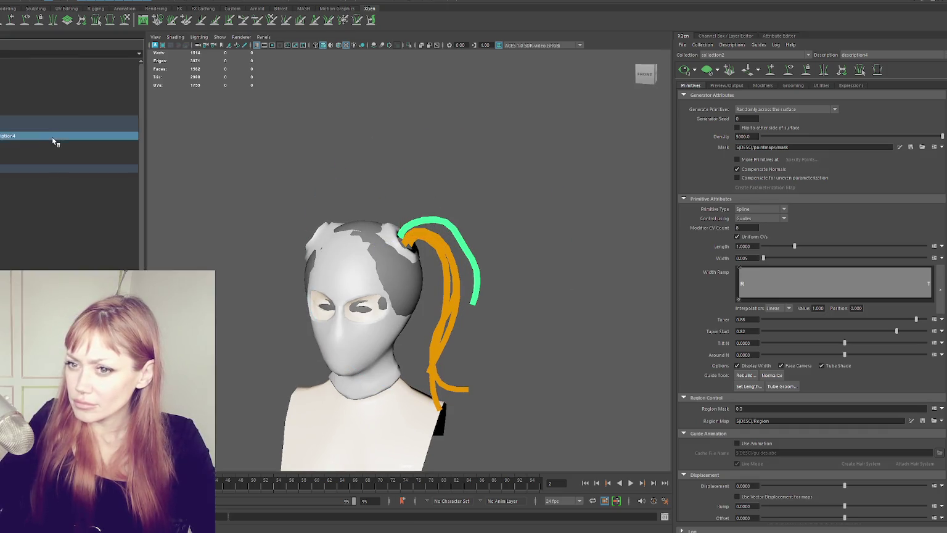
- Save the scene as hair gen.mb
click(53, 167)
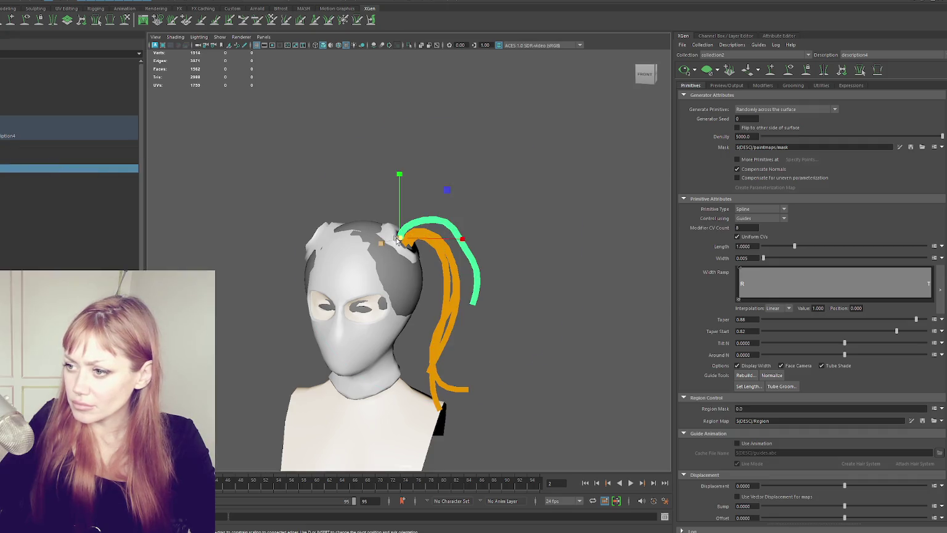
alt+drag(396, 241, 483, 237)
key(ctrl+s)
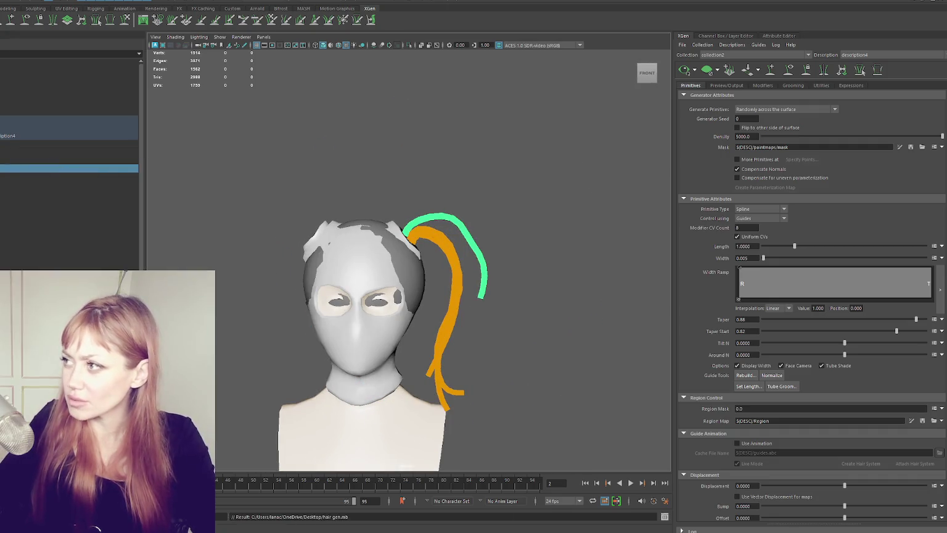
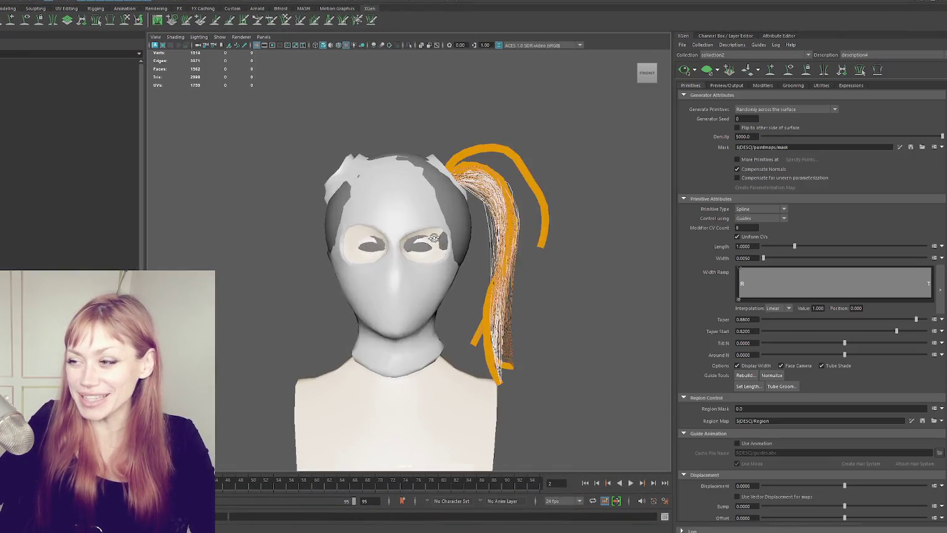
- Select the outer ponytail guide and regenerate the hair preview
alt+drag(344, 301, 422, 212)
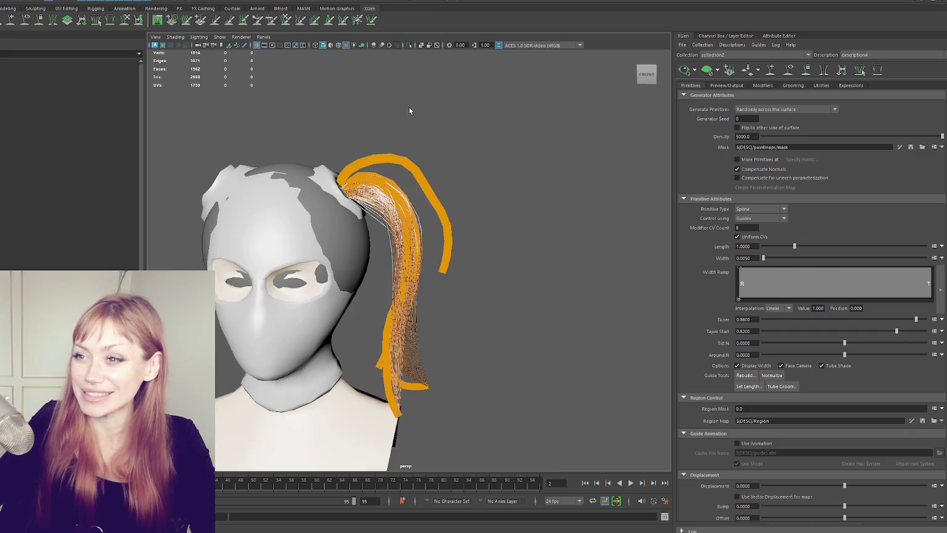
alt+drag(422, 172, 491, 185)
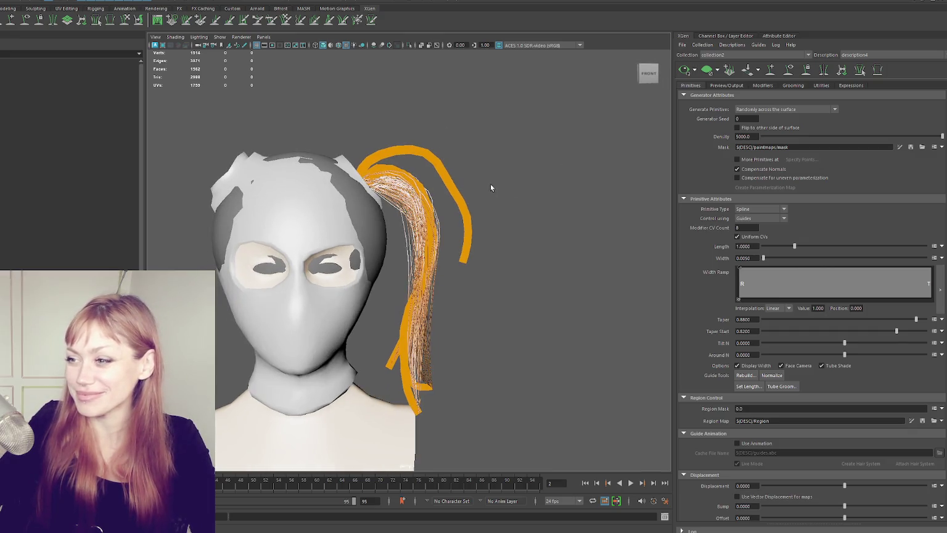
click(442, 174)
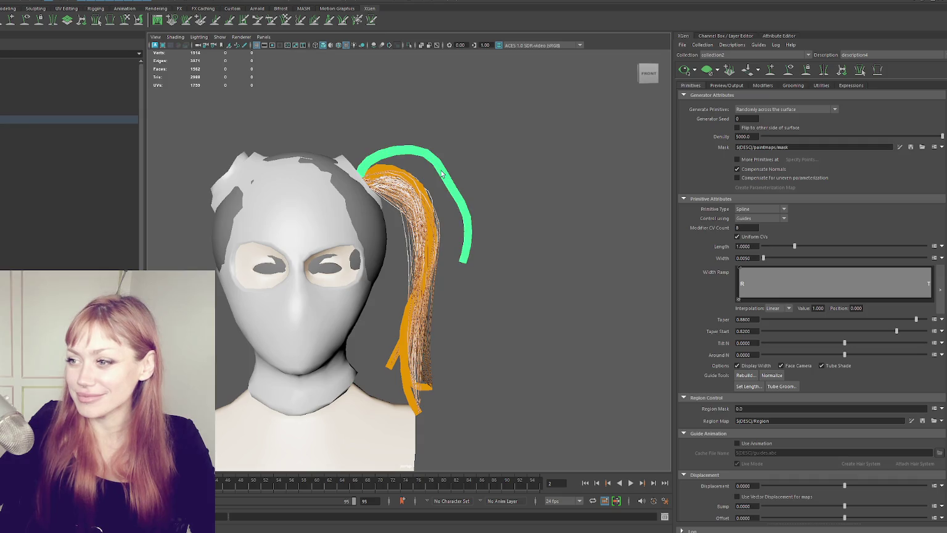
click(140, 20)
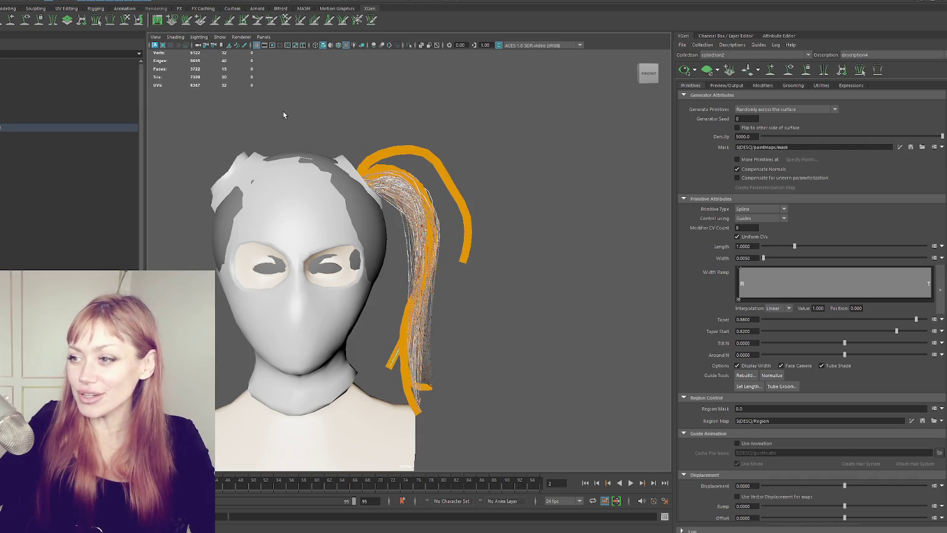
click(31, 133)
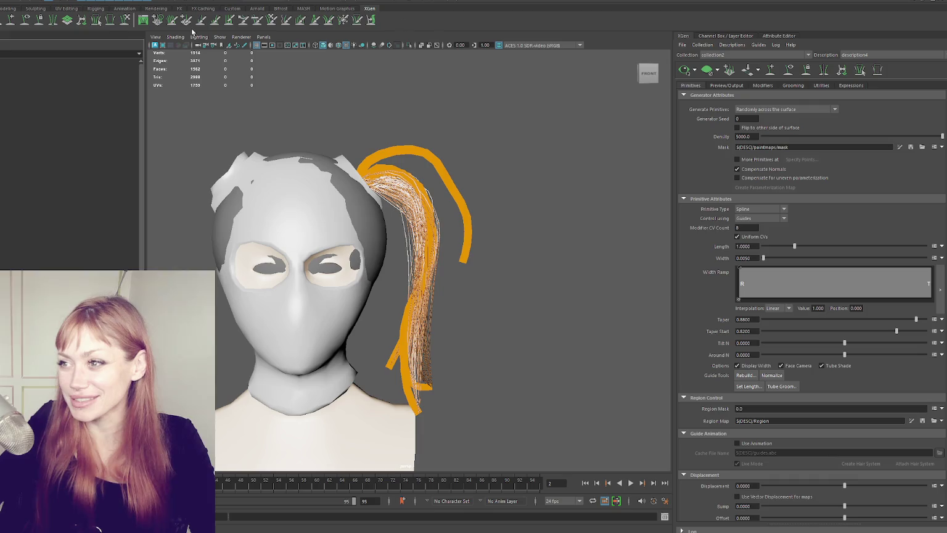
click(126, 24)
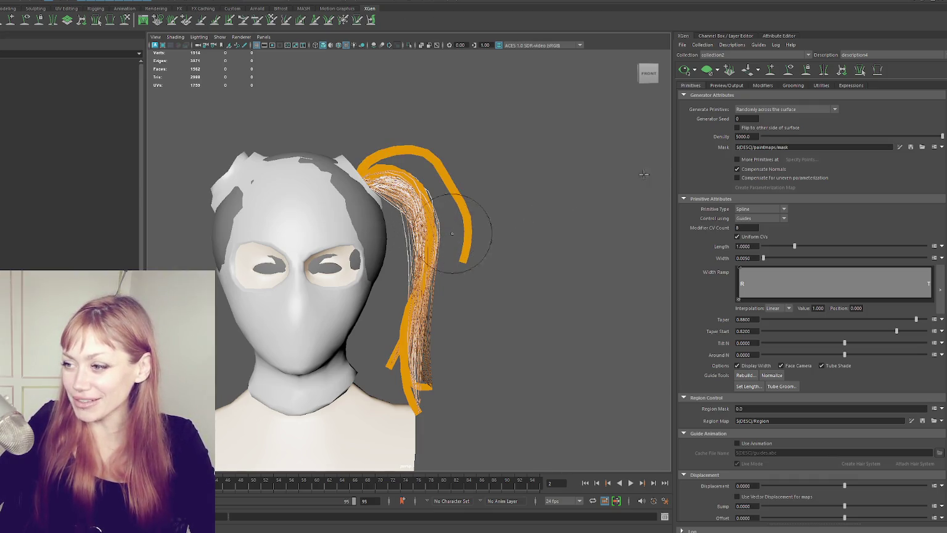
- Bend the outer guide to hug the head and pull its top outward into a wide arc
key(q)
click(431, 162)
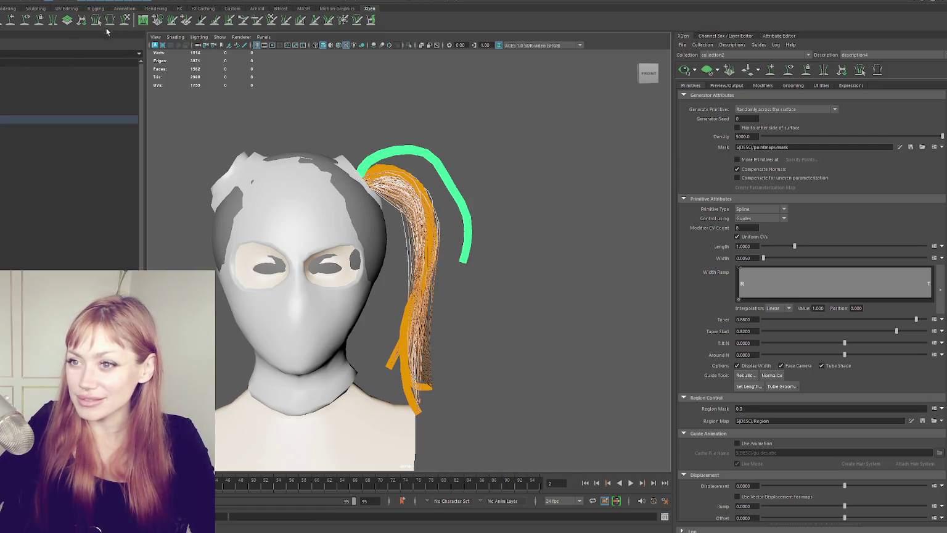
mouse_move(454, 242)
mouse_down()
mouse_move(356, 116)
mouse_move(433, 169)
mouse_move(446, 197)
mouse_up()
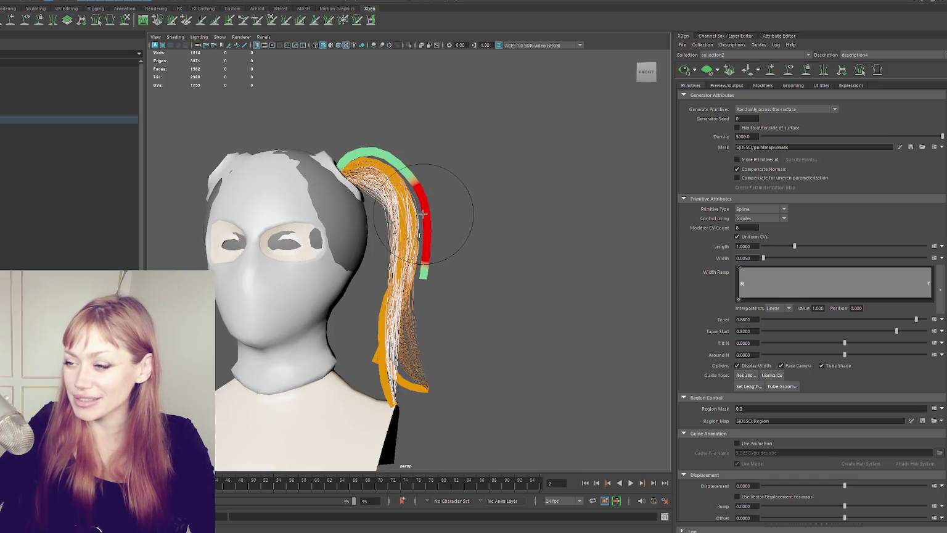
drag(427, 241, 408, 285)
alt+drag(419, 194, 431, 274)
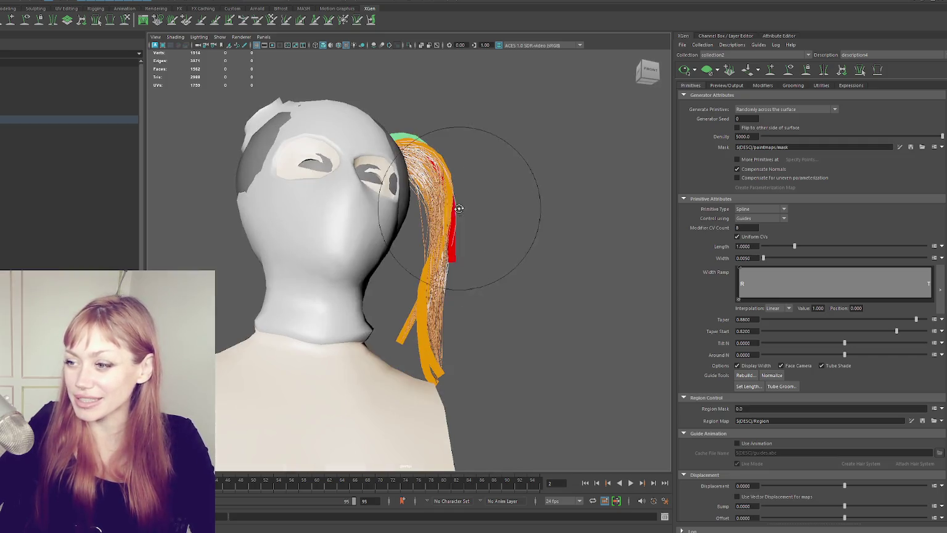
key(w)
drag(394, 151, 415, 153)
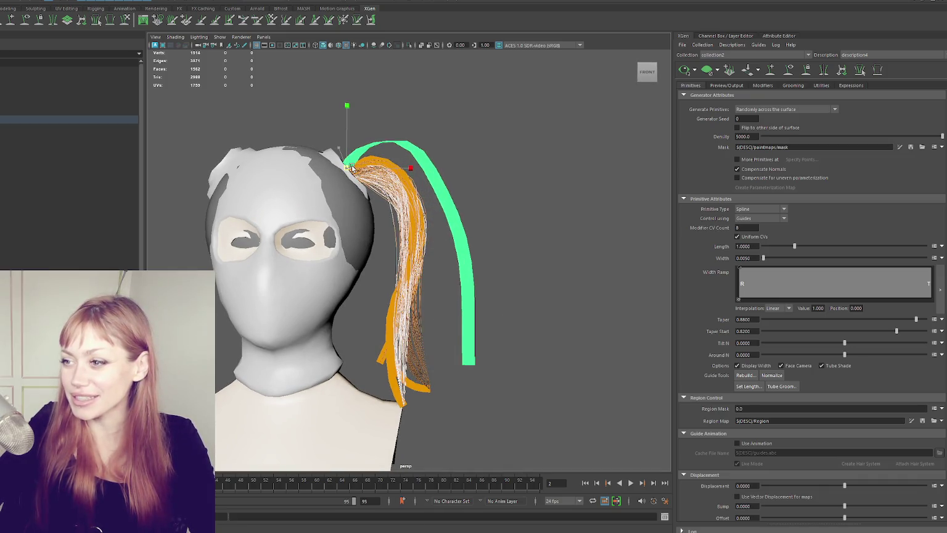
alt+drag(518, 212, 481, 216)
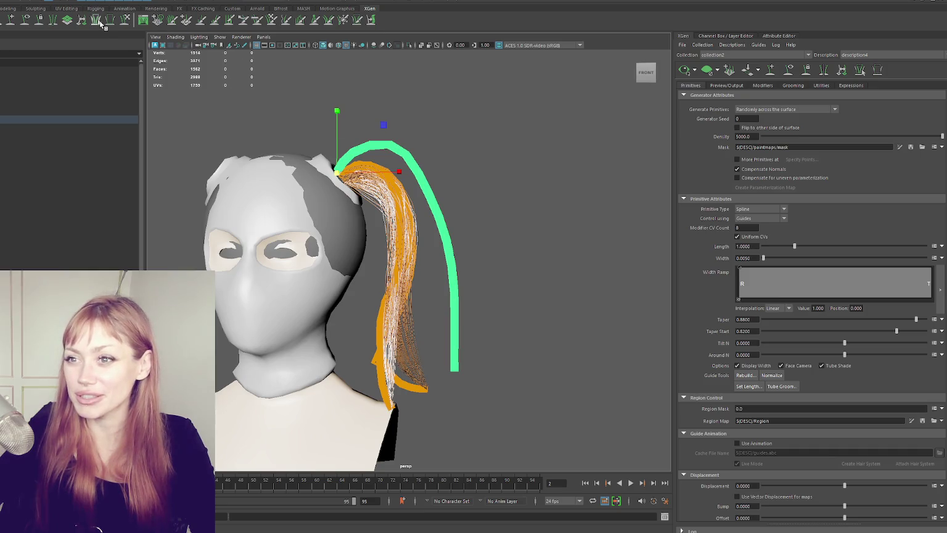
- Brush the guide into a wider bow with a raised top and lower part beside the strands
click(126, 20)
alt+drag(440, 265, 460, 256)
drag(423, 95, 497, 232)
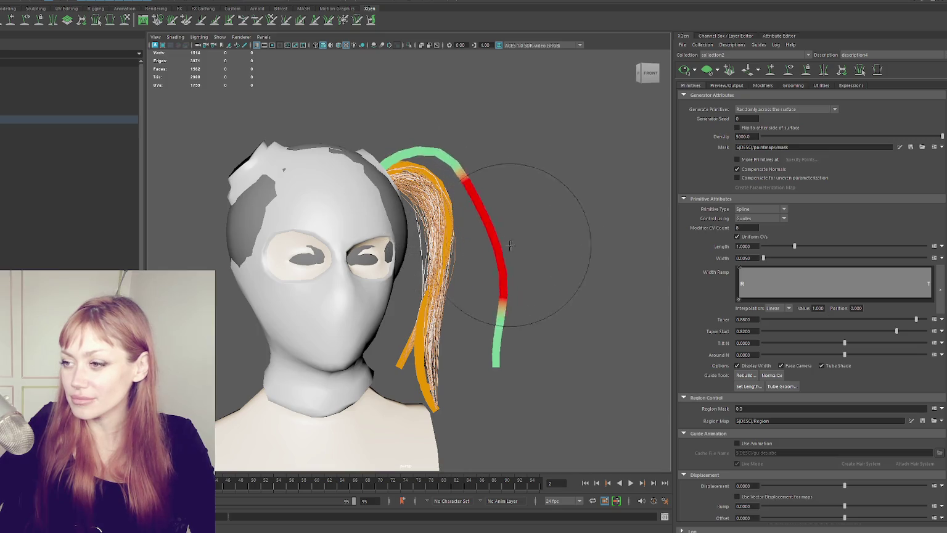
drag(438, 167, 433, 154)
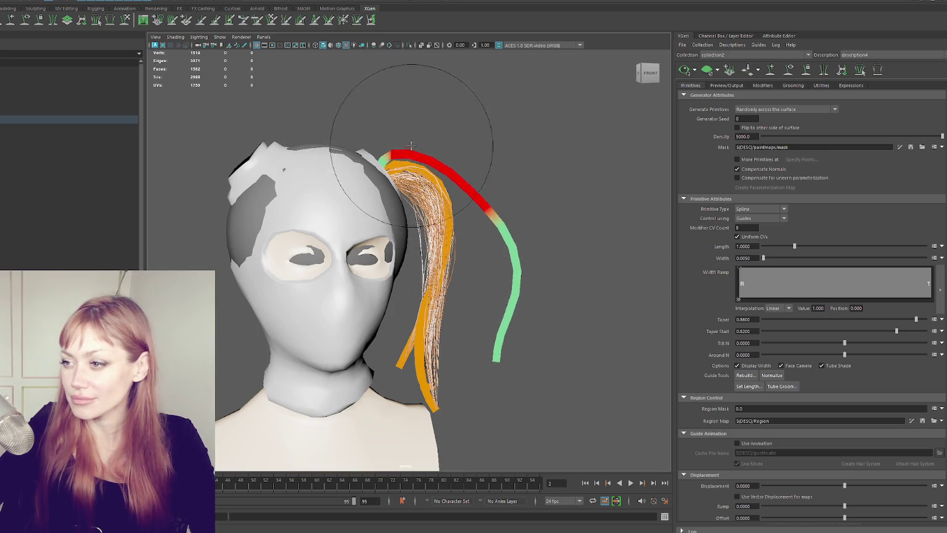
mouse_move(522, 252)
mouse_down()
mouse_move(478, 266)
mouse_move(476, 296)
mouse_move(422, 352)
mouse_move(486, 296)
mouse_move(497, 232)
mouse_up()
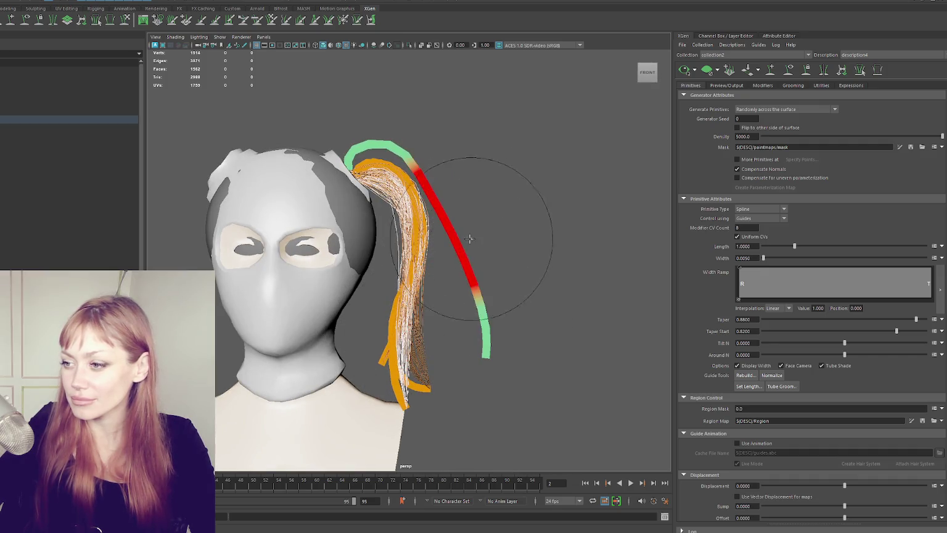
- Undo the last reshape and sculpt the guide's lower section to hang straight
click(353, 159)
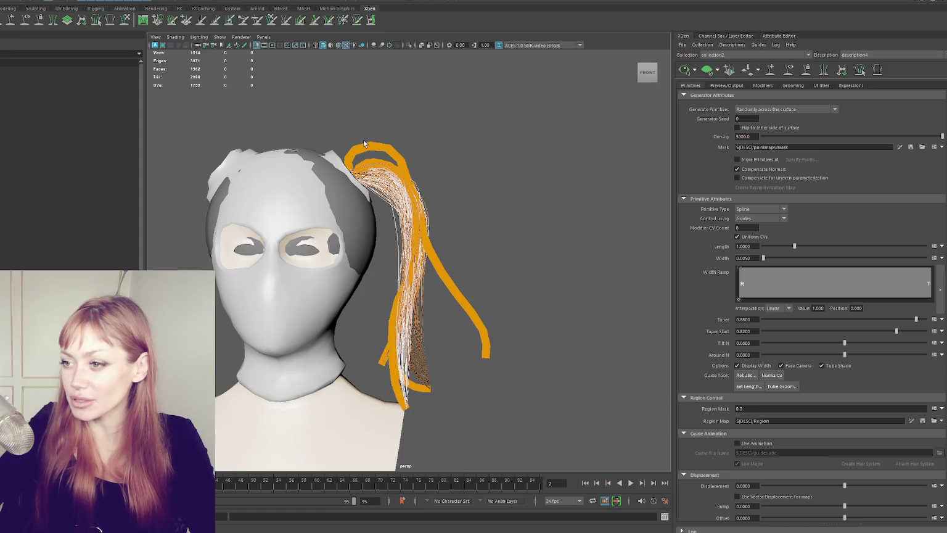
click(363, 146)
key(ctrl+z)
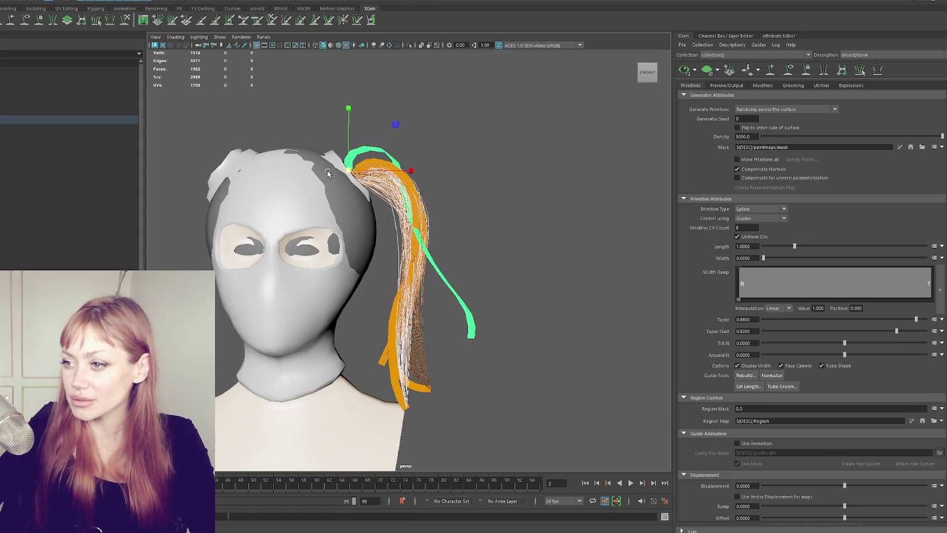
click(125, 20)
mouse_move(472, 290)
mouse_down()
mouse_move(443, 310)
mouse_move(459, 331)
mouse_move(402, 280)
mouse_move(455, 158)
mouse_move(416, 253)
mouse_move(387, 269)
mouse_up()
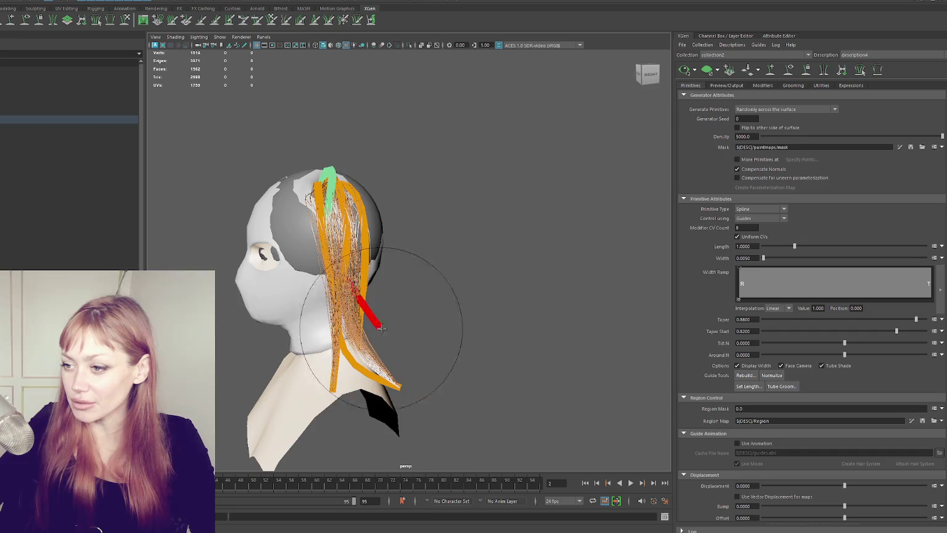
- Brush the stray guides back into the ponytail and regenerate the hair preview
mouse_move(337, 233)
mouse_down()
mouse_move(354, 298)
mouse_move(402, 275)
mouse_move(412, 308)
mouse_up()
mouse_move(401, 264)
mouse_down()
mouse_move(349, 191)
mouse_move(410, 212)
mouse_move(446, 355)
mouse_move(476, 264)
mouse_up()
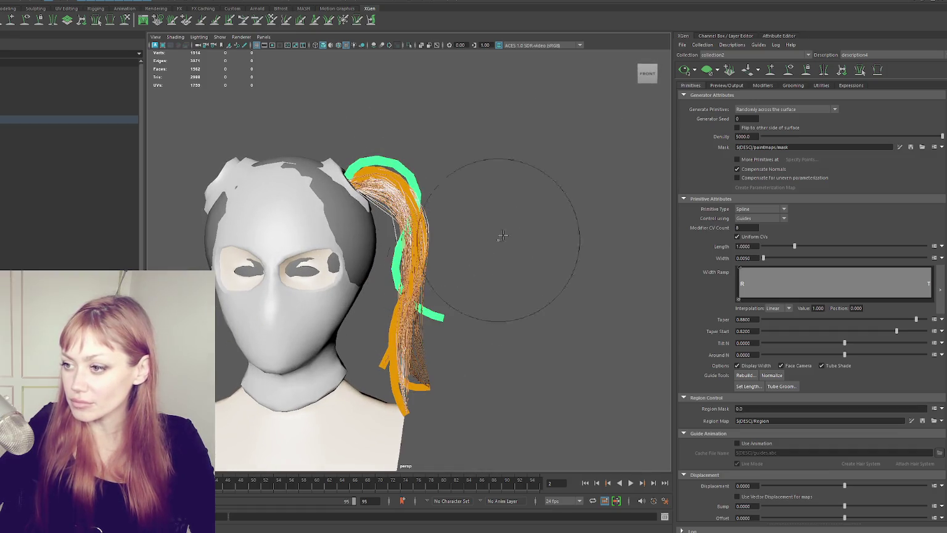
click(790, 71)
click(683, 71)
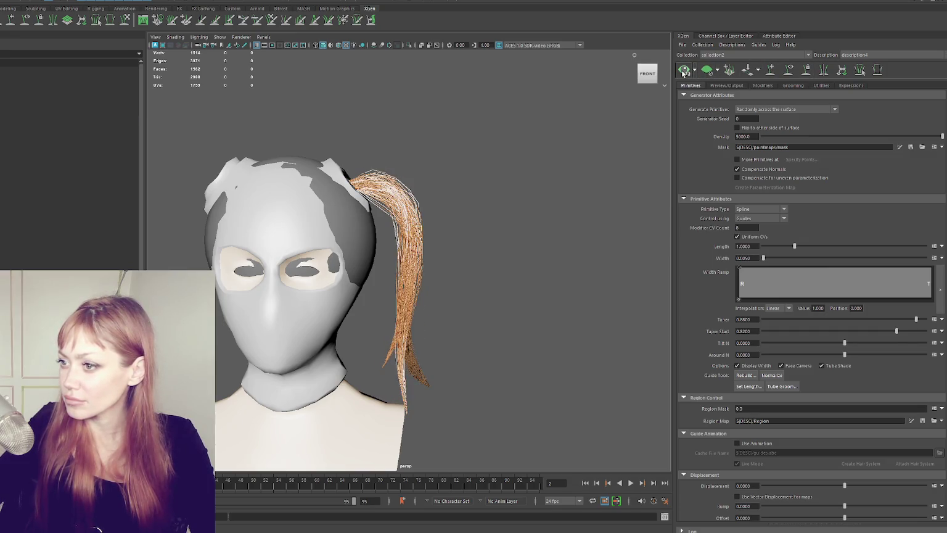
- Show the guide curves over the ponytail and bring up the Rebuild Guides prompt
click(789, 73)
click(788, 73)
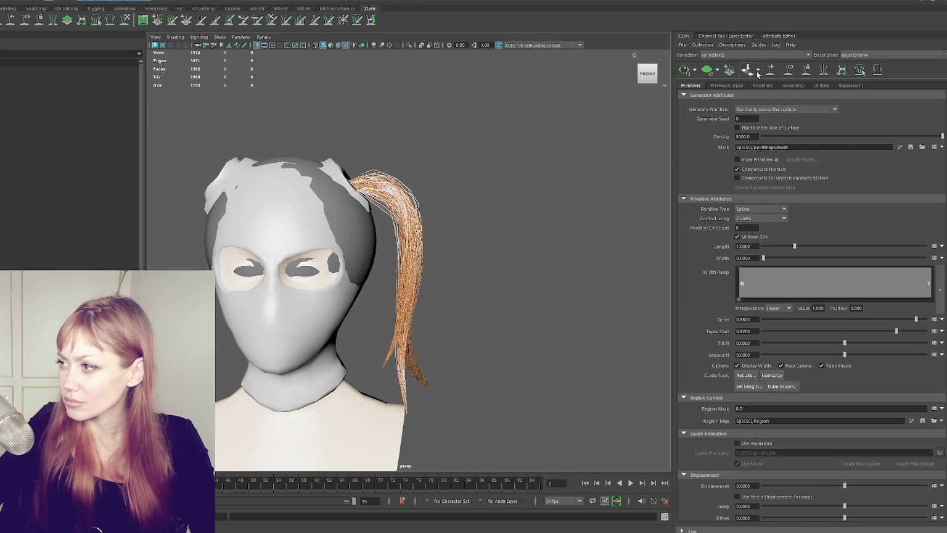
click(790, 71)
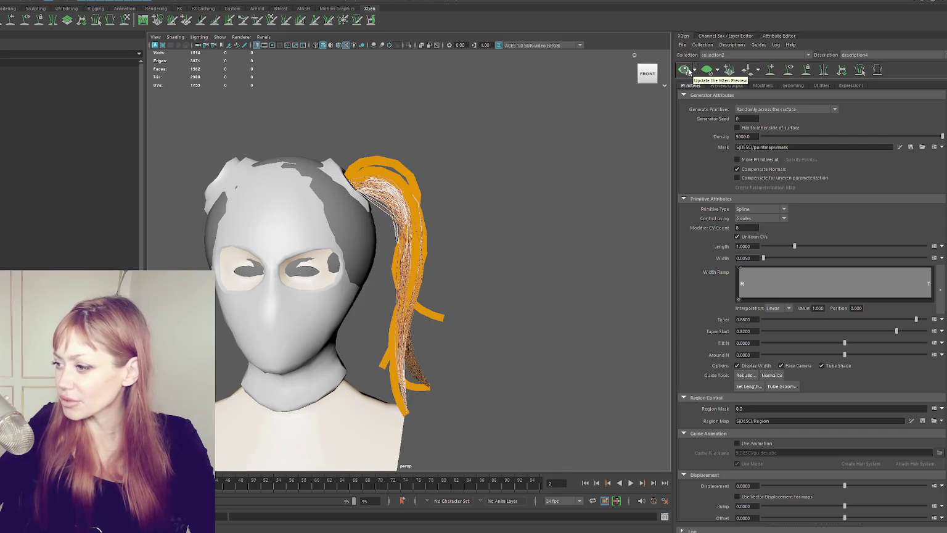
click(739, 378)
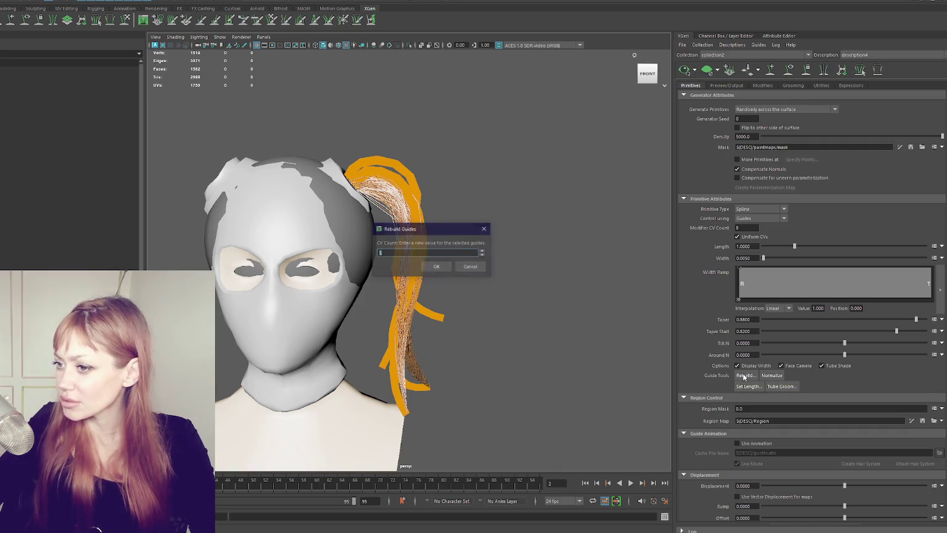
- Rebuild the ponytail guides with 7 CVs
click(475, 267)
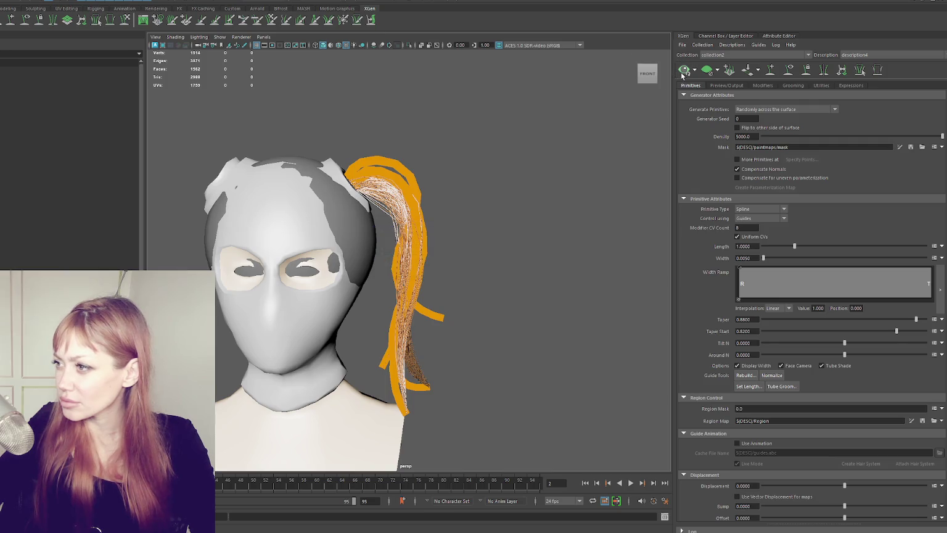
click(771, 70)
mouse_move(592, 150)
alt+mouse_down()
mouse_move(505, 161)
mouse_move(533, 144)
mouse_move(586, 151)
alt+mouse_up()
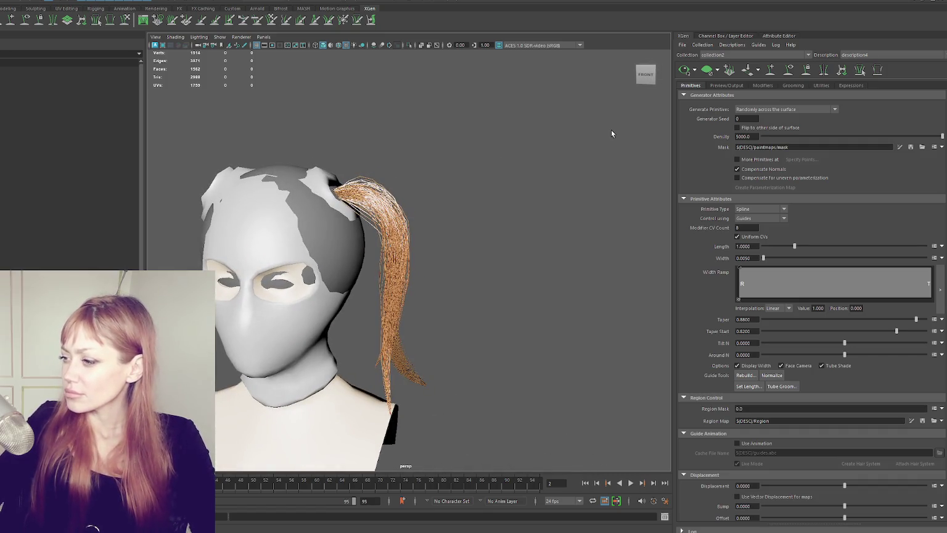
click(739, 375)
text(7)
key(Return)
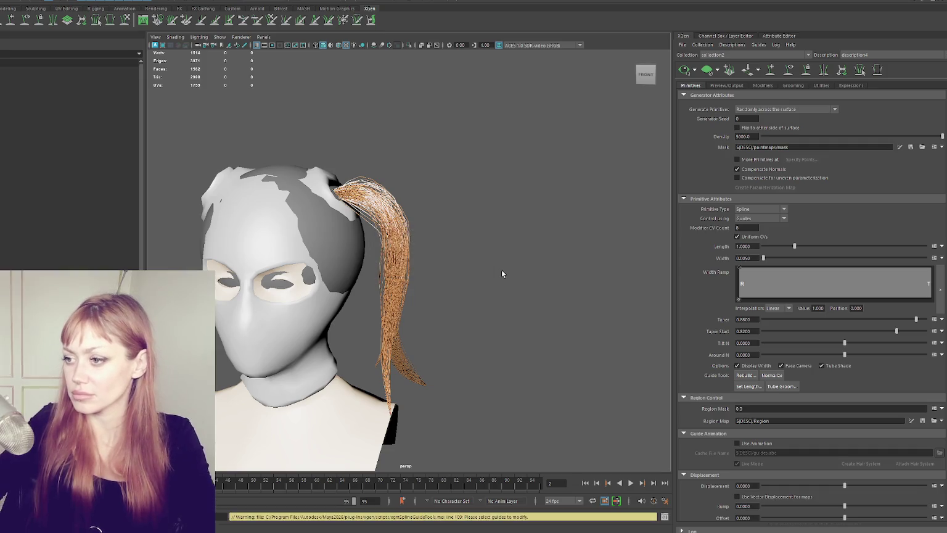
- Set the hair description's Density to 1000
click(67, 119)
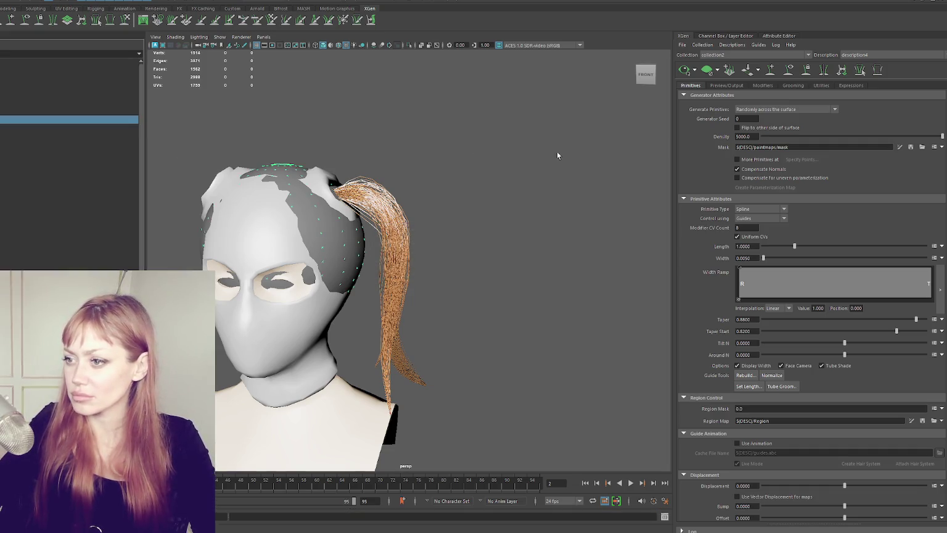
mouse_move(453, 206)
alt+mouse_down()
mouse_move(329, 211)
mouse_move(434, 212)
alt+mouse_up()
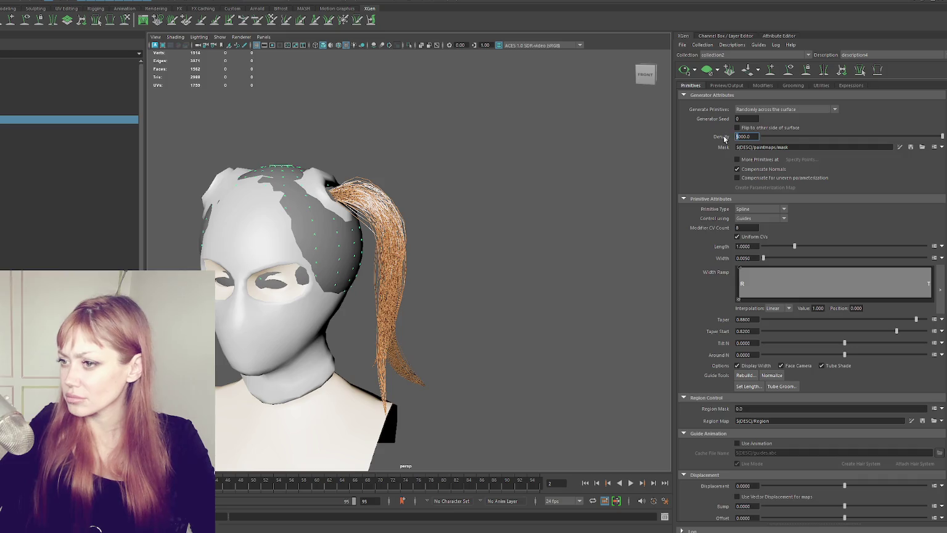
text(1)
key(Return)
mouse_move(434, 165)
alt+mouse_down()
mouse_move(576, 134)
mouse_move(472, 158)
alt+mouse_up()
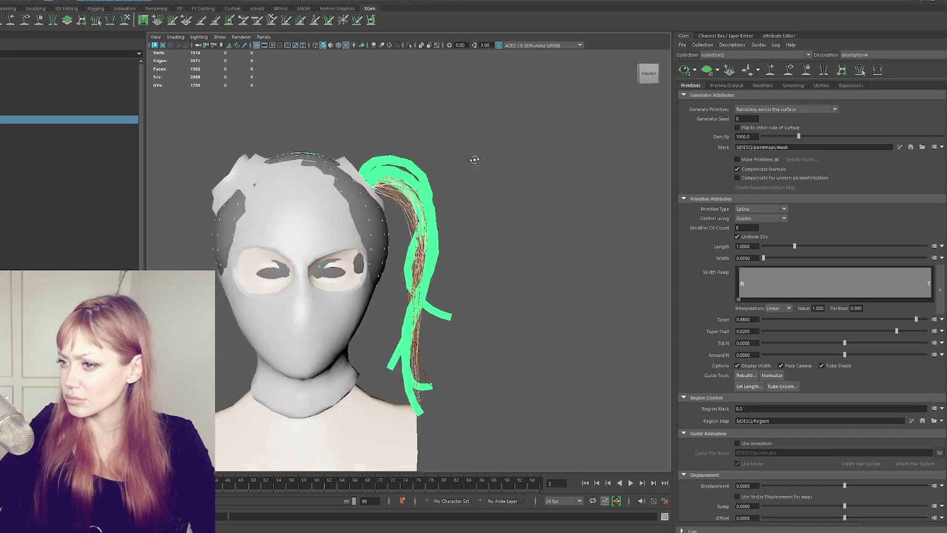
click(431, 167)
scroll(432, 165, up, 3)
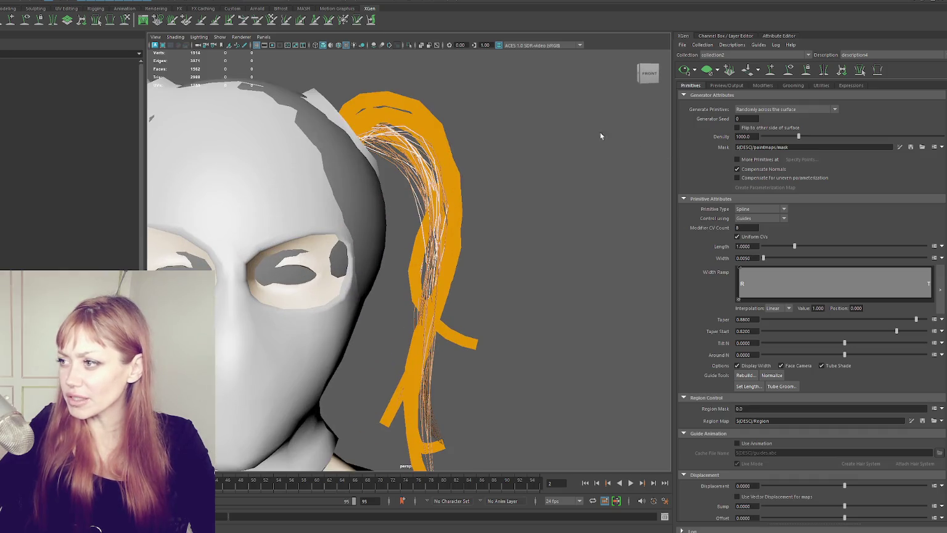
- Delete one ponytail guide as a trial, then undo to restore it
alt+drag(427, 117, 451, 119)
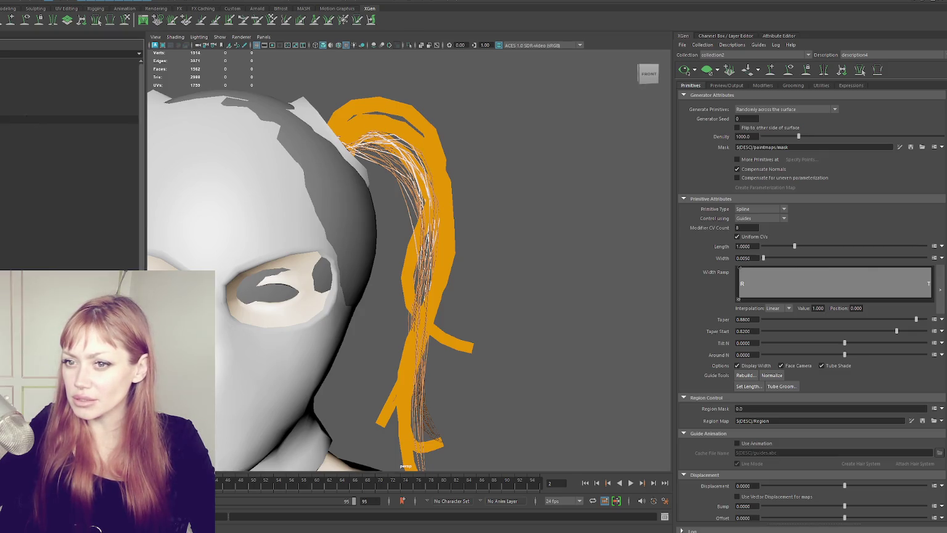
click(37, 136)
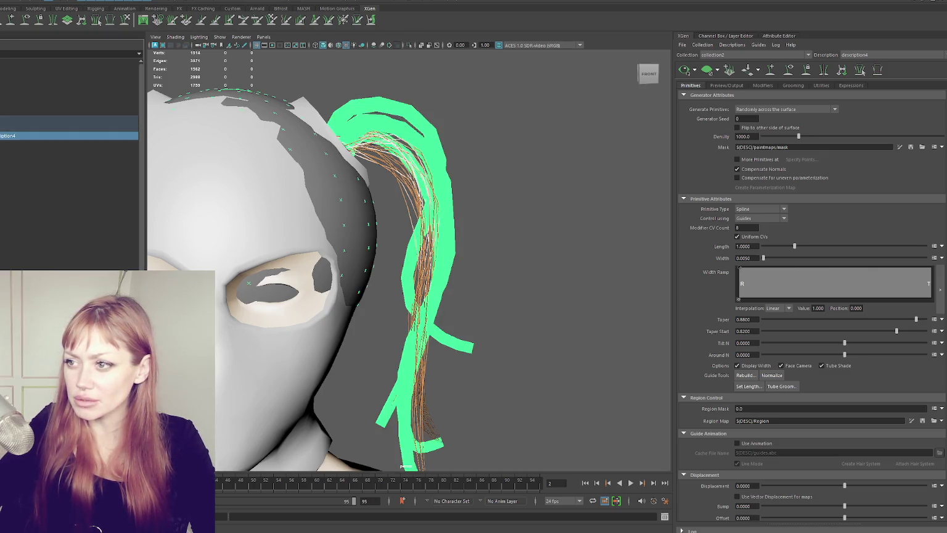
click(12, 171)
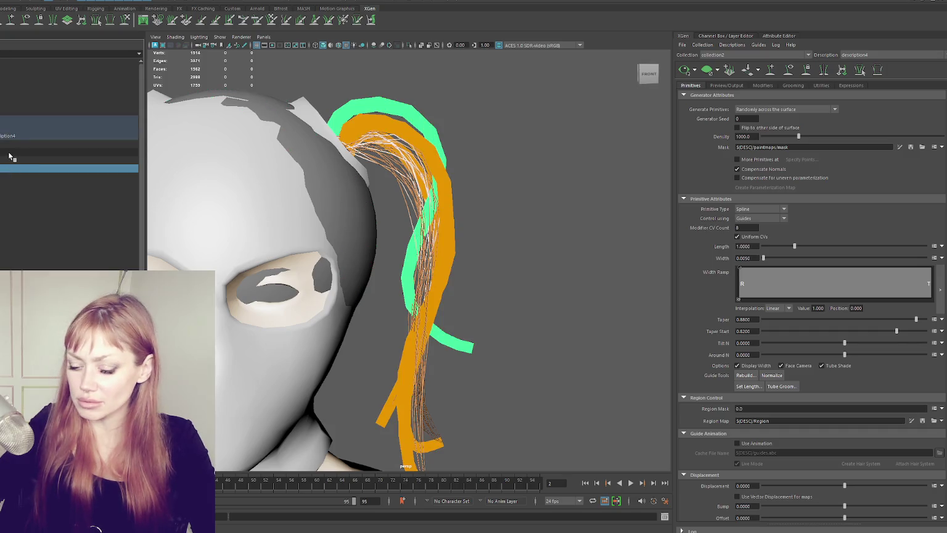
click(11, 158)
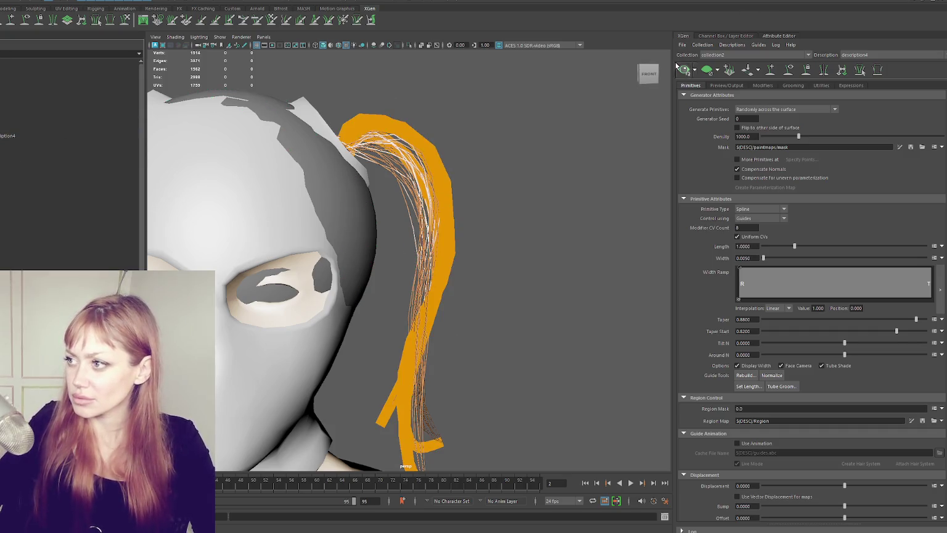
key(ctrl+z)
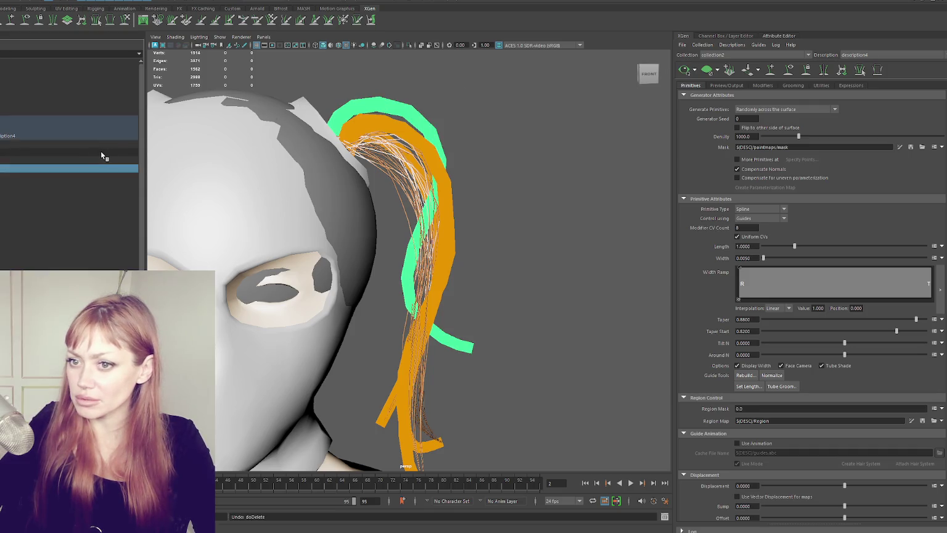
click(572, 97)
- Toggle guide visibility on and off to compare the guides against the hair
click(789, 69)
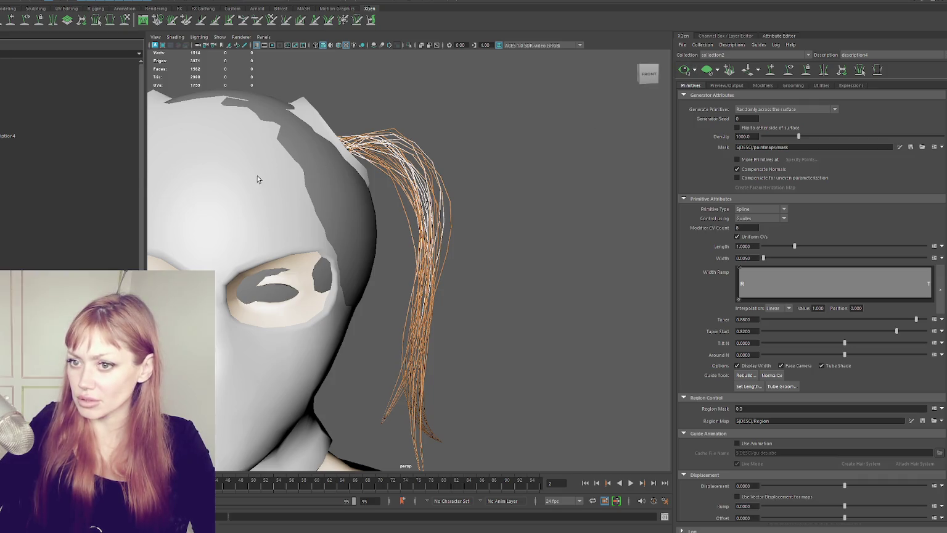
key(ctrl+z)
click(8, 170)
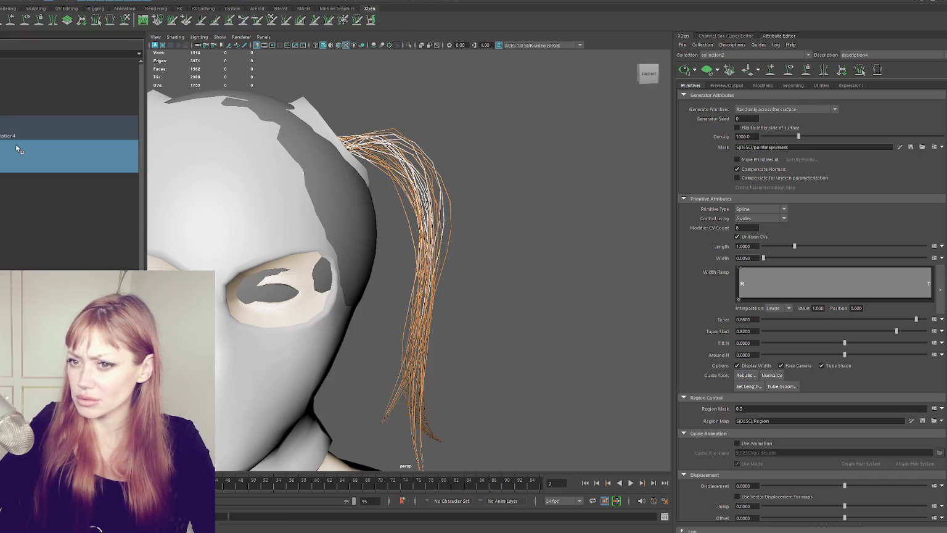
key(h)
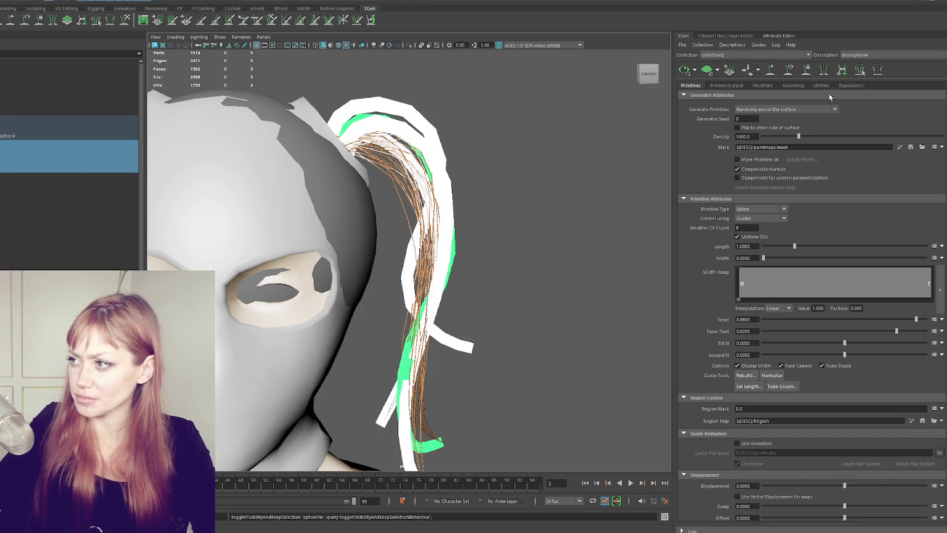
click(789, 71)
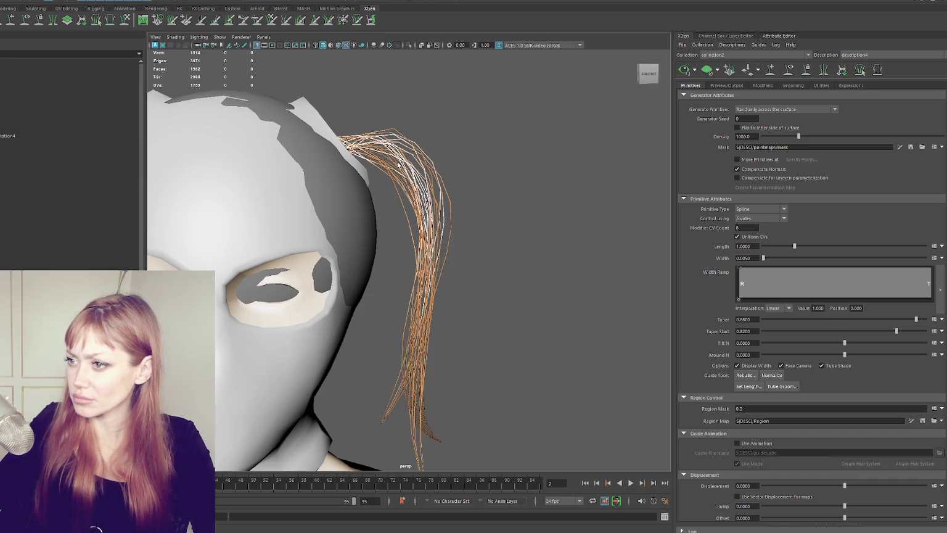
click(789, 71)
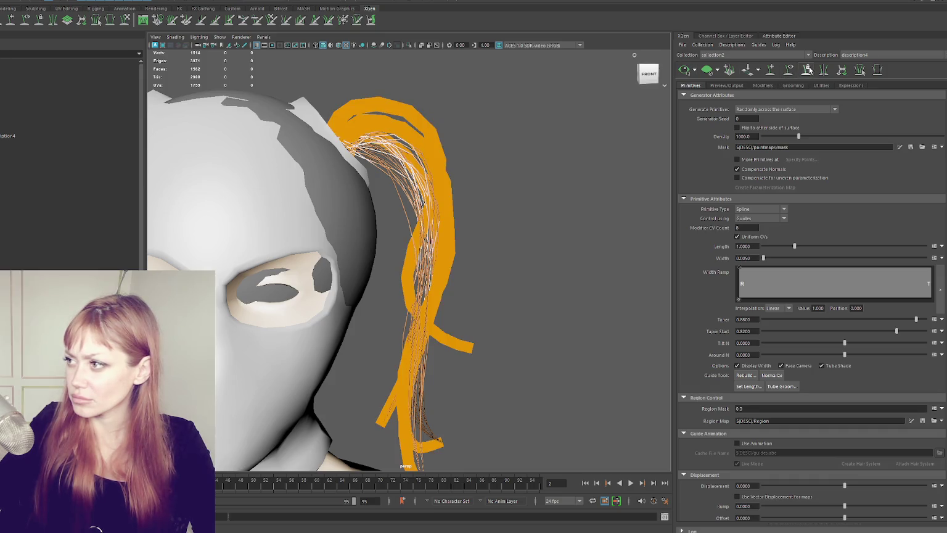
click(791, 70)
click(792, 71)
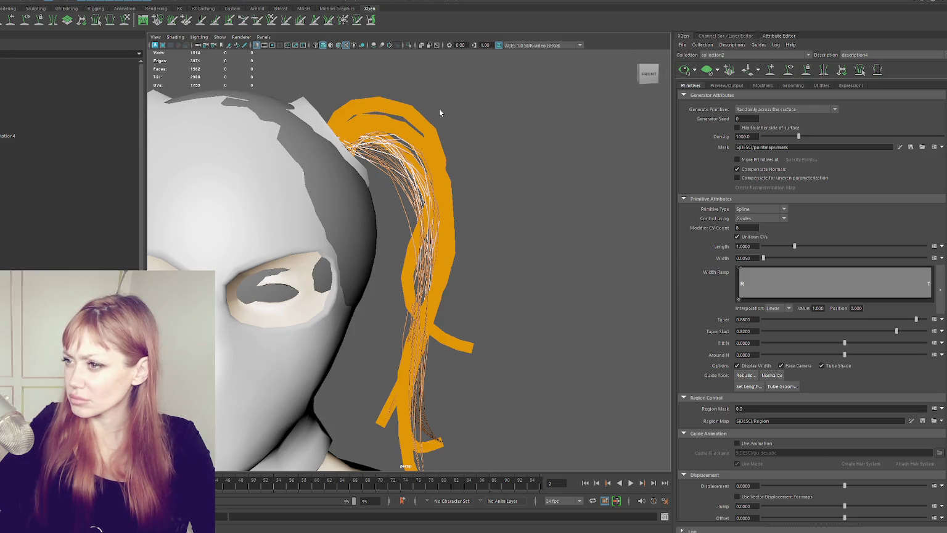
- Clear the hair preview and orbit to the back of the head
click(13, 168)
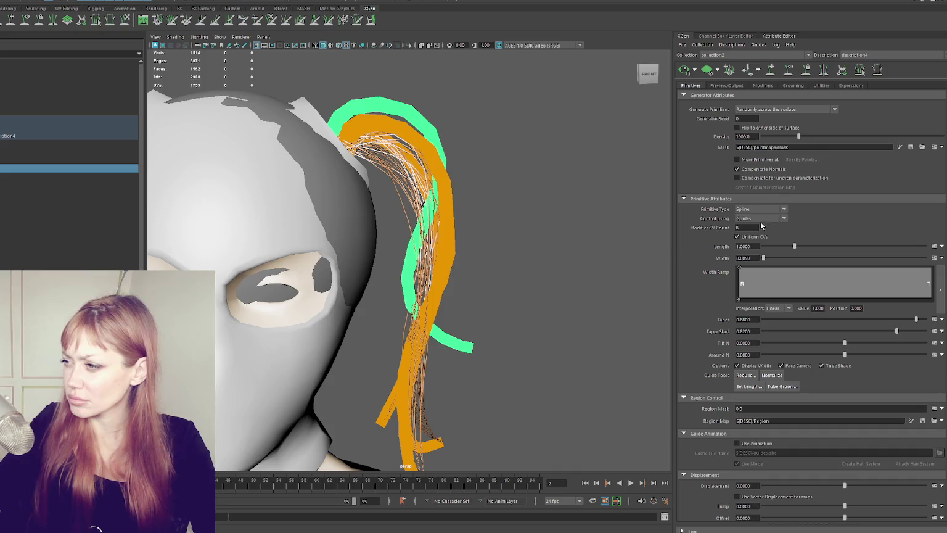
click(445, 208)
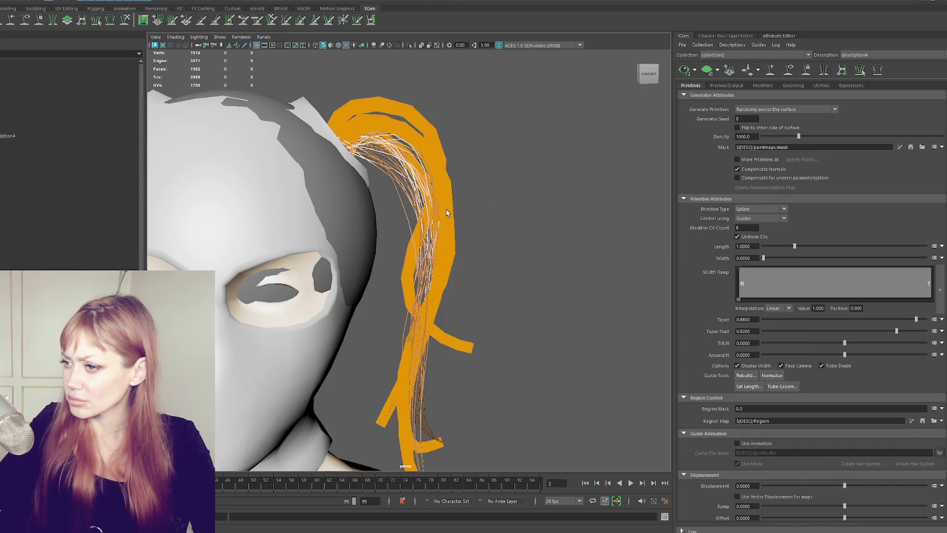
click(706, 72)
mouse_move(434, 182)
alt+mouse_down()
mouse_move(376, 174)
mouse_move(371, 128)
alt+mouse_up()
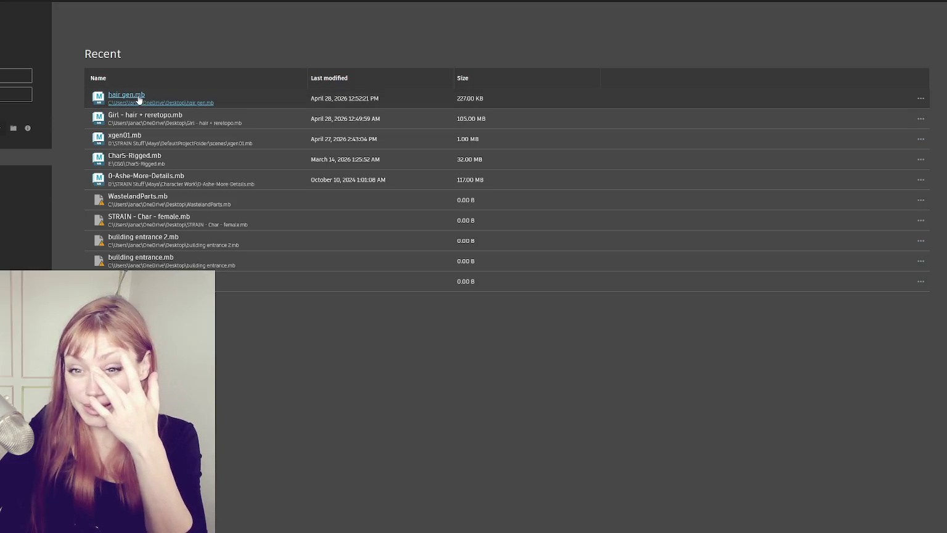
- Open hair gen.mb from Recent, hide the guides, and show the Modifiers tab
click(126, 98)
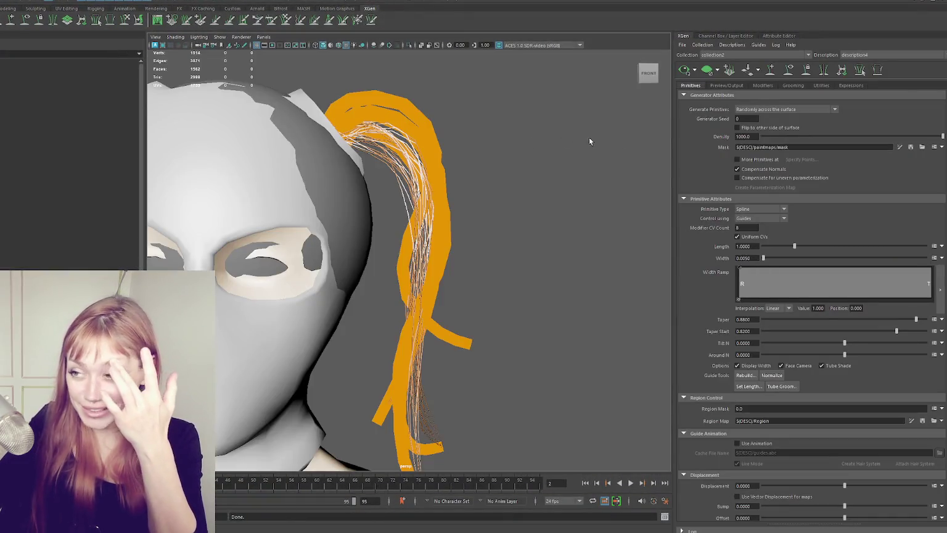
scroll(417, 153, down, 5)
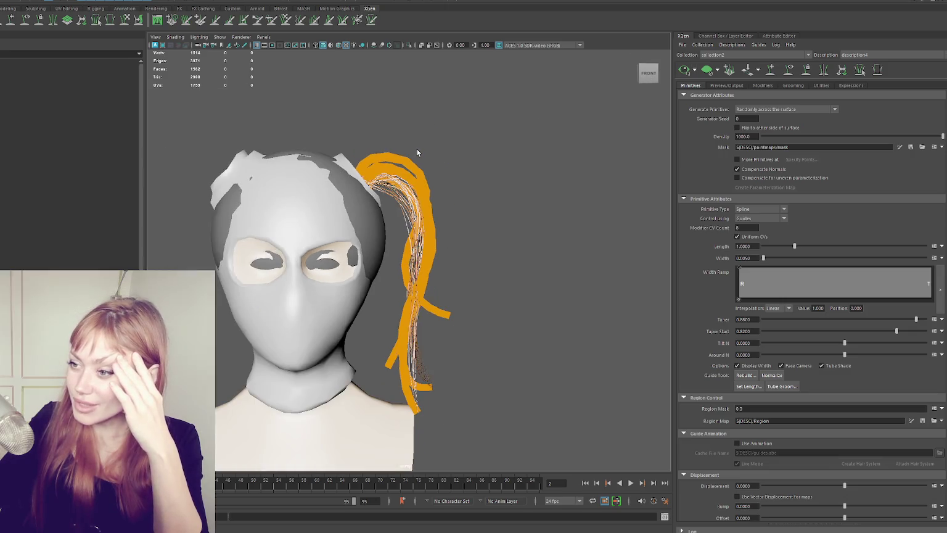
click(788, 69)
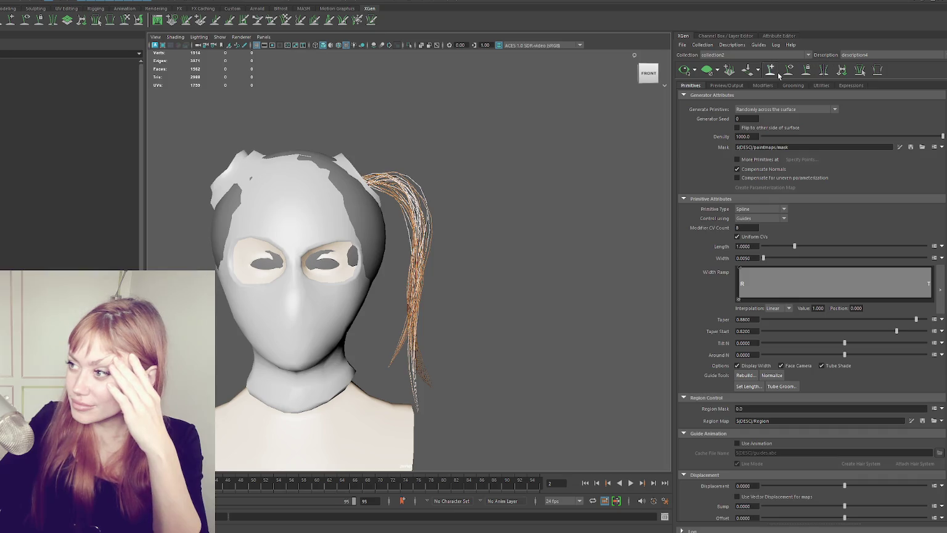
click(763, 85)
- Turn off Clumping2 and Noise1, frame the hair, undo guide deletions and refresh the preview
click(686, 125)
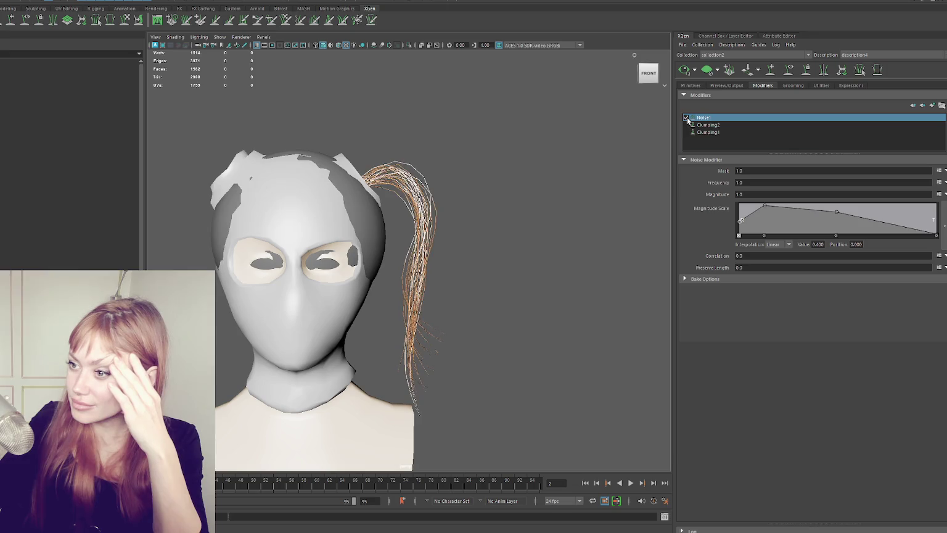
click(686, 118)
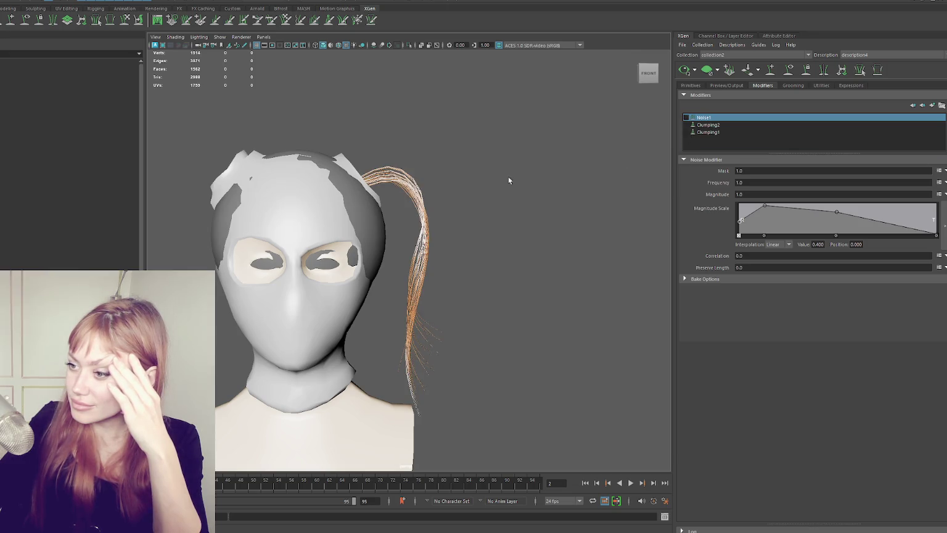
key(f)
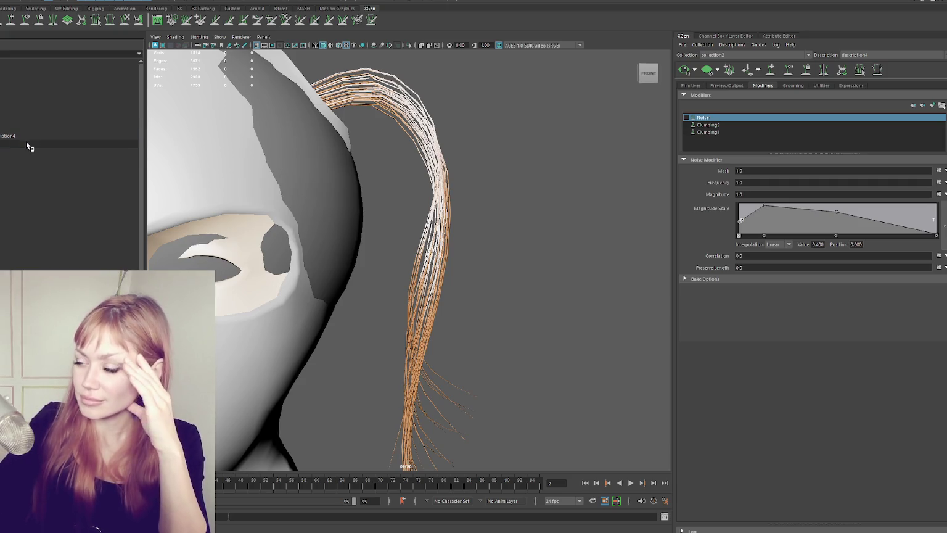
click(682, 70)
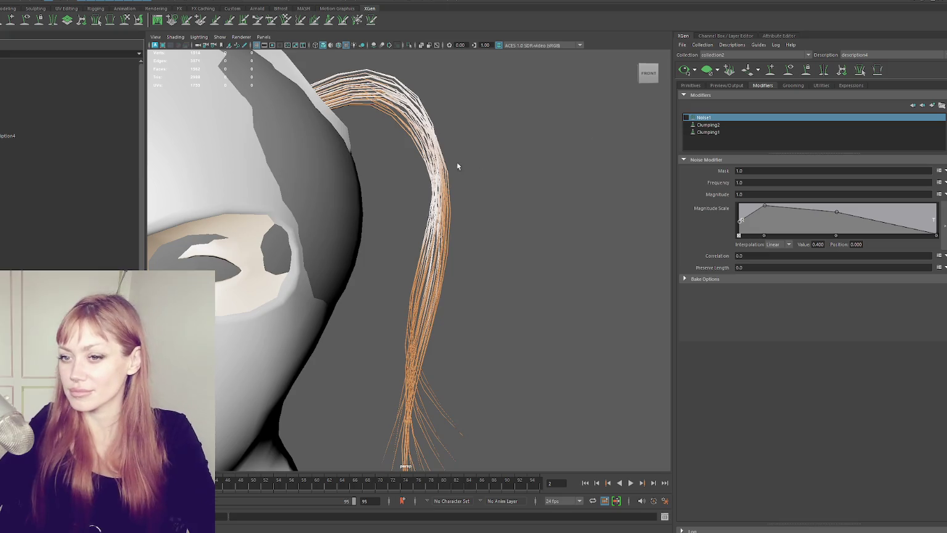
key(ctrl+z)
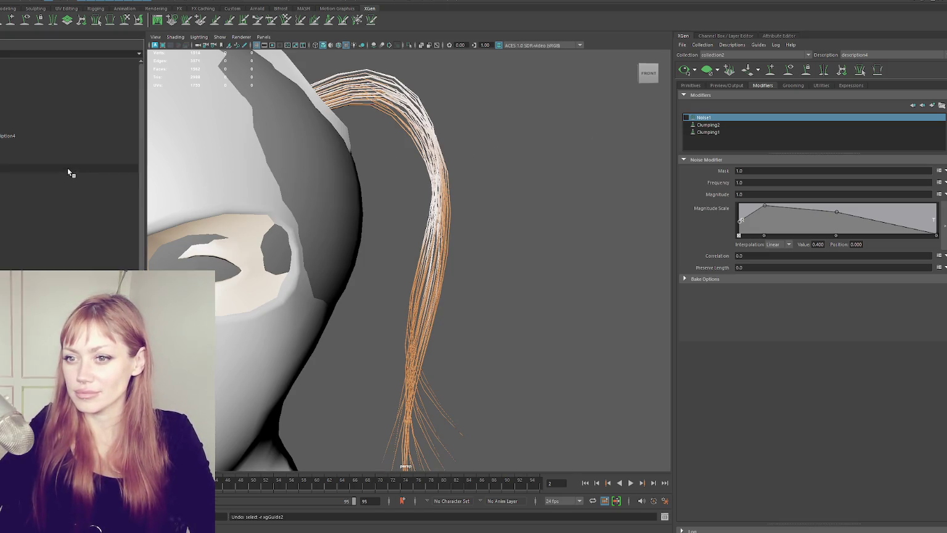
ctrl+click(93, 141)
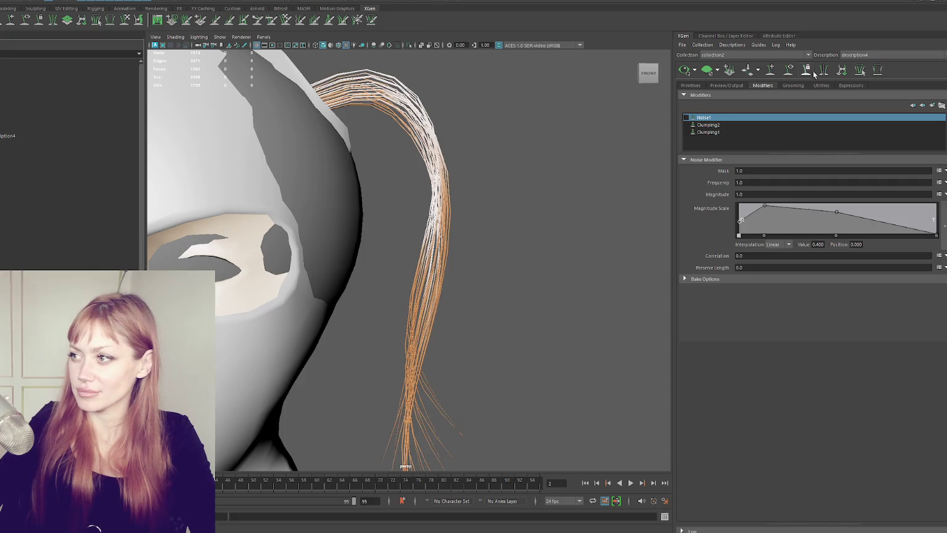
click(682, 70)
key(ctrl+z)
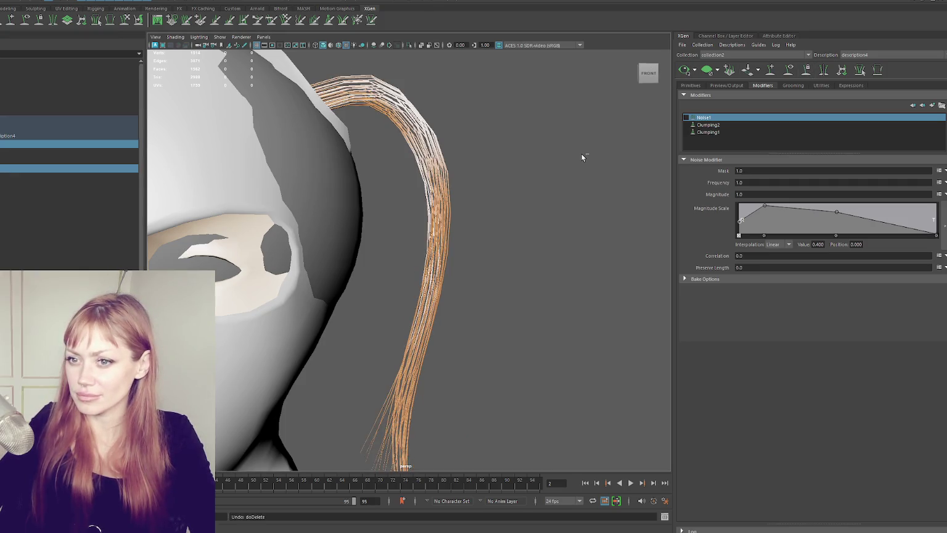
click(684, 70)
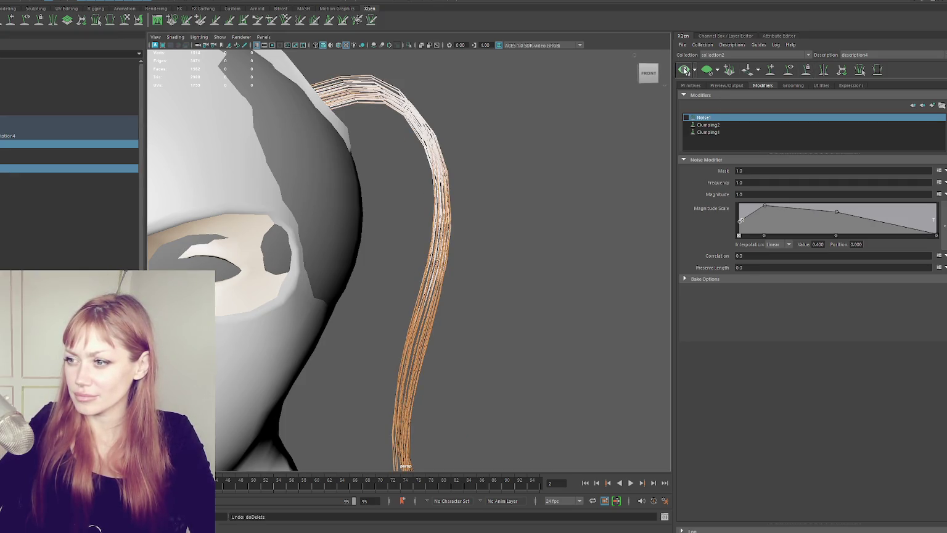
click(617, 104)
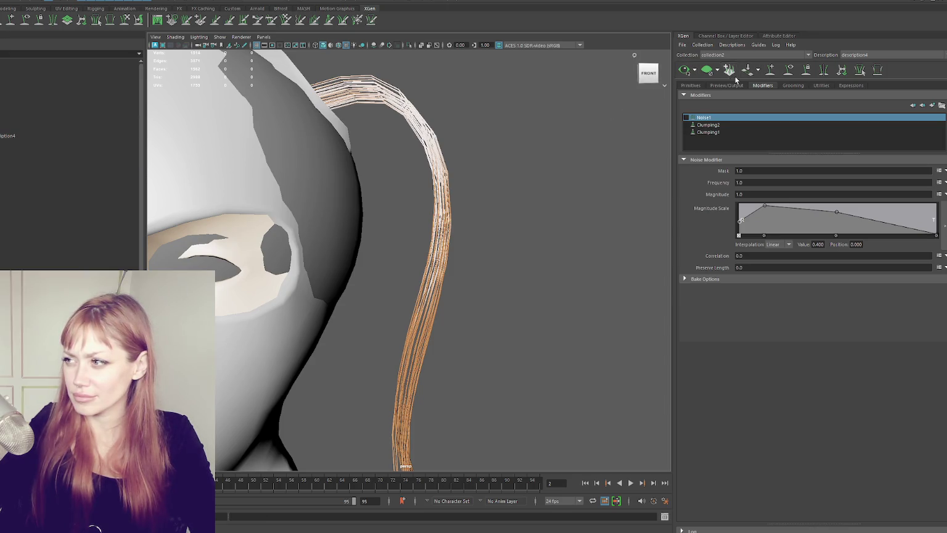
- Switch the Clumping2 and Noise1 modifiers back on
click(691, 127)
click(687, 117)
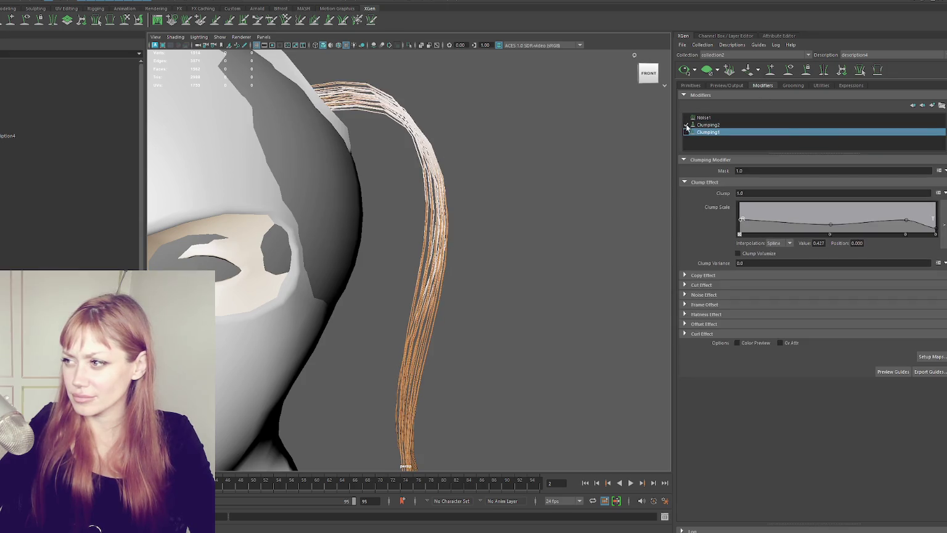
click(687, 117)
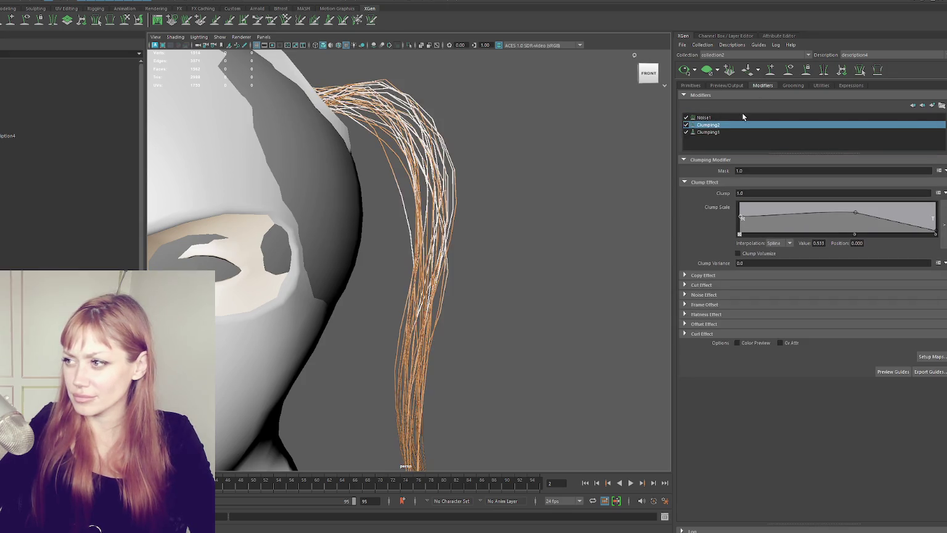
- Step the Density up through 2000, 3000 and 5000 to 10000
click(692, 86)
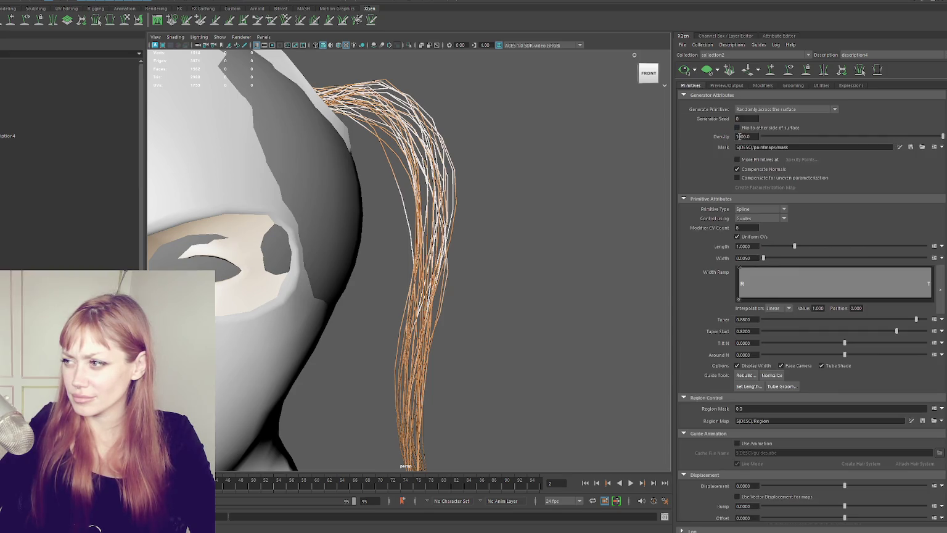
text(2)
key(Return)
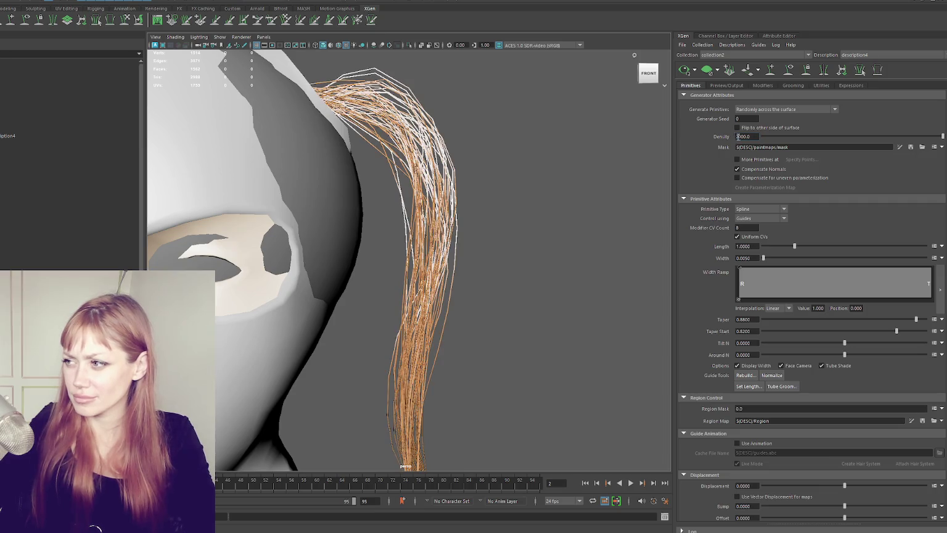
text(3)
key(Return)
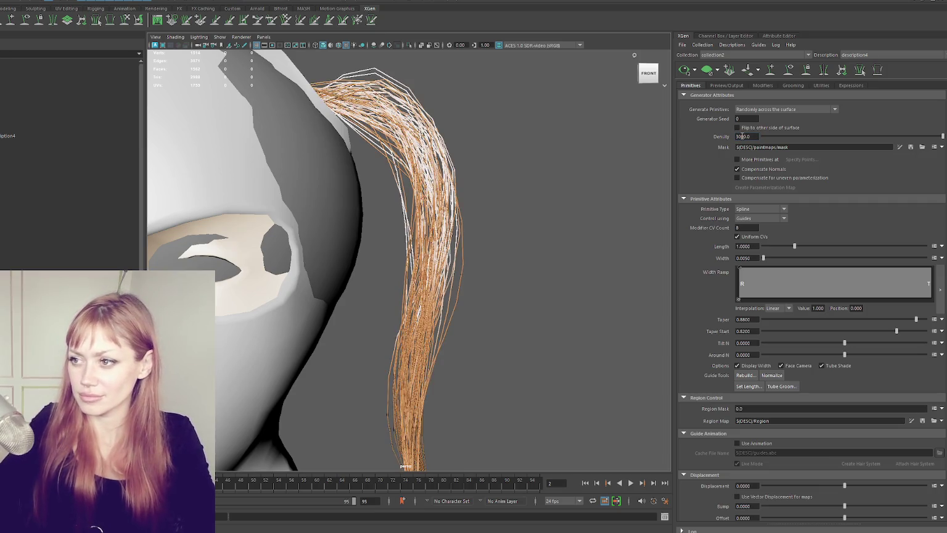
text(5)
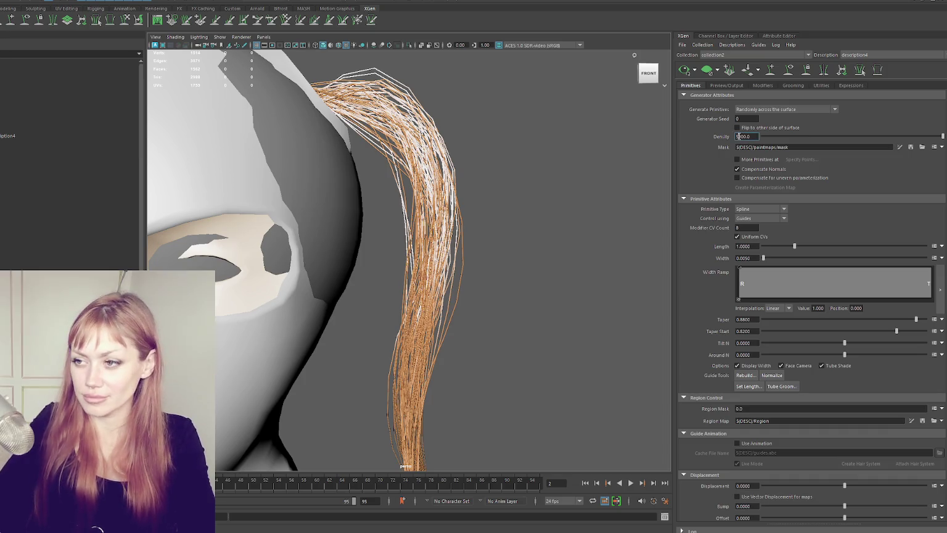
key(Return)
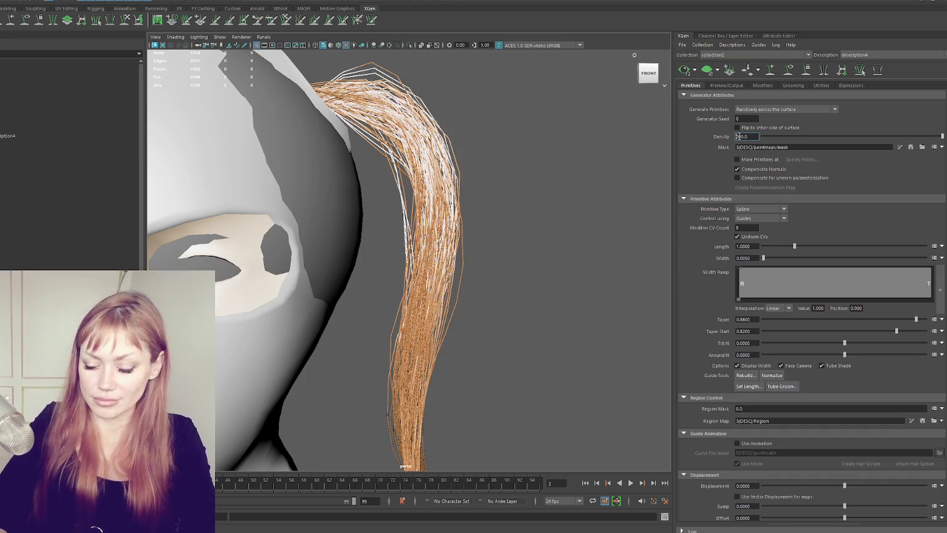
text(10)
key(Return)
scroll(715, 259, down, 3)
scroll(586, 271, down, 5)
mouse_move(546, 251)
alt+mouse_down()
mouse_move(423, 242)
mouse_move(498, 244)
alt+mouse_up()
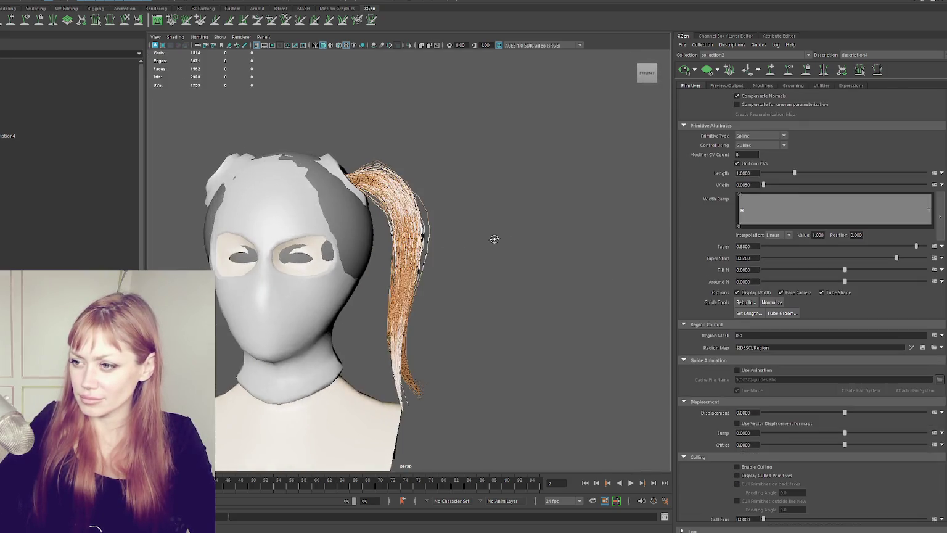
- Raise the middle point of Noise1's Magnitude Scale ramp
click(759, 84)
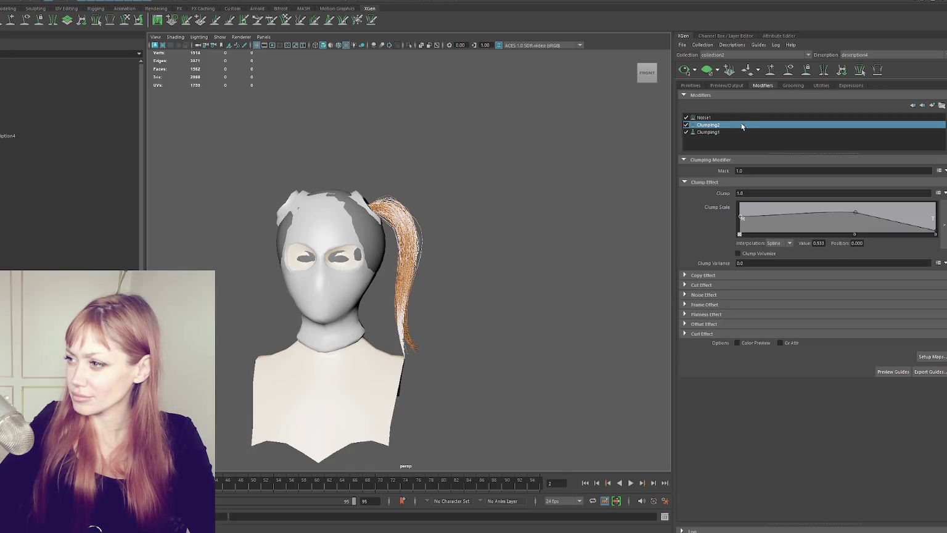
click(717, 117)
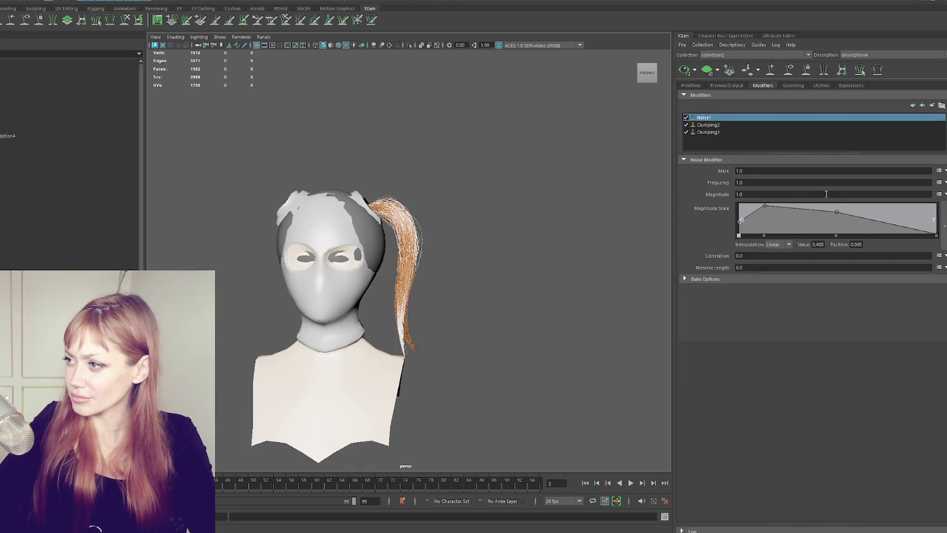
drag(833, 212, 841, 210)
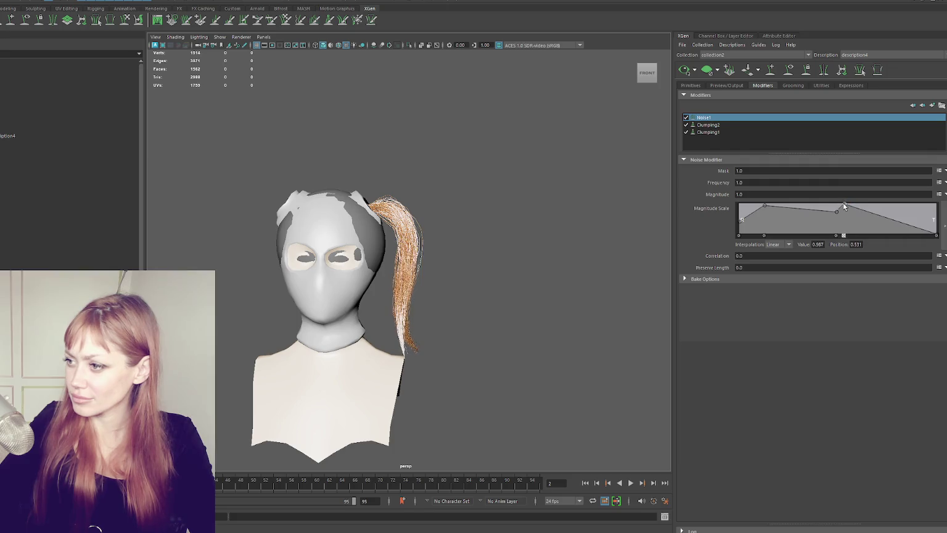
drag(840, 211, 841, 206)
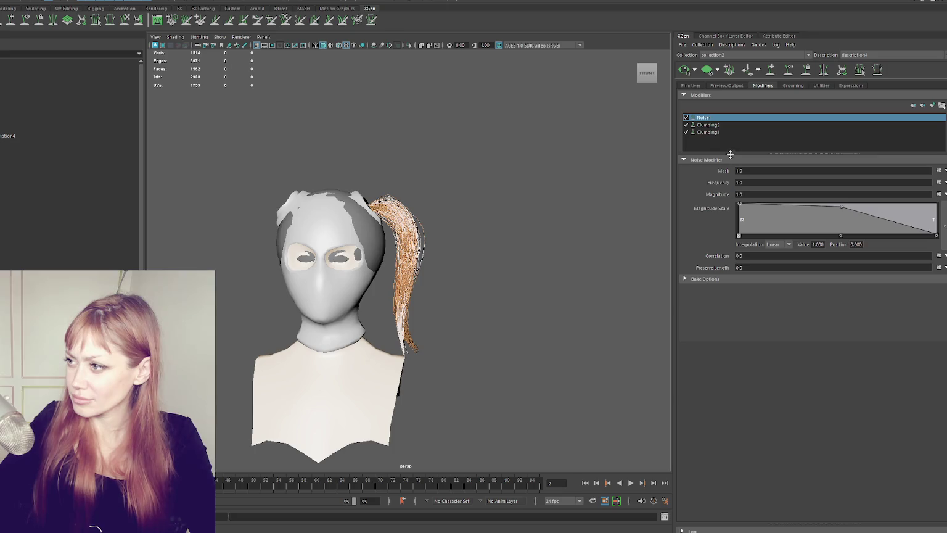
- Raise the root, middle and tip Clump Scale points of Clumping1 and Clumping2 to full
click(709, 132)
drag(742, 220, 738, 196)
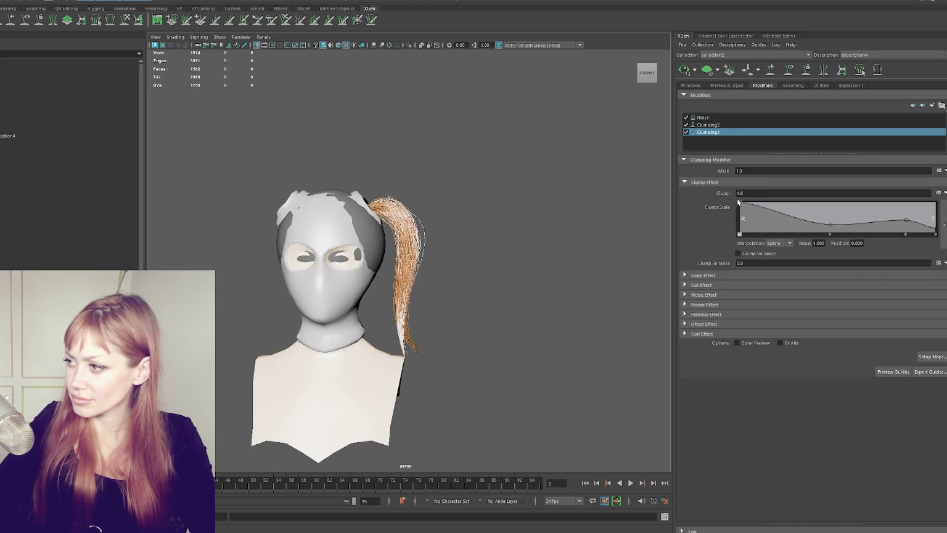
drag(829, 225, 794, 193)
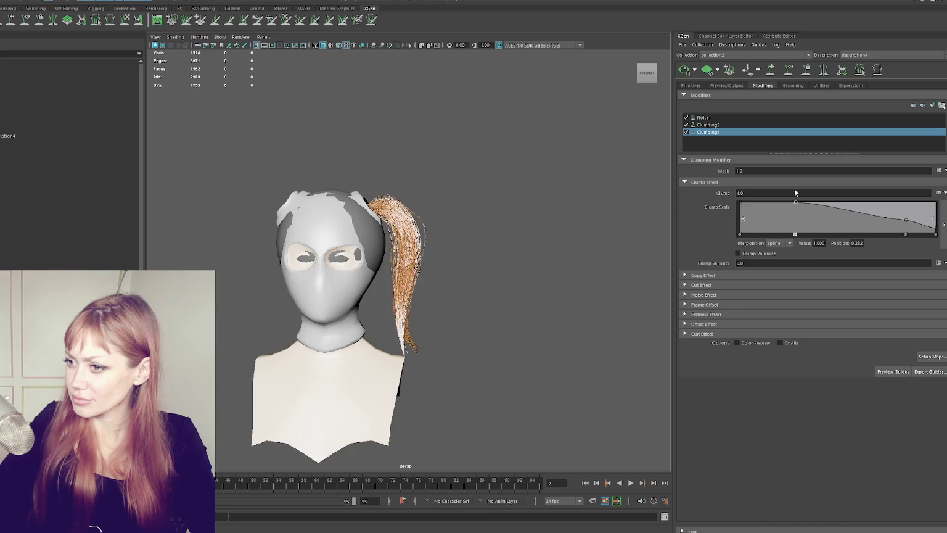
click(757, 125)
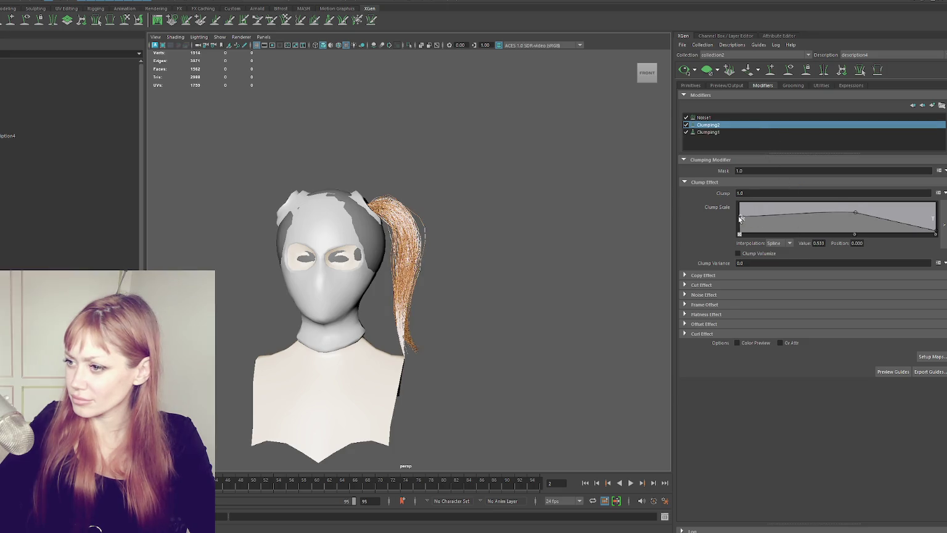
drag(740, 218, 738, 195)
mouse_move(855, 215)
mouse_down()
mouse_move(793, 207)
mouse_move(809, 186)
mouse_move(857, 183)
mouse_move(817, 184)
mouse_up()
mouse_move(586, 204)
alt+mouse_down()
mouse_move(438, 184)
mouse_move(535, 206)
alt+mouse_up()
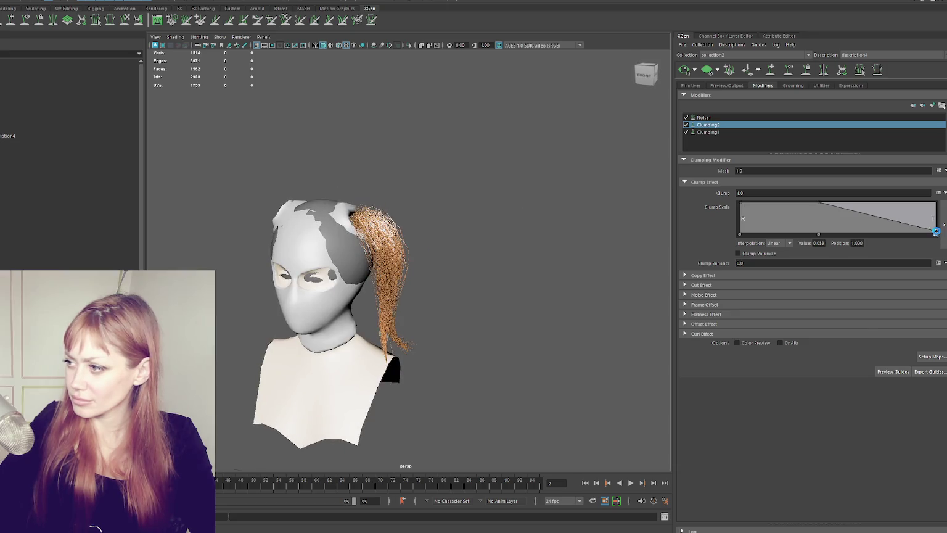
drag(937, 233, 936, 216)
alt+drag(555, 222, 589, 233)
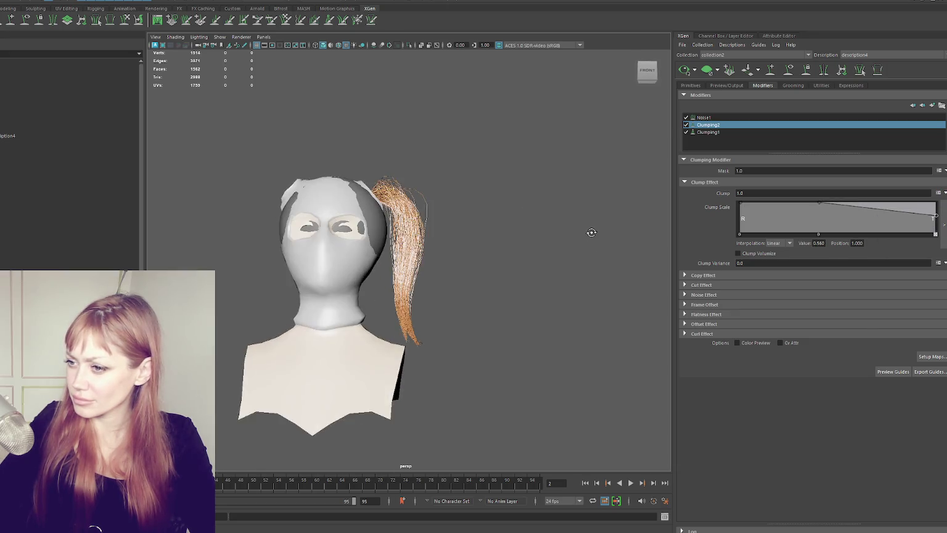
- Raise the tip ends of Clumping1's Clump Scale and Noise1's Magnitude Scale ramps to full
click(715, 132)
click(907, 233)
click(908, 233)
drag(937, 231, 943, 178)
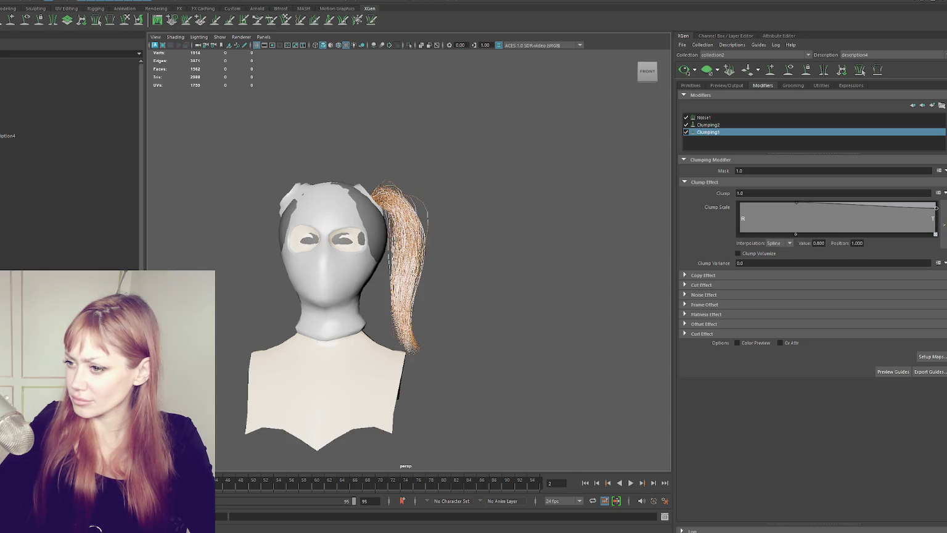
alt+drag(450, 216, 473, 220)
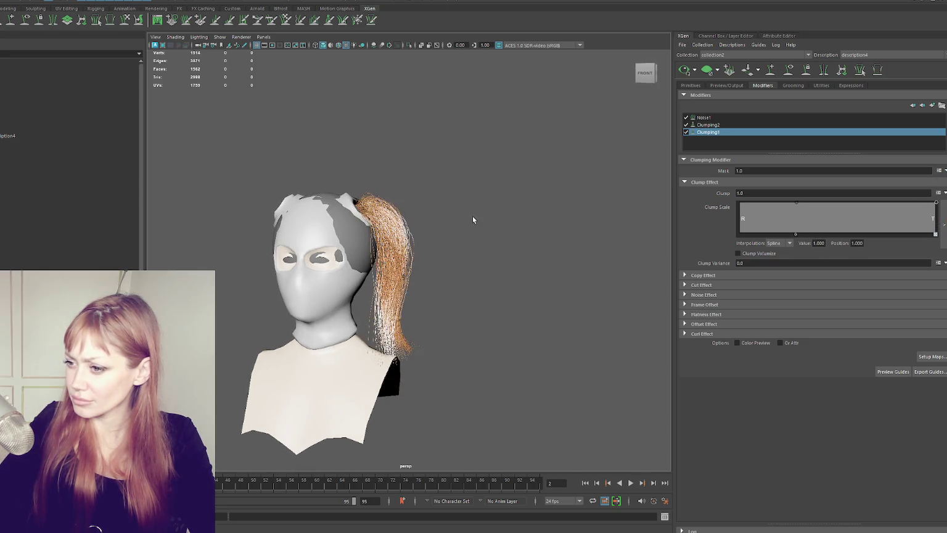
click(808, 118)
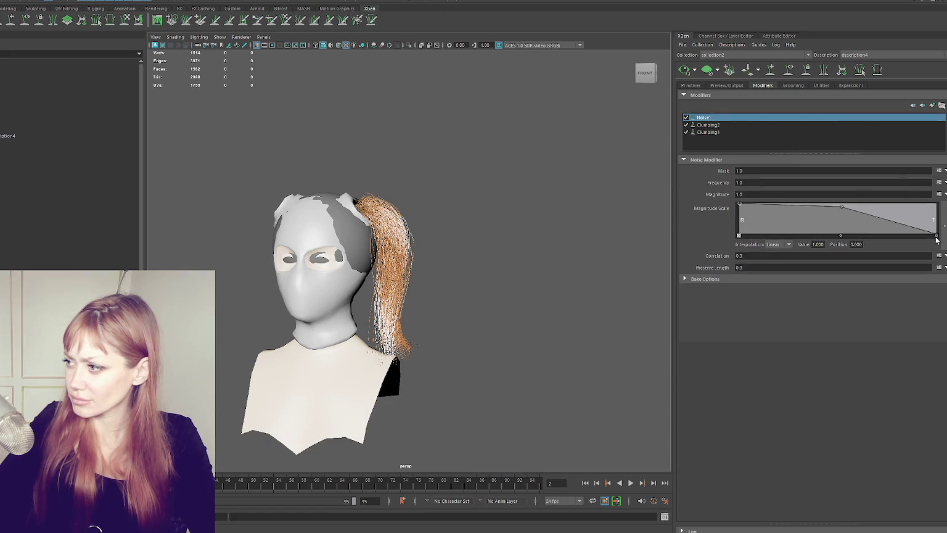
drag(936, 240, 936, 205)
mouse_move(531, 222)
alt+mouse_down()
mouse_move(560, 222)
mouse_move(517, 218)
alt+mouse_up()
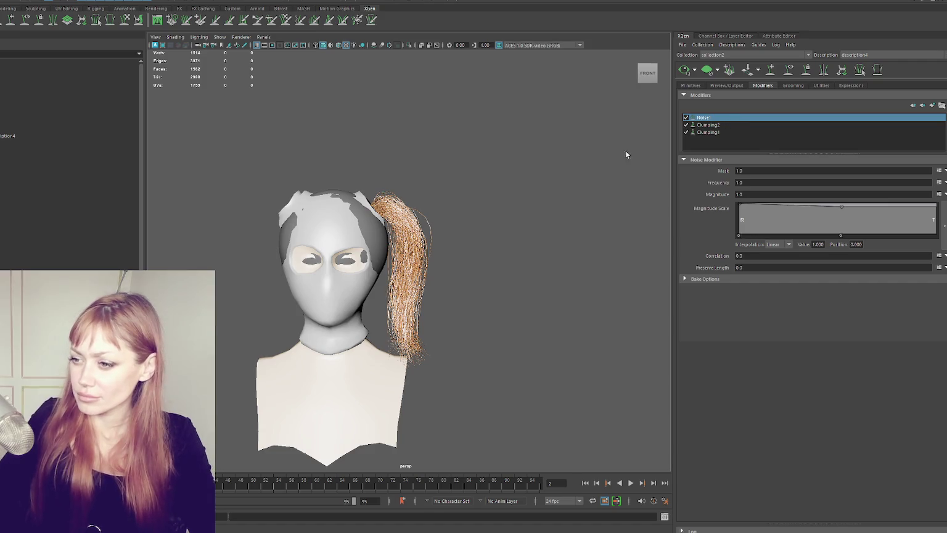
- Adjust the tip end of Clumping2's Clump Scale ramp and inspect the ponytail from several angles
click(716, 124)
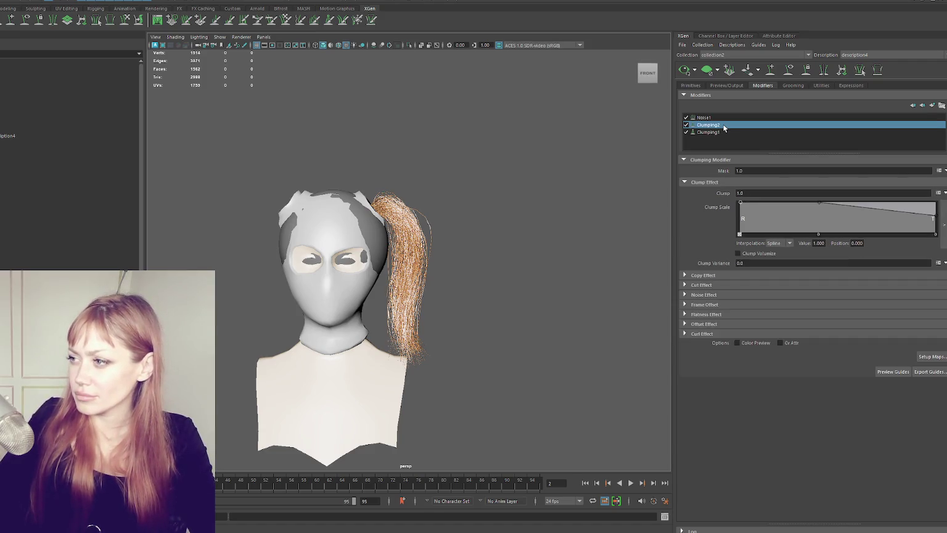
drag(936, 219, 934, 237)
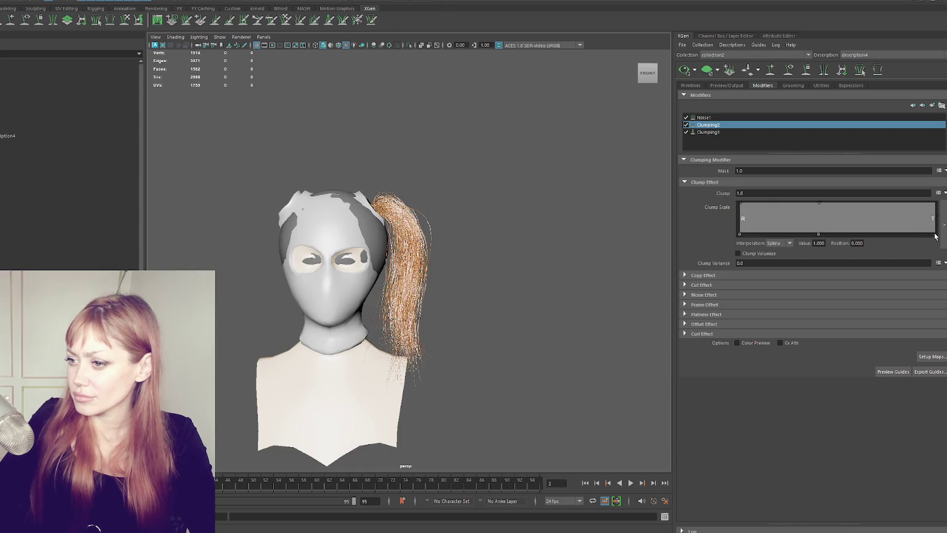
mouse_move(617, 229)
alt+mouse_down()
mouse_move(473, 272)
mouse_move(511, 234)
alt+mouse_up()
scroll(488, 239, down, 2)
scroll(489, 238, up, 3)
mouse_move(487, 241)
alt+right_down()
mouse_move(523, 156)
mouse_move(535, 186)
alt+right_up()
alt+drag(535, 186, 544, 163)
alt+right_drag(543, 163, 509, 146)
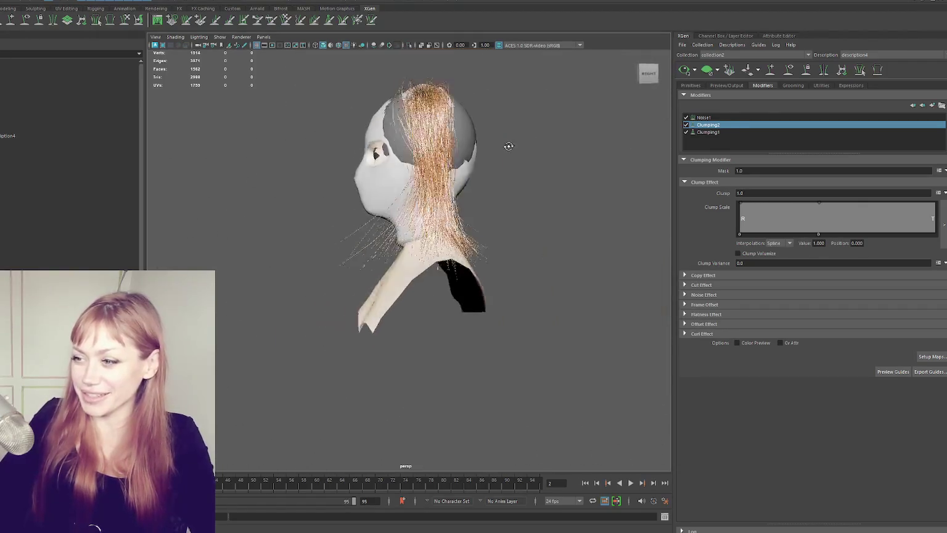
mouse_move(509, 146)
alt+mouse_down()
mouse_move(635, 148)
mouse_move(690, 138)
mouse_move(505, 158)
mouse_move(516, 177)
mouse_move(891, 177)
alt+mouse_up()
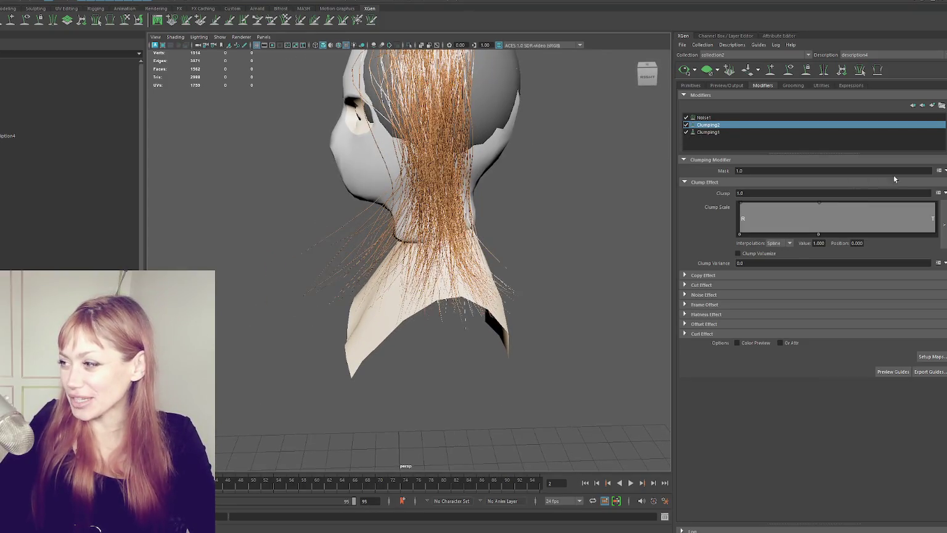
- Undo a trial 0.487 clump scale tip and drop Clumping2's tip clump scale to zero
click(935, 219)
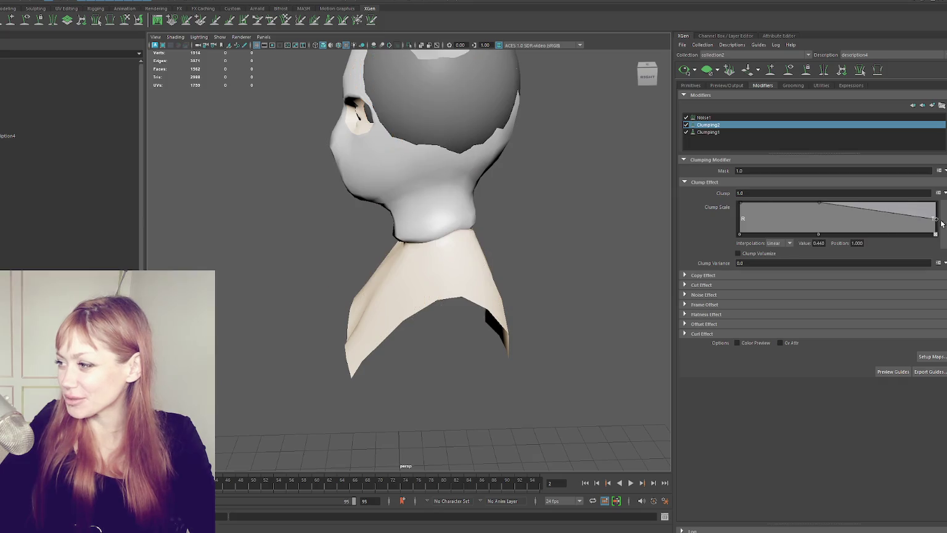
key(ctrl+z)
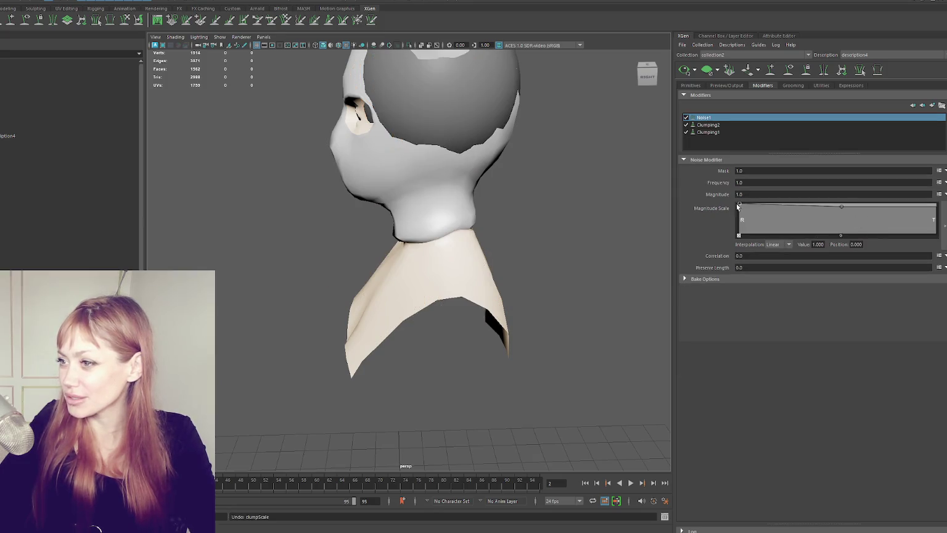
alt+drag(669, 154, 659, 140)
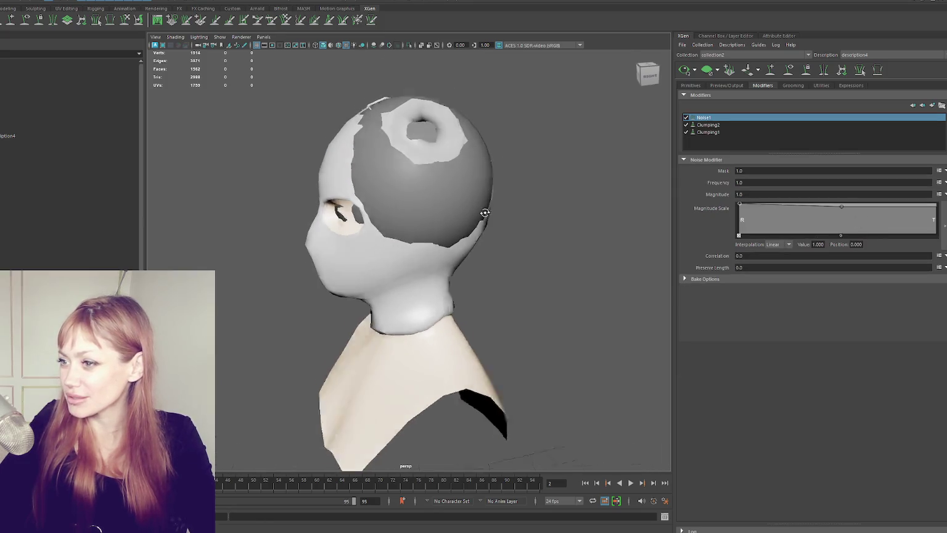
click(731, 125)
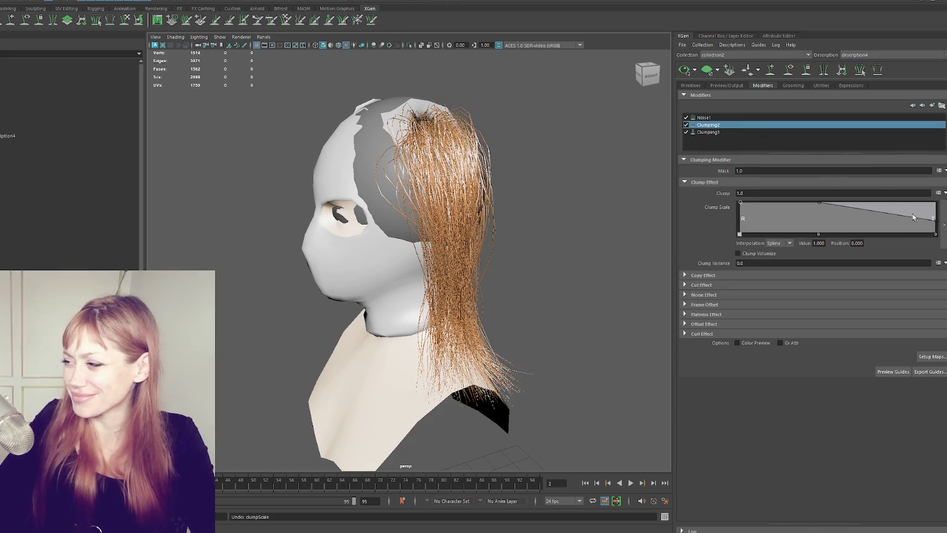
drag(936, 222, 936, 235)
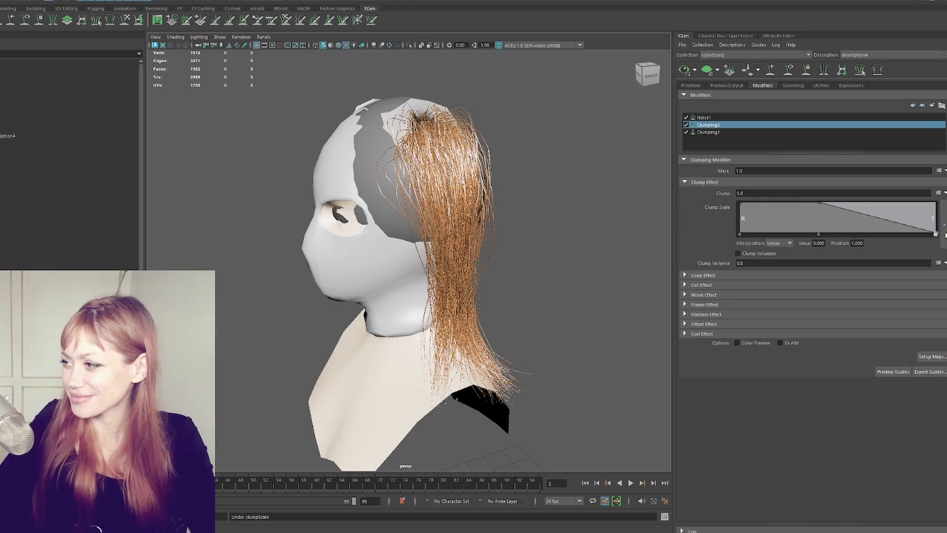
- Reduce Noise1's magnitude at the tips and lower Clumping1's tip clump scale
click(859, 117)
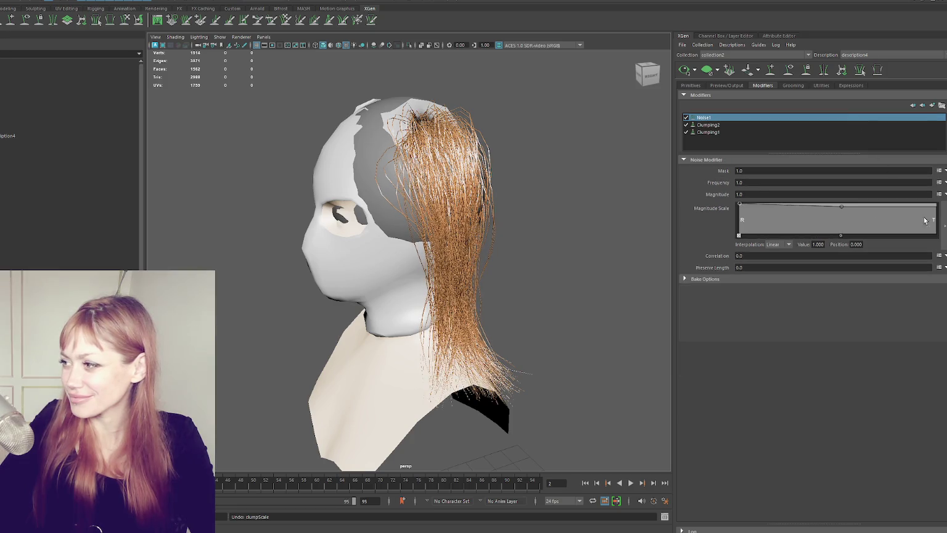
drag(938, 209, 938, 218)
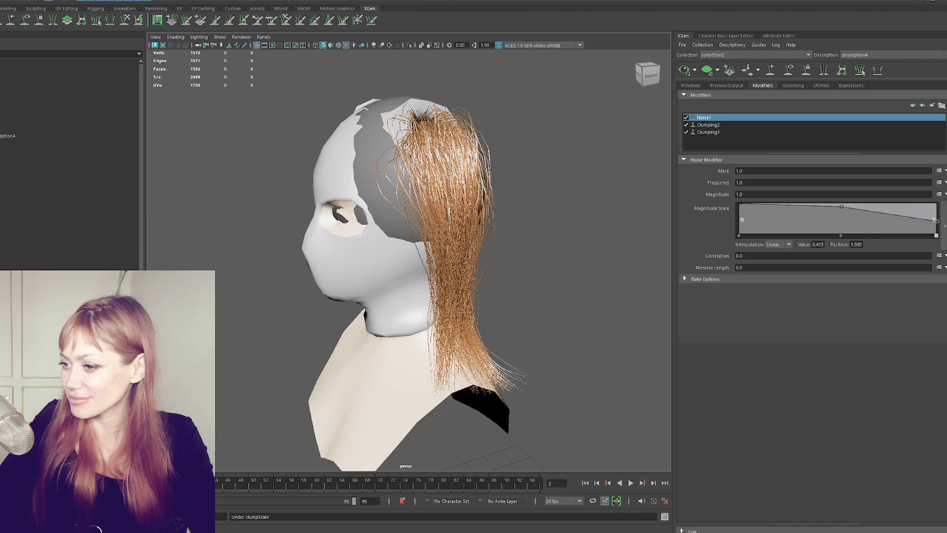
click(860, 132)
mouse_move(934, 219)
mouse_down()
mouse_move(943, 232)
mouse_move(937, 219)
mouse_up()
mouse_move(630, 258)
alt+mouse_down()
mouse_move(590, 239)
mouse_move(605, 248)
alt+mouse_up()
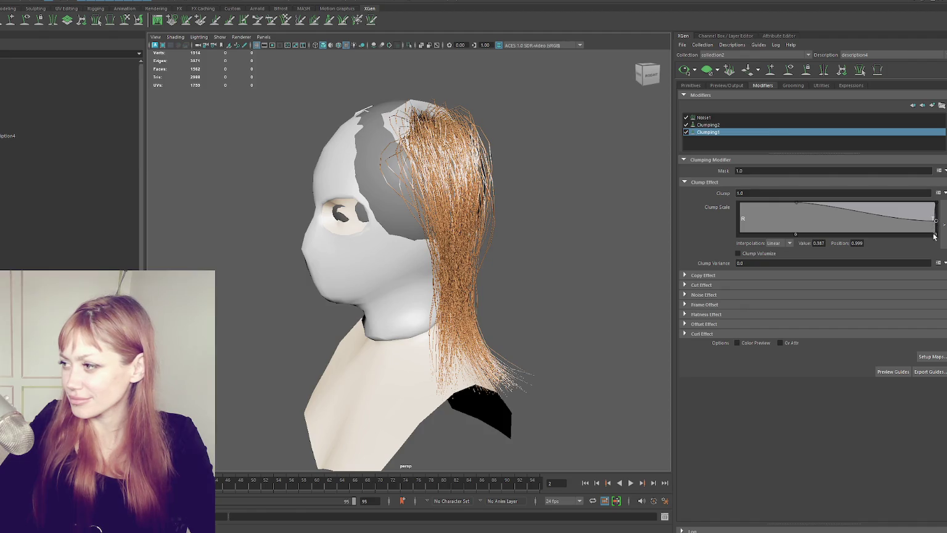
drag(935, 226, 936, 231)
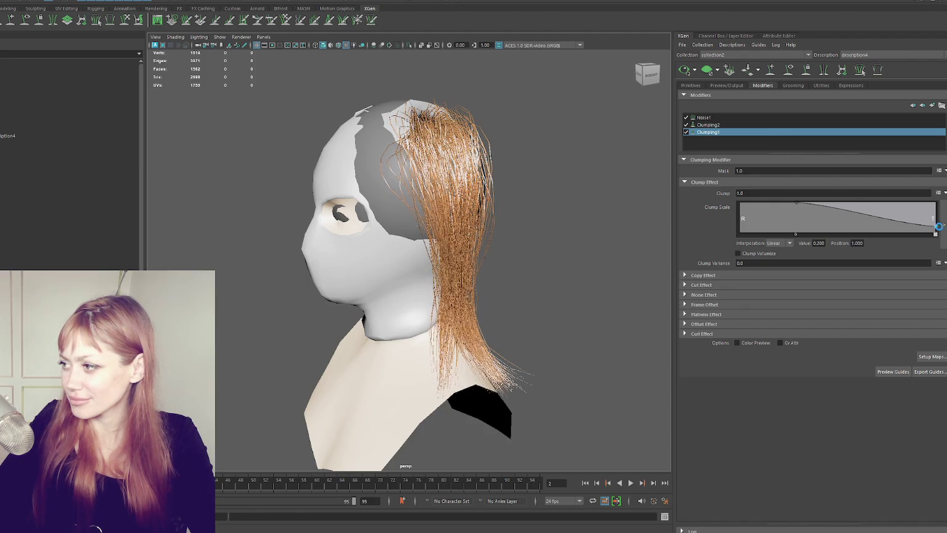
- Raise Clumping2's tip clump scale slightly and shift Noise1's magnitude falloff toward the tips
click(835, 124)
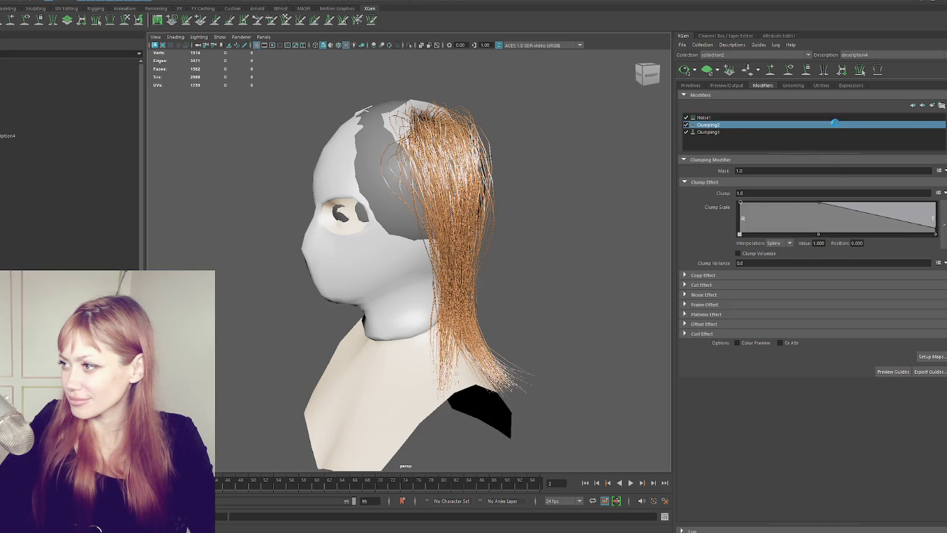
mouse_move(934, 228)
mouse_down()
mouse_move(930, 211)
mouse_move(944, 230)
mouse_up()
click(864, 117)
drag(842, 206, 897, 209)
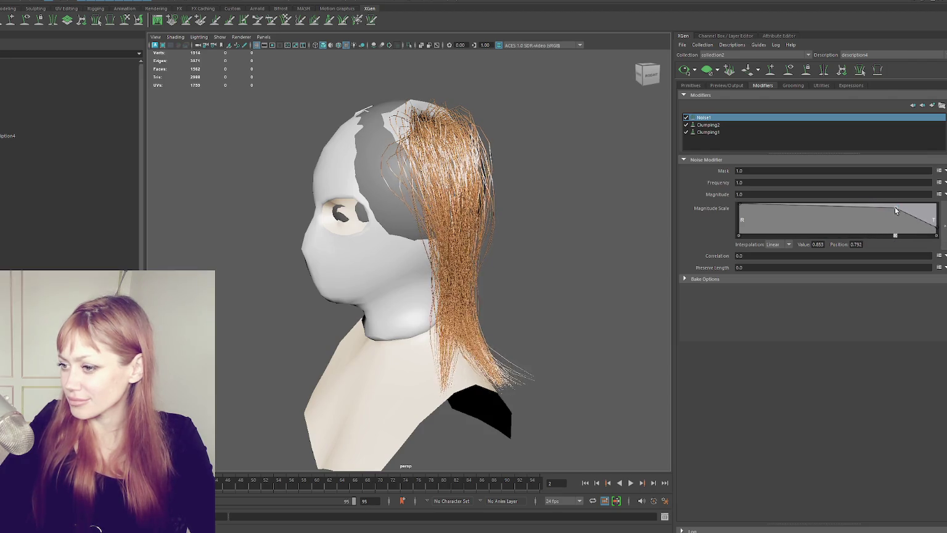
- Add new points to the Clumping2 and Clumping1 clump scale curves, lowering Clumping1's tips
click(793, 125)
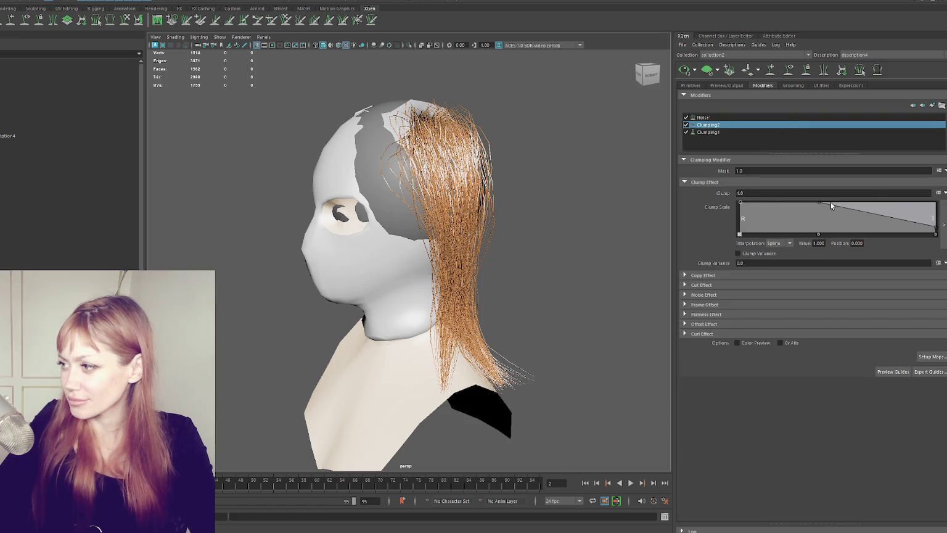
drag(814, 204, 885, 202)
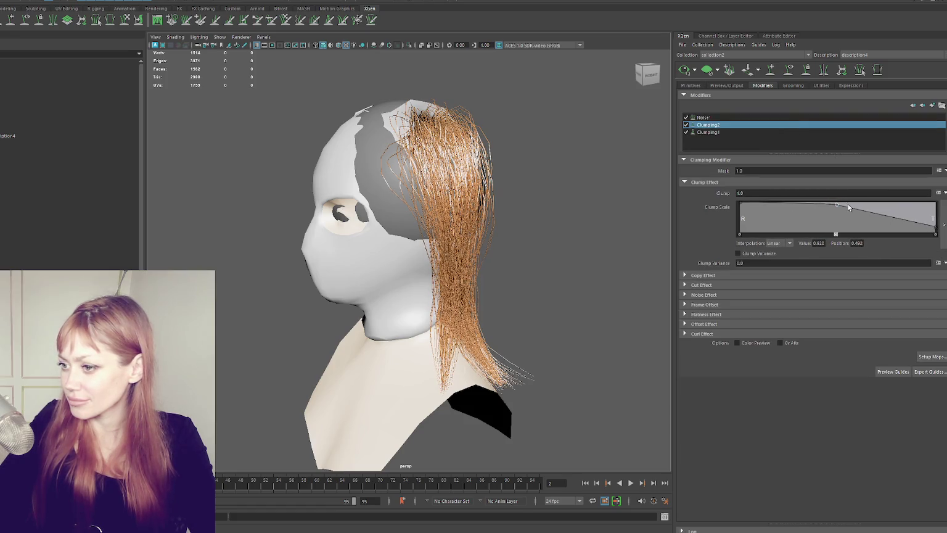
click(787, 132)
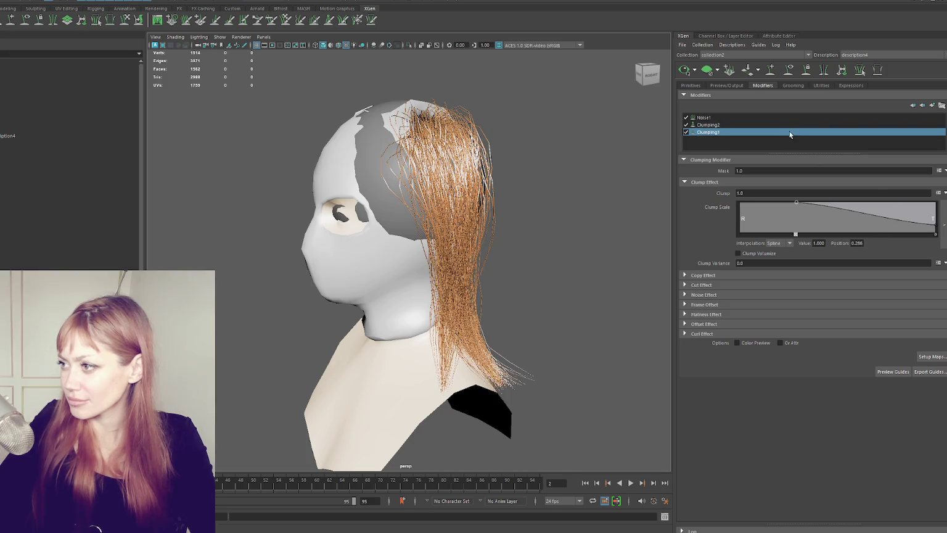
drag(792, 200, 888, 205)
drag(935, 224, 936, 227)
- Slide Clumping1's full-clump curve point further toward the hair tips
alt+drag(555, 265, 635, 258)
drag(840, 201, 938, 211)
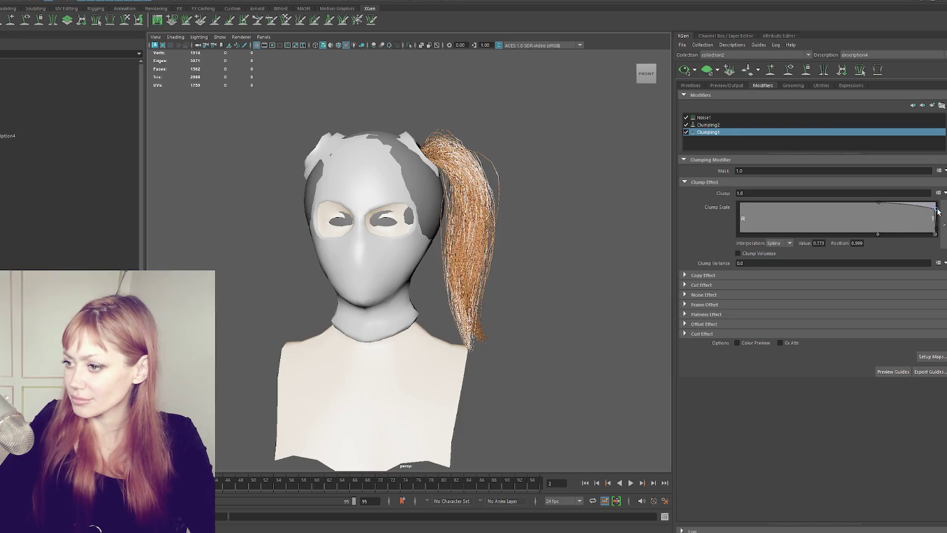
key(ctrl+z)
click(879, 202)
drag(879, 203, 901, 203)
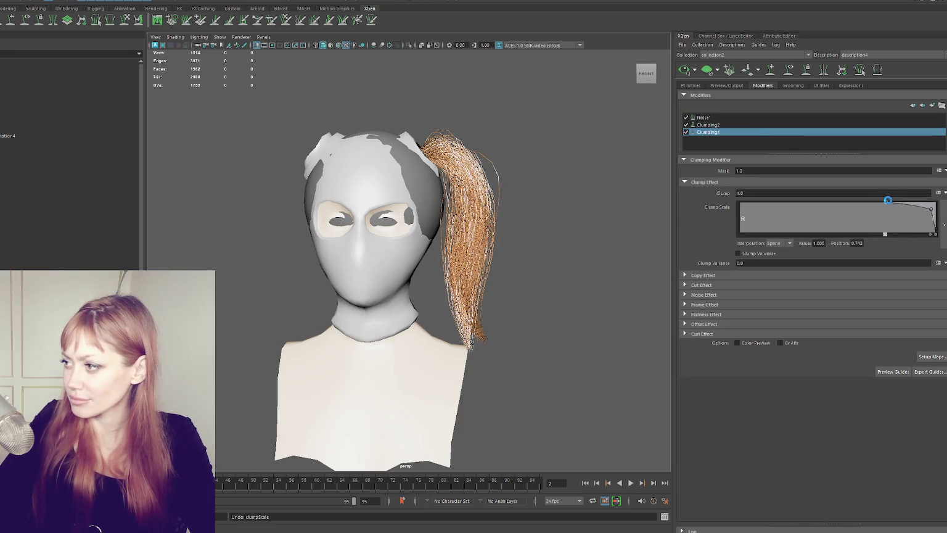
- Move a Clumping2 curve point toward the tips and raise its tip clump scale to 0.507
click(793, 125)
drag(887, 203, 919, 201)
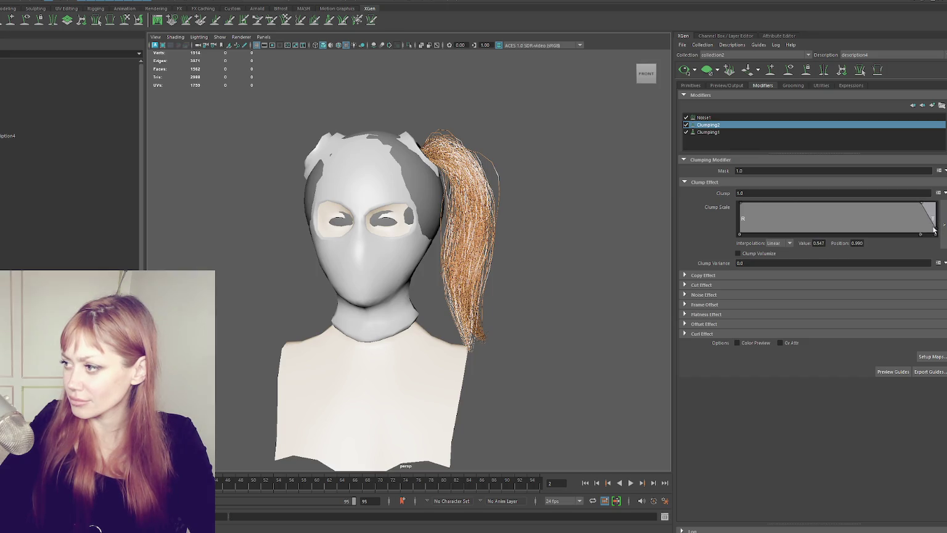
drag(937, 231, 944, 212)
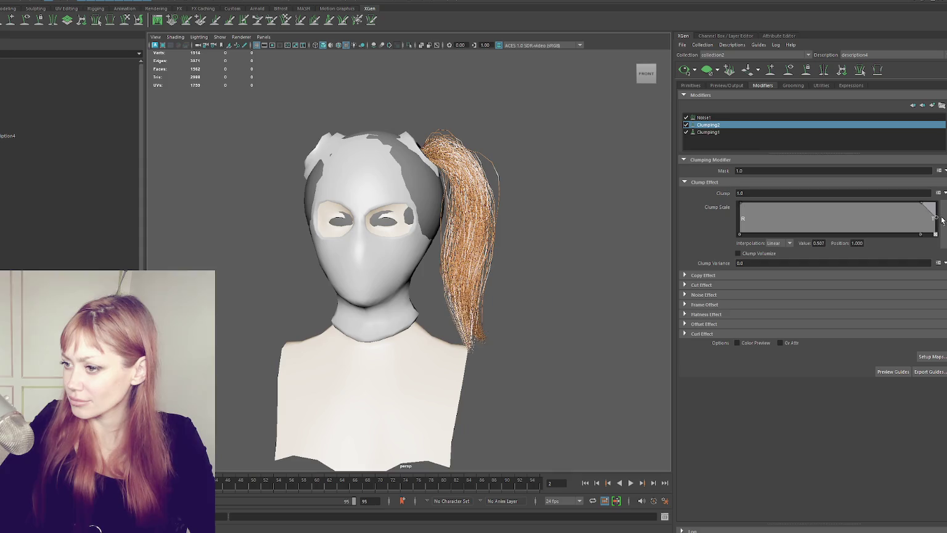
alt+drag(580, 244, 533, 237)
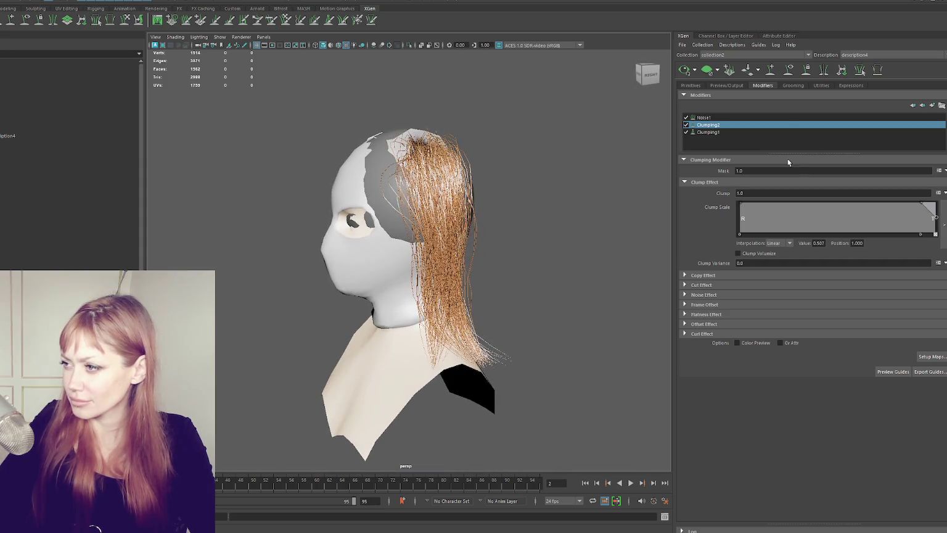
- Set Noise1's tip Magnitude Scale to 0.280 and show the ponytail guides
click(791, 118)
mouse_move(942, 232)
mouse_down()
mouse_move(943, 241)
mouse_move(938, 226)
mouse_up()
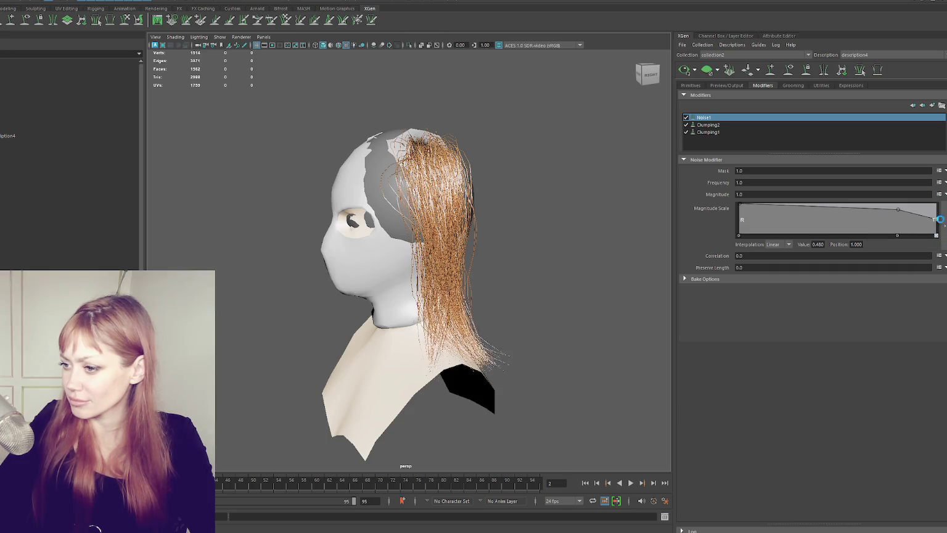
mouse_move(549, 262)
alt+mouse_down()
mouse_move(599, 262)
mouse_move(570, 270)
alt+mouse_up()
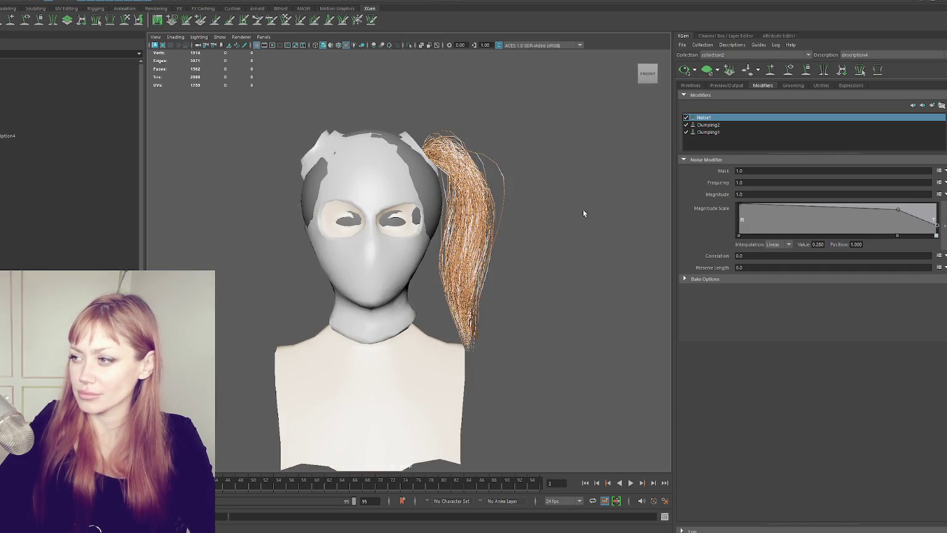
alt+drag(583, 215, 617, 222)
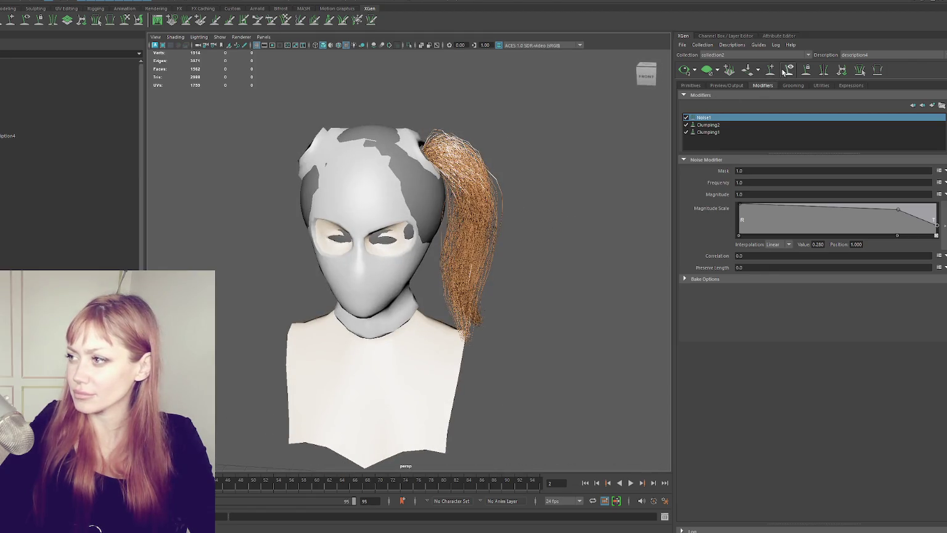
click(790, 70)
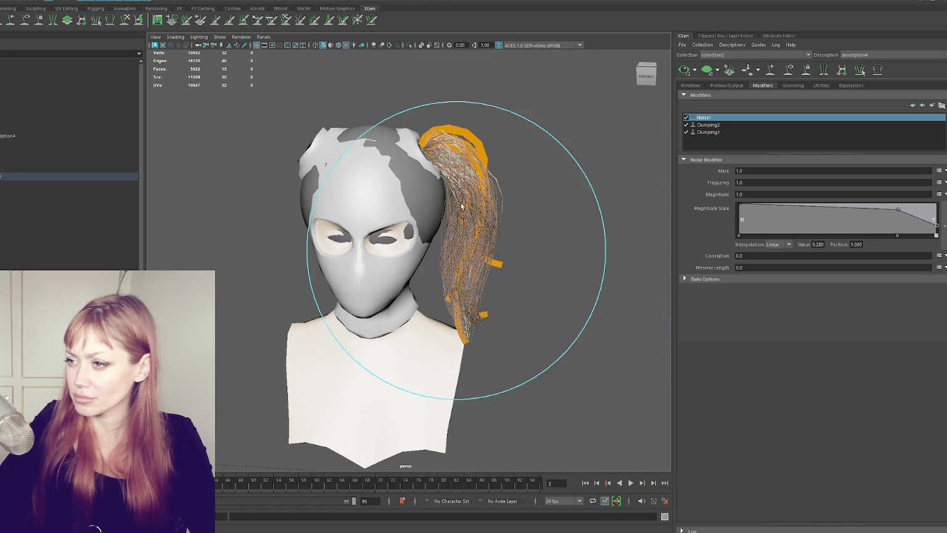
- Open the description's primitive attributes, checking the hair from front and three-quarter views
alt+drag(512, 204, 501, 195)
click(486, 176)
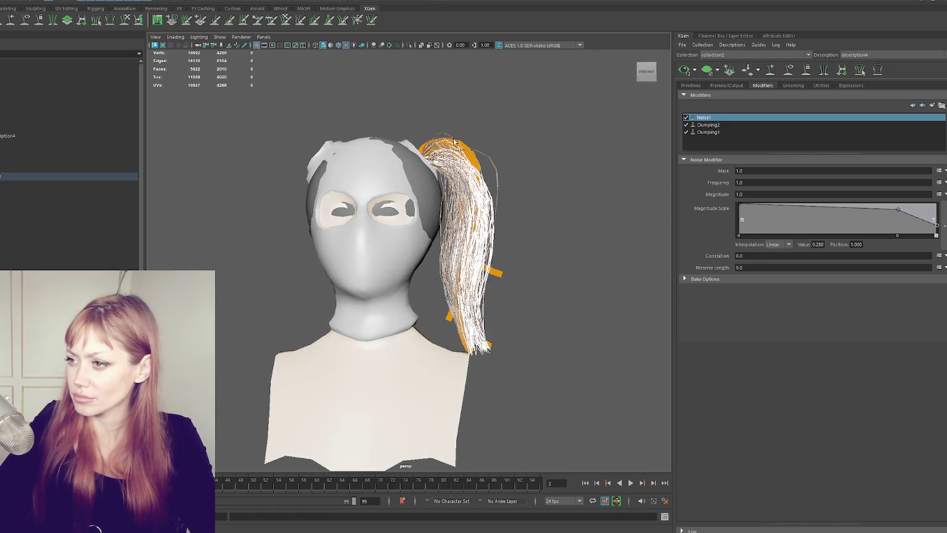
click(517, 173)
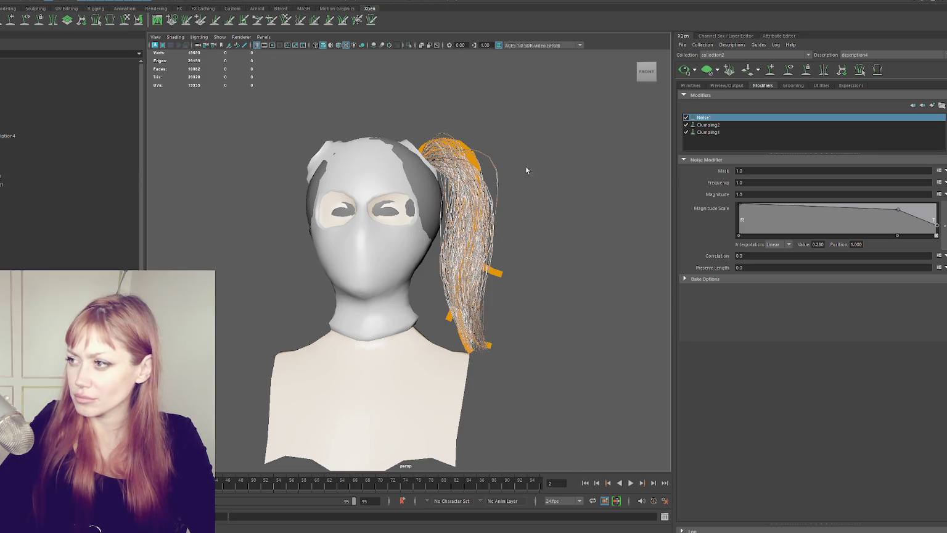
alt+drag(642, 129, 536, 157)
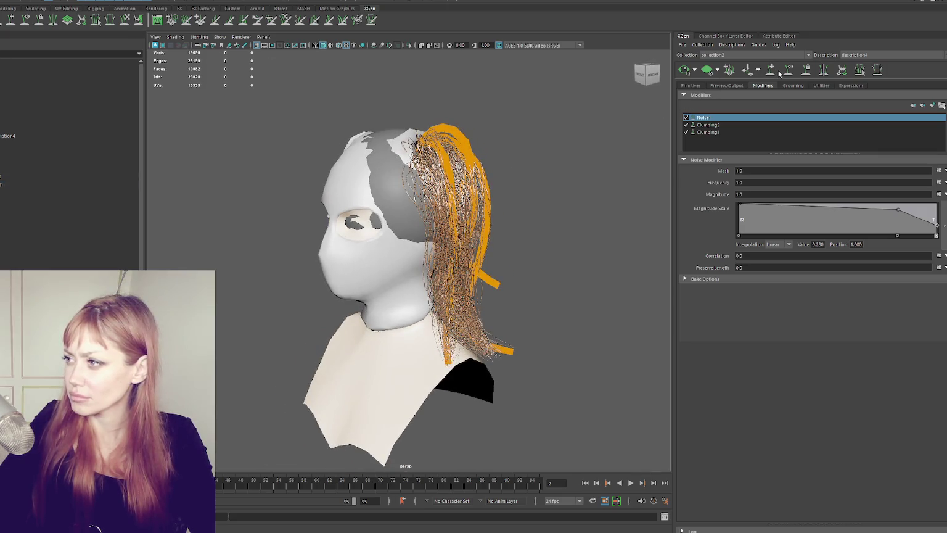
click(690, 85)
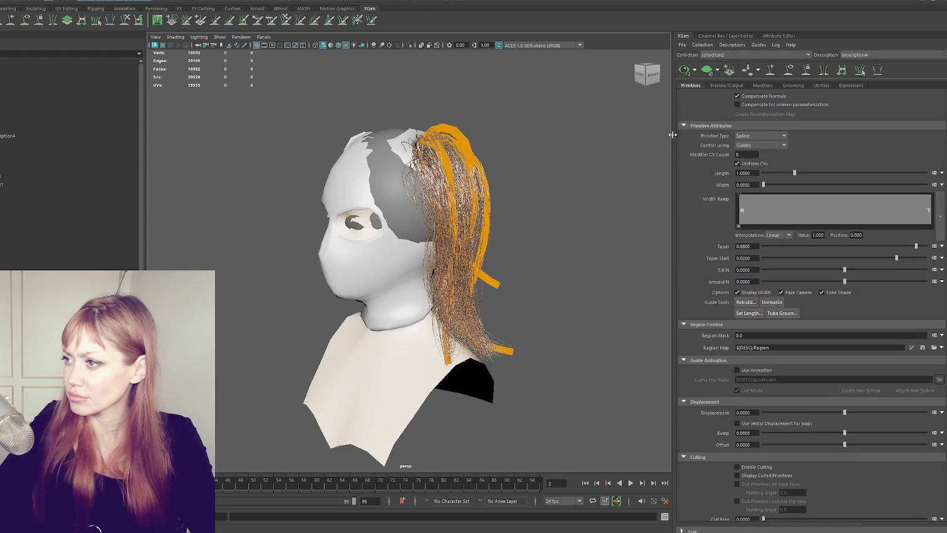
alt+drag(493, 188, 531, 192)
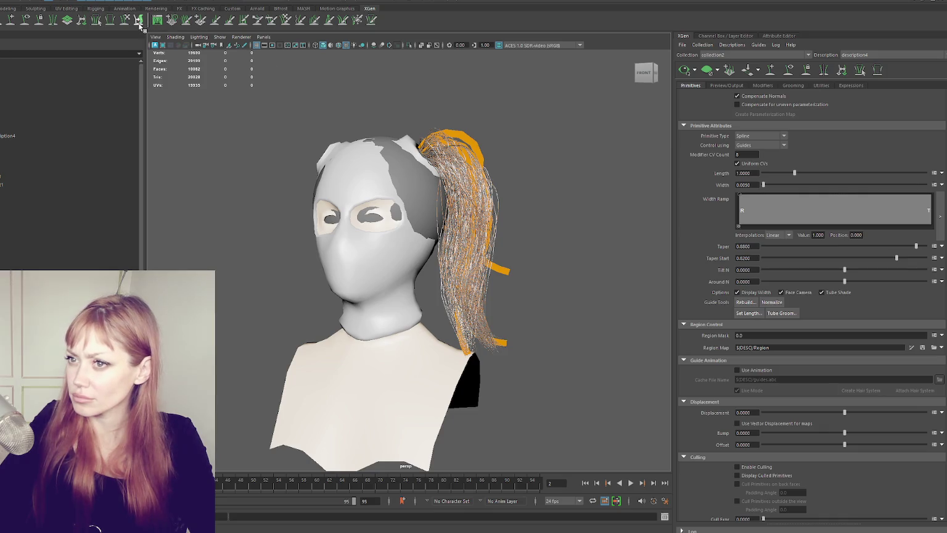
- Select the ponytail guides and brush over the top of the ponytail
click(26, 177)
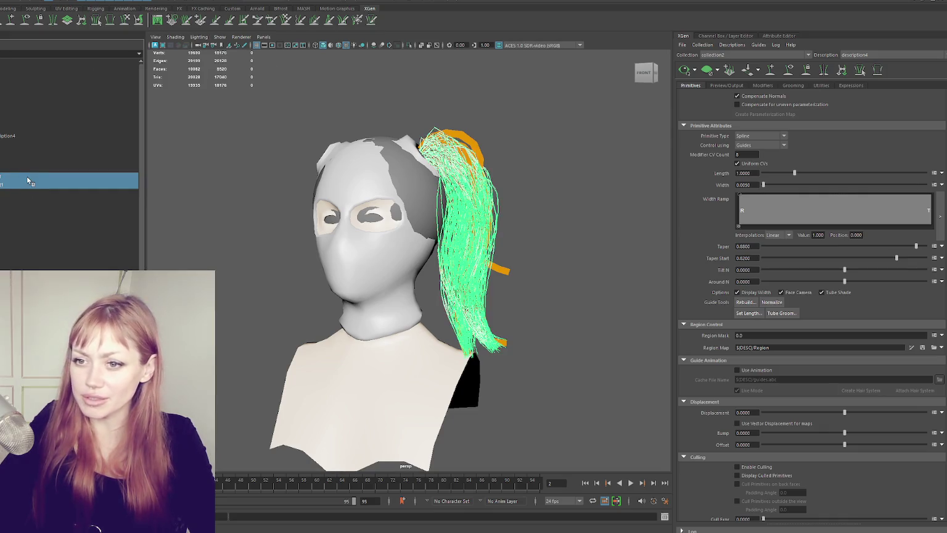
click(68, 123)
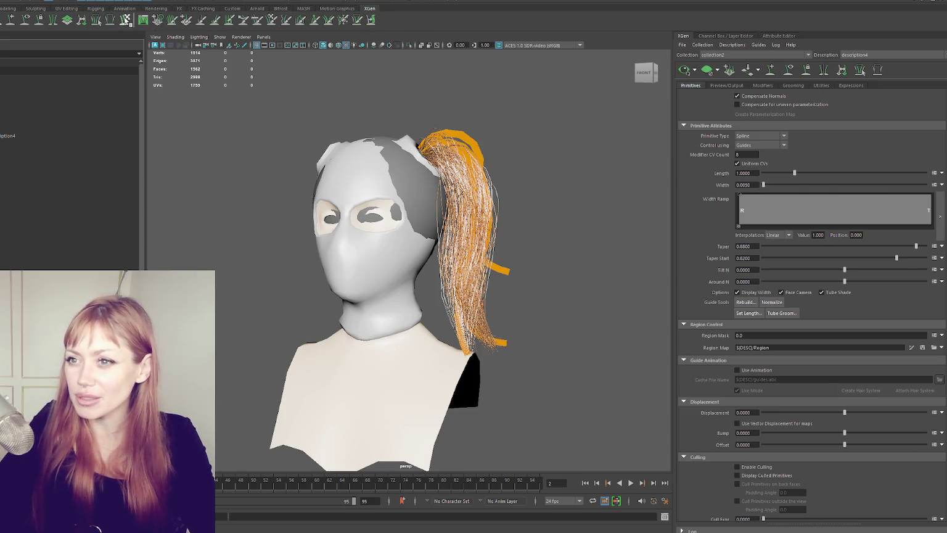
click(125, 20)
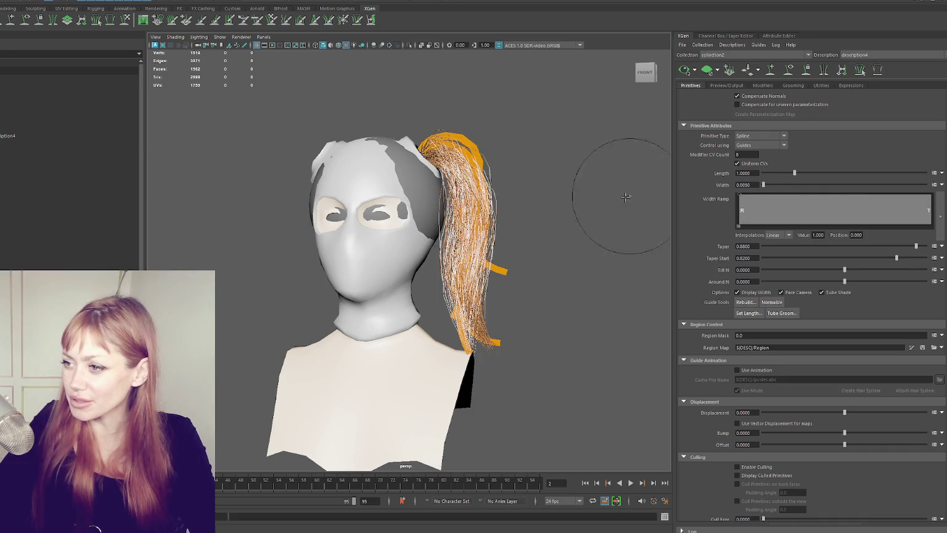
drag(487, 178, 479, 175)
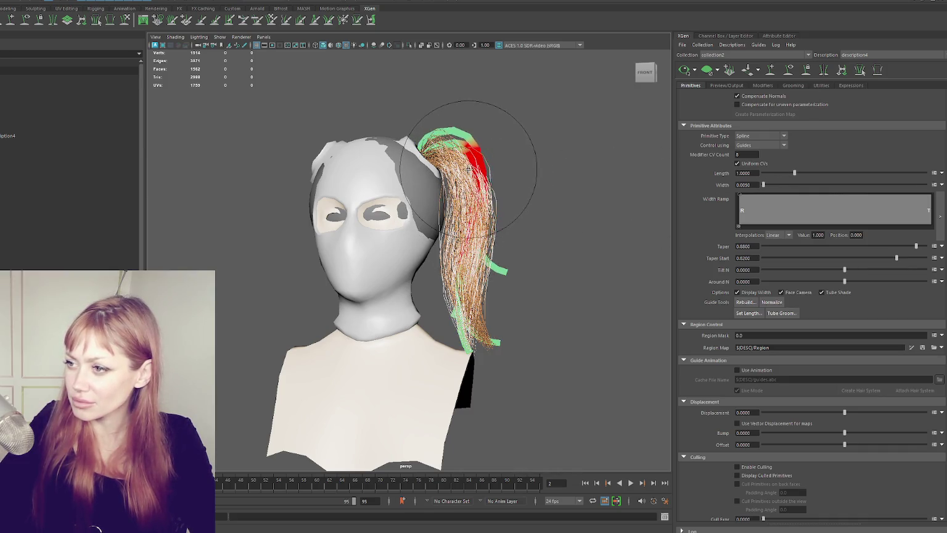
- Sculpt the ponytail guides with an enlarged brush into a loop at the top, checking front and back
click(684, 72)
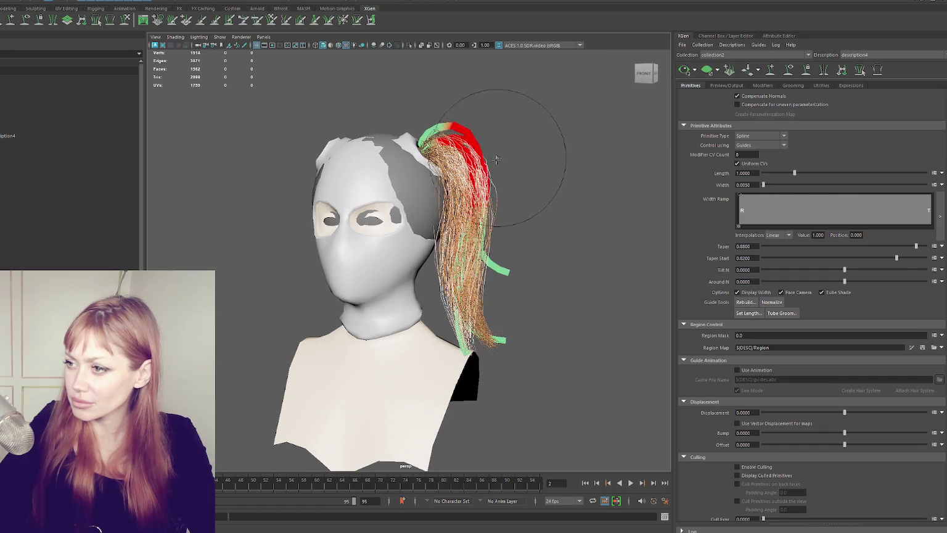
click(685, 69)
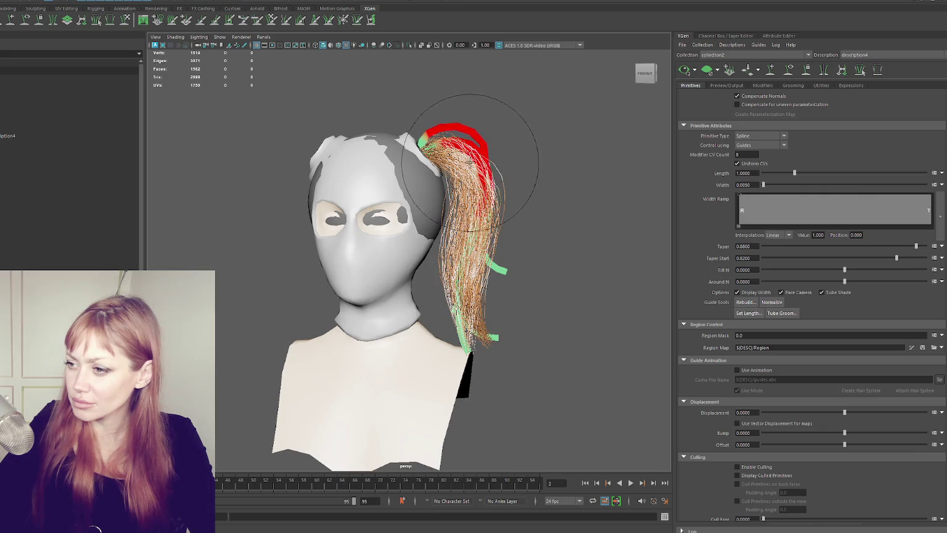
alt+drag(456, 158, 338, 165)
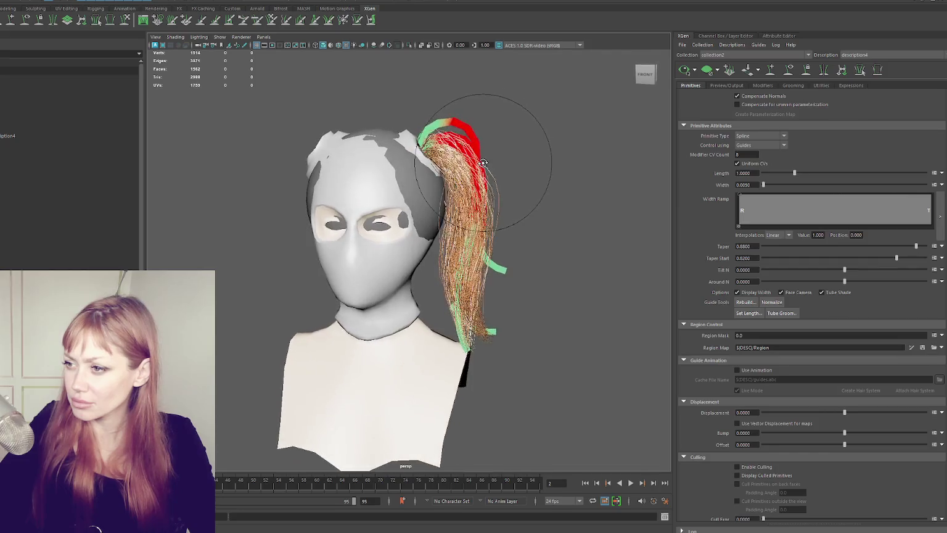
mouse_move(533, 151)
mouse_down()
mouse_move(513, 234)
mouse_move(513, 225)
mouse_up()
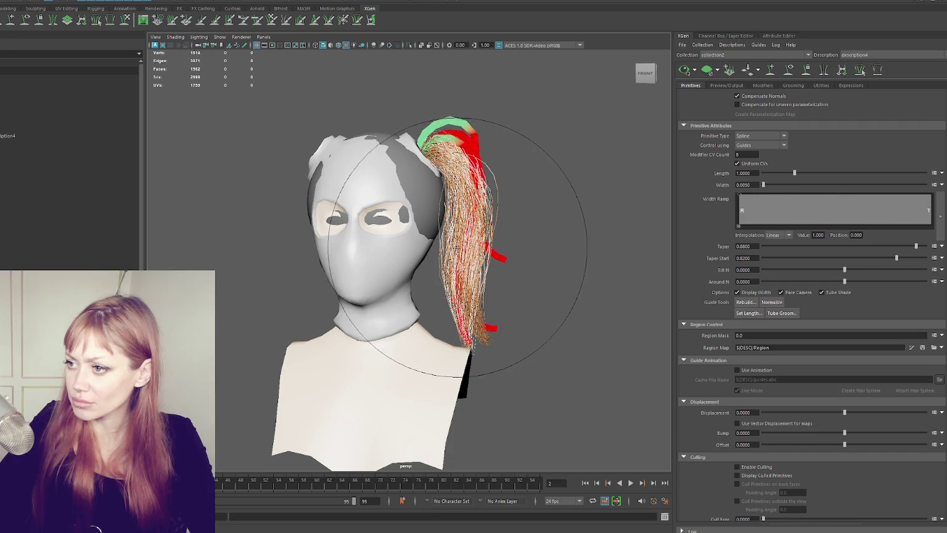
click(682, 75)
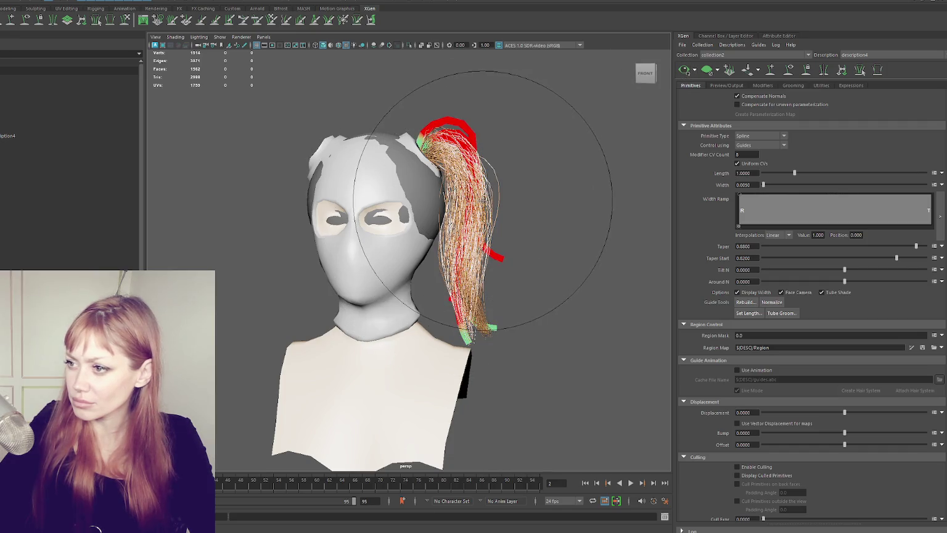
alt+drag(653, 105, 322, 228)
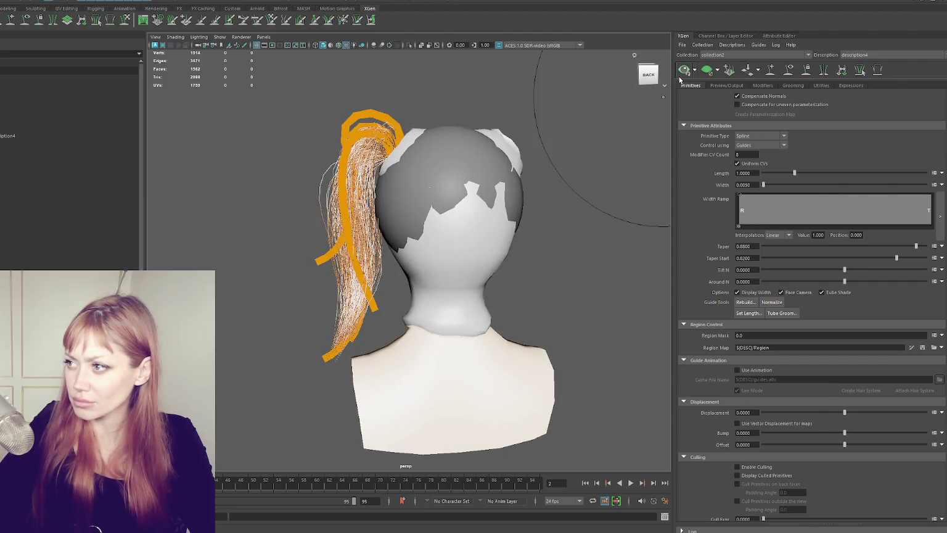
mouse_move(505, 86)
alt+mouse_down()
mouse_move(513, 159)
mouse_move(537, 157)
alt+mouse_up()
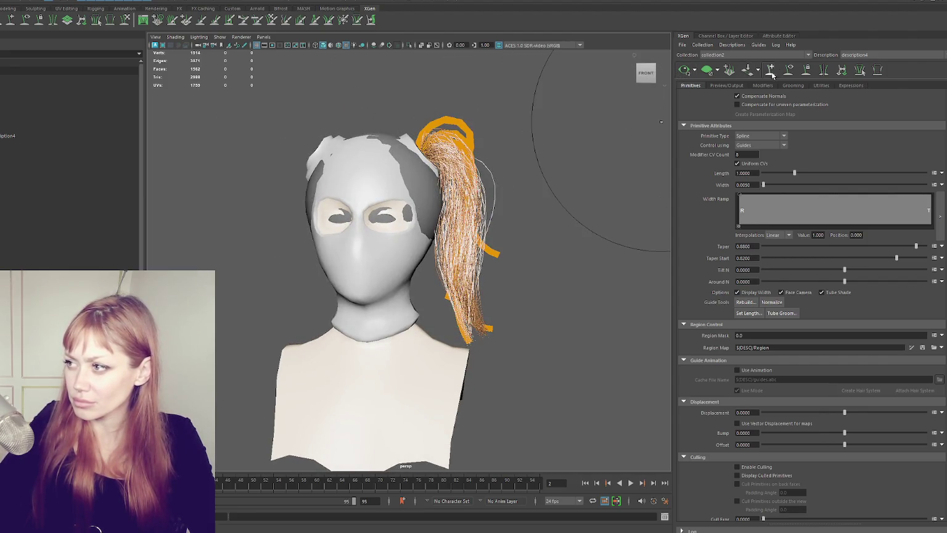
click(789, 70)
scroll(575, 144, down, 4)
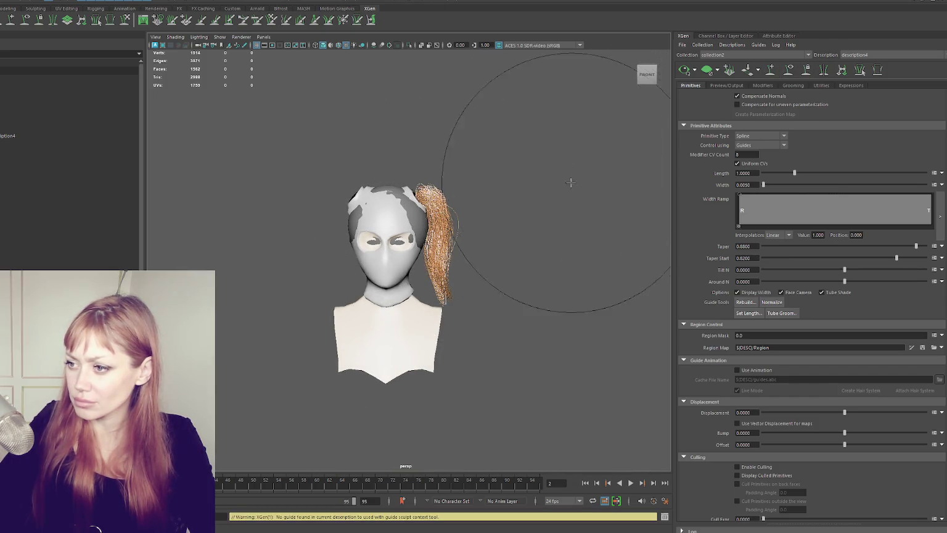
click(789, 68)
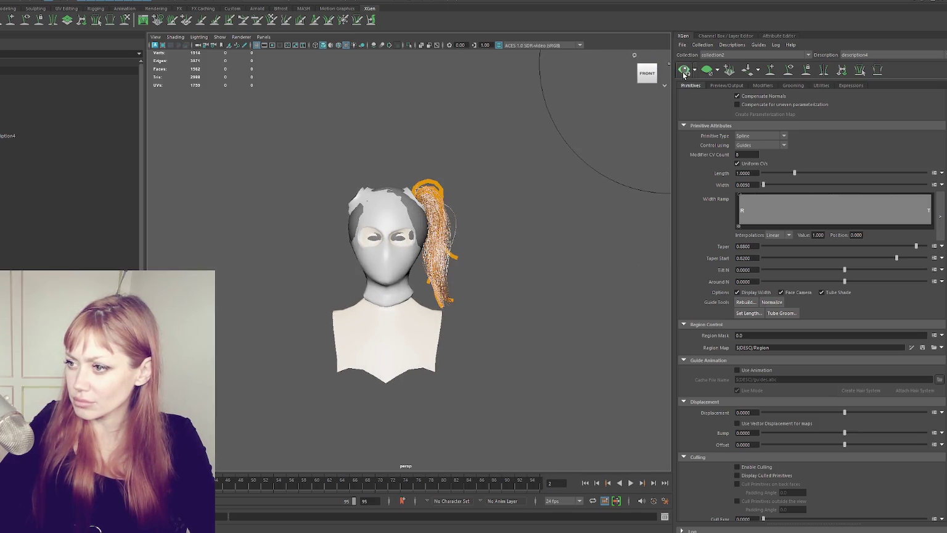
- Bend the ponytail guides further right from the back, then check from an exact front view
mouse_move(541, 197)
alt+mouse_down()
mouse_move(473, 197)
mouse_move(425, 222)
alt+mouse_up()
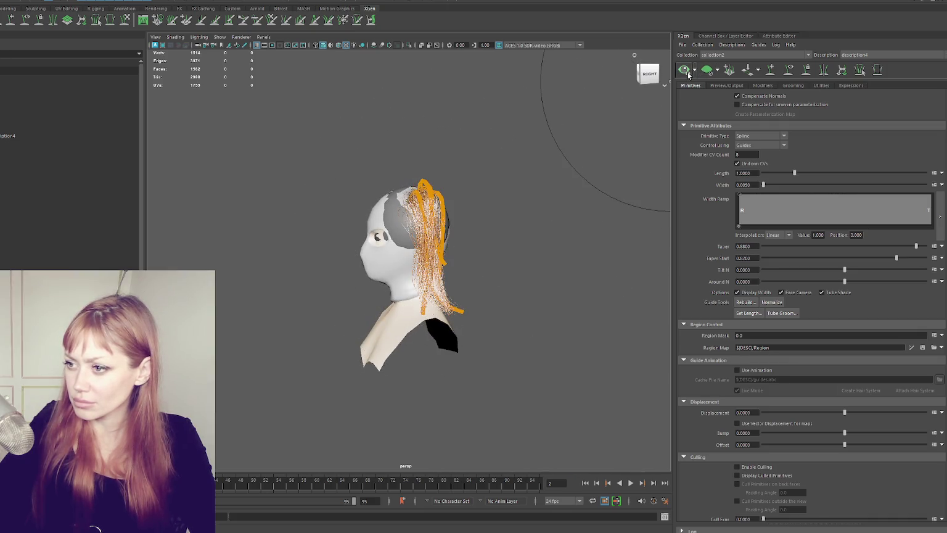
alt+drag(556, 147, 487, 156)
drag(407, 265, 414, 259)
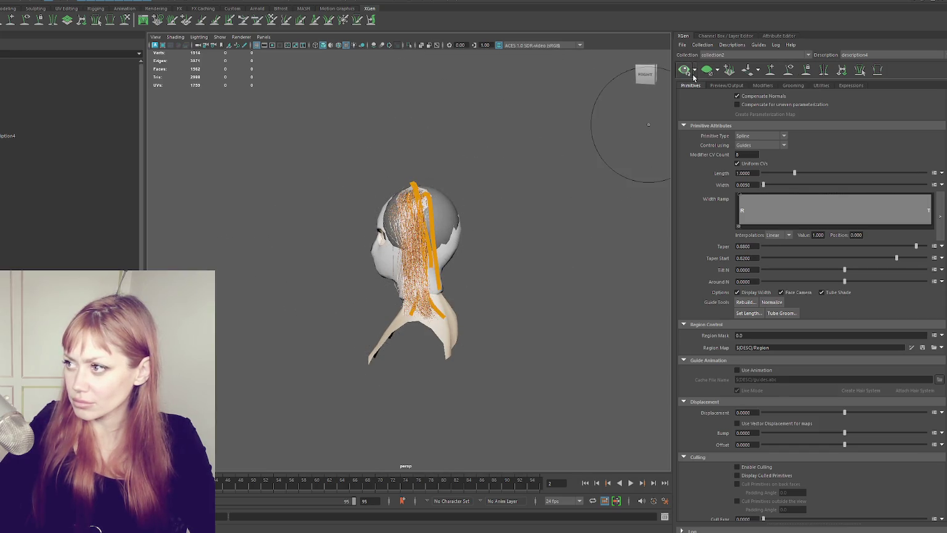
alt+drag(565, 177, 624, 169)
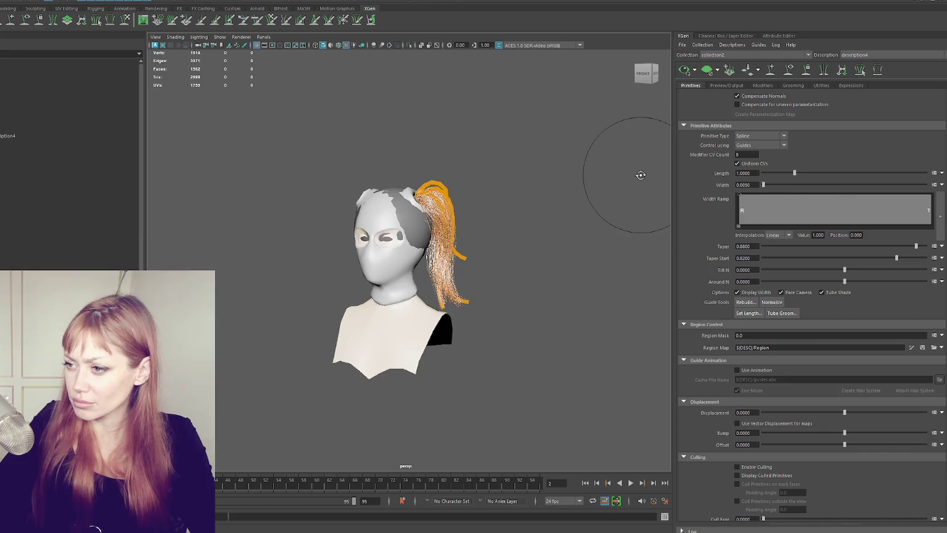
click(789, 73)
alt+drag(567, 148, 494, 198)
click(645, 75)
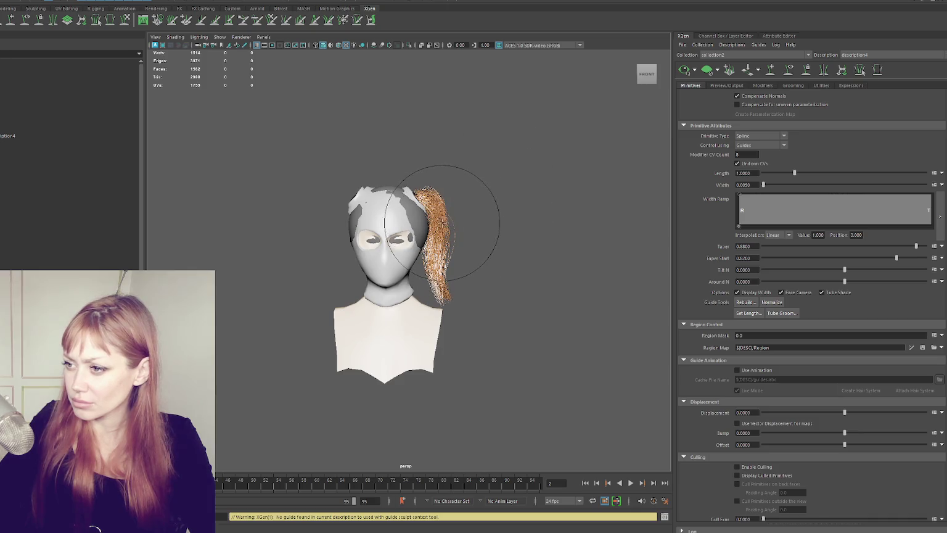
- Bring the guides back up and inspect the fanned ponytail from back and front
alt+drag(548, 165, 391, 165)
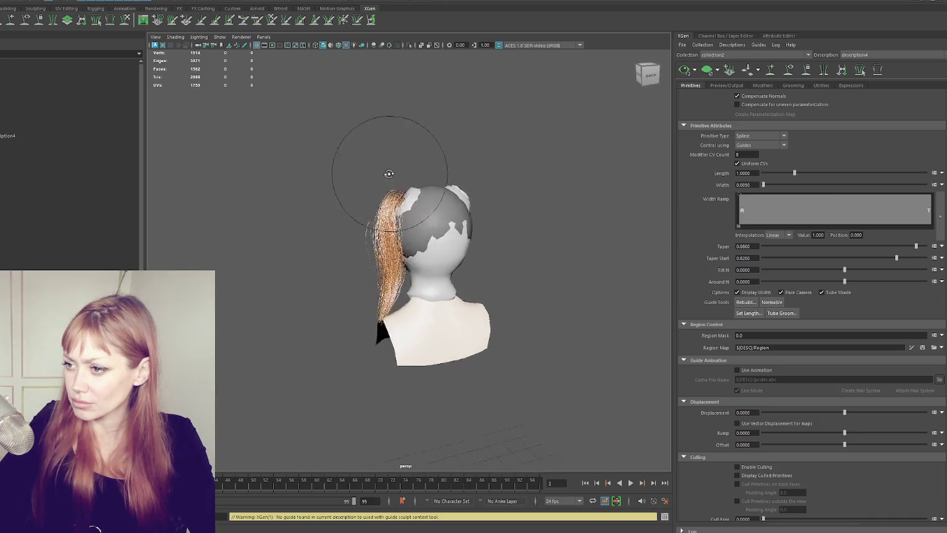
click(800, 73)
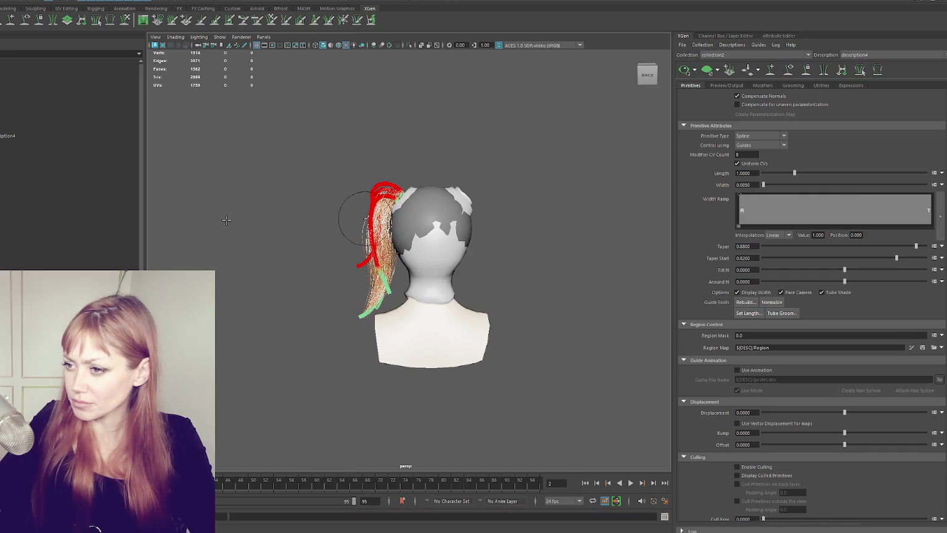
alt+drag(362, 219, 370, 222)
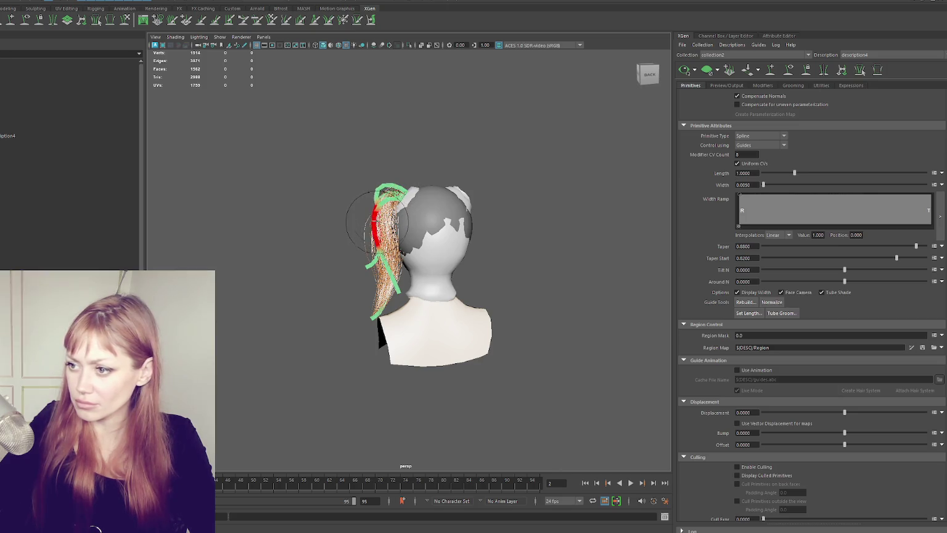
alt+drag(592, 139, 510, 180)
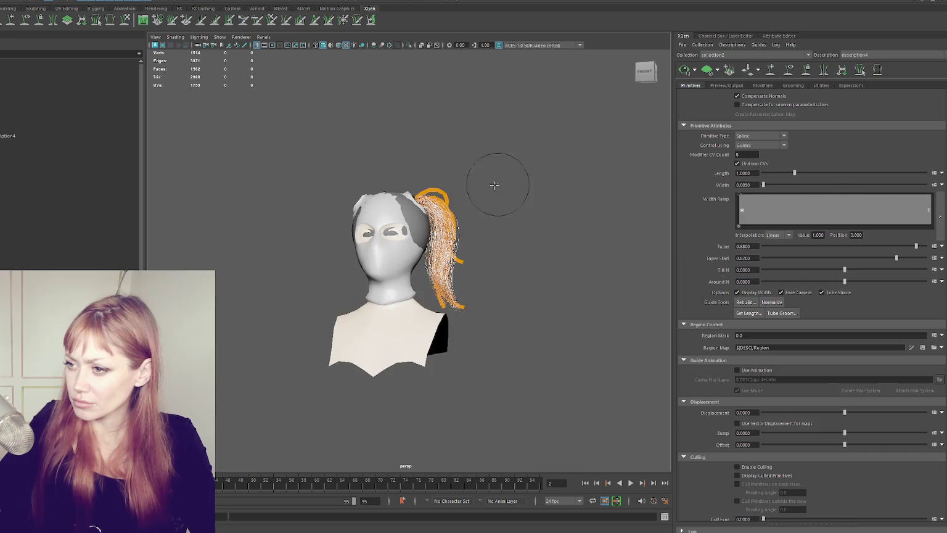
mouse_move(641, 98)
alt+mouse_down()
mouse_move(556, 153)
mouse_move(423, 137)
mouse_move(317, 142)
mouse_move(462, 147)
mouse_move(442, 144)
mouse_move(550, 102)
alt+mouse_up()
click(790, 70)
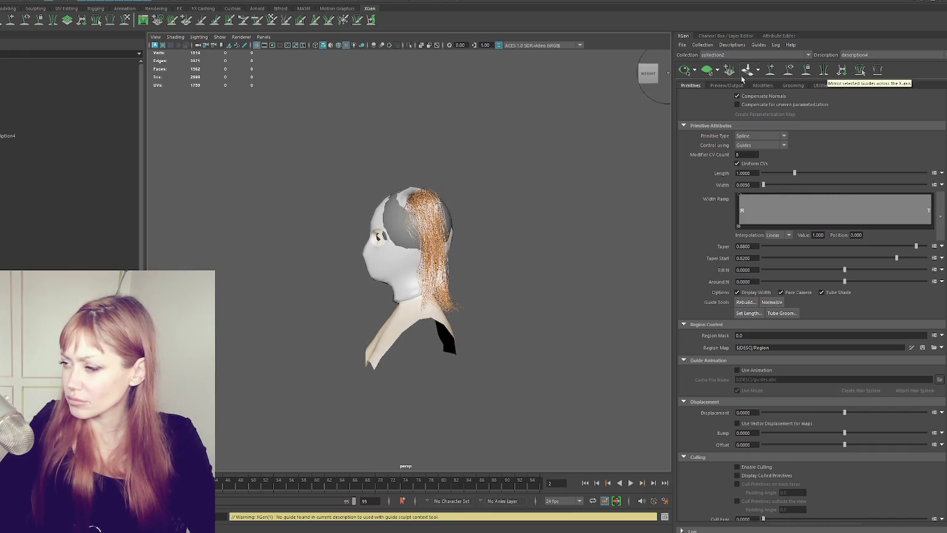
- Show the guides as curves, select them, and refresh the hair preview
click(802, 71)
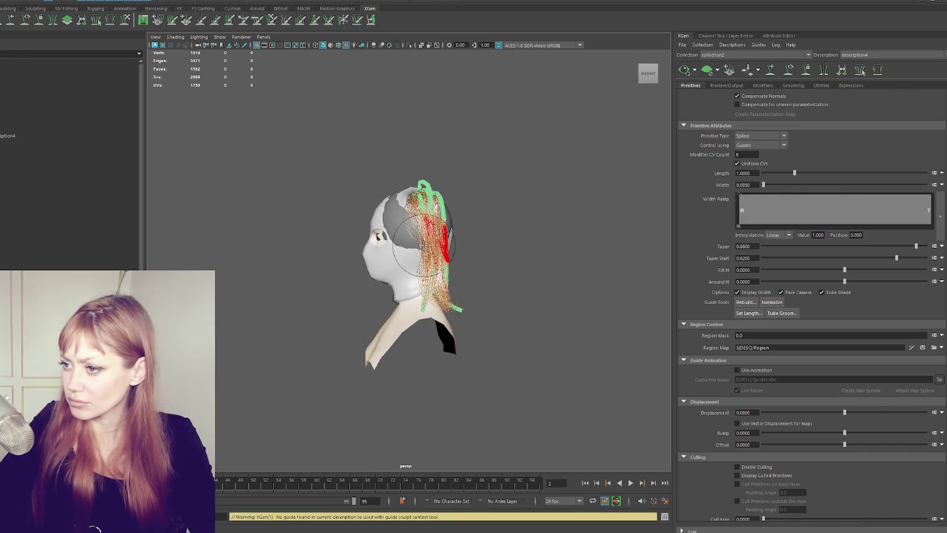
click(391, 250)
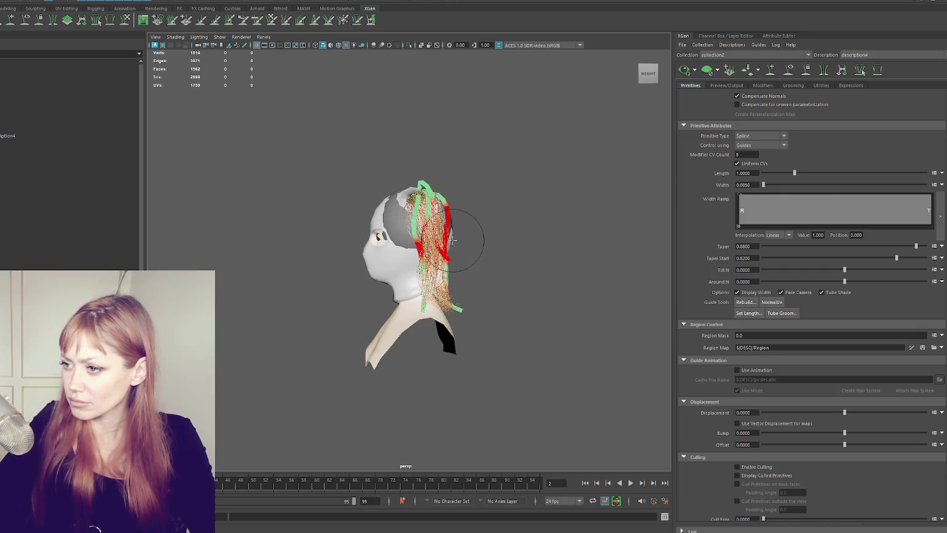
mouse_move(412, 262)
alt+mouse_down()
mouse_move(421, 234)
mouse_move(423, 252)
alt+mouse_up()
click(682, 73)
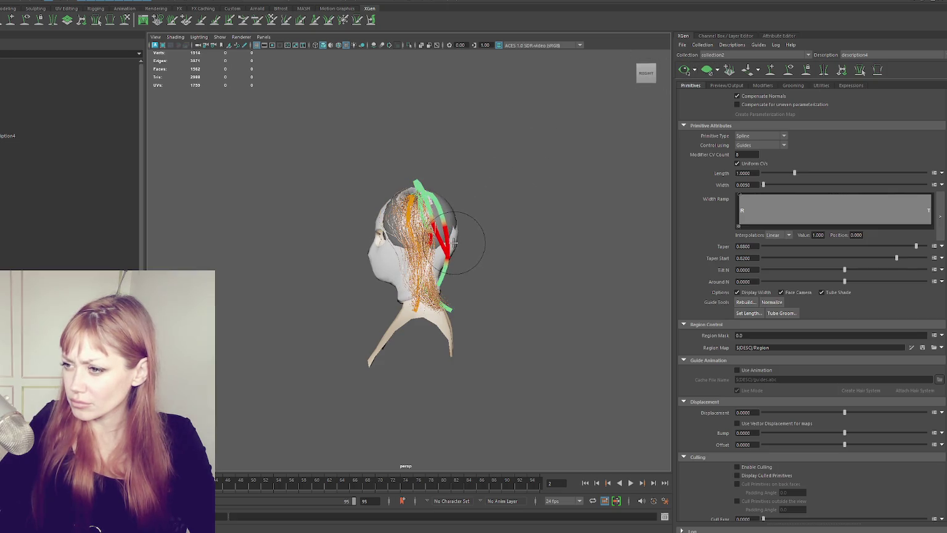
alt+drag(451, 244, 537, 224)
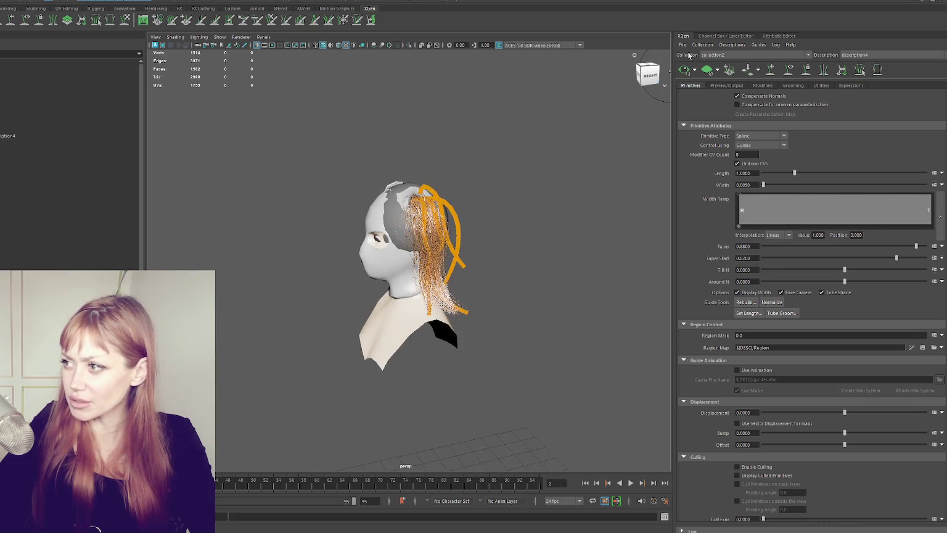
alt+drag(624, 128, 561, 125)
- Select individual ponytail guides in the Outliner, then hide the hair preview
click(453, 188)
alt+drag(452, 187, 503, 186)
click(448, 185)
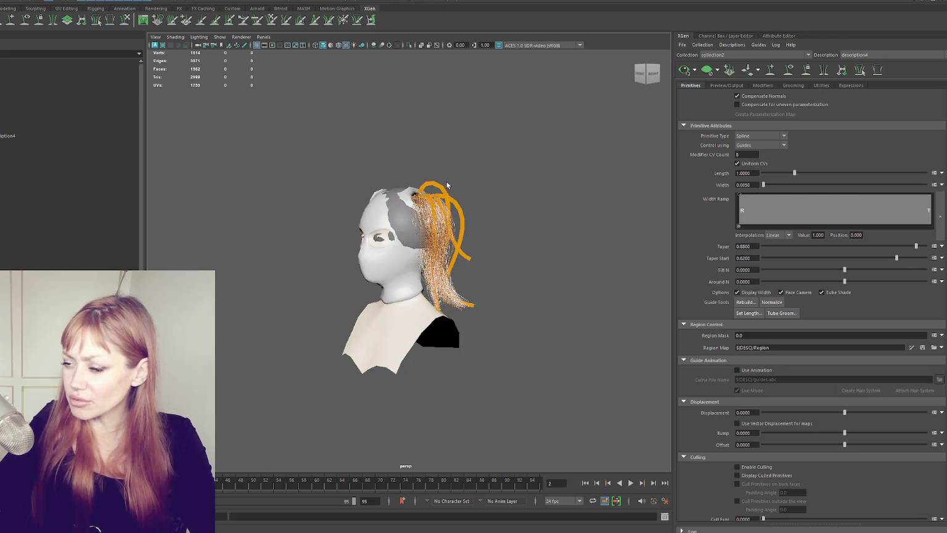
click(98, 169)
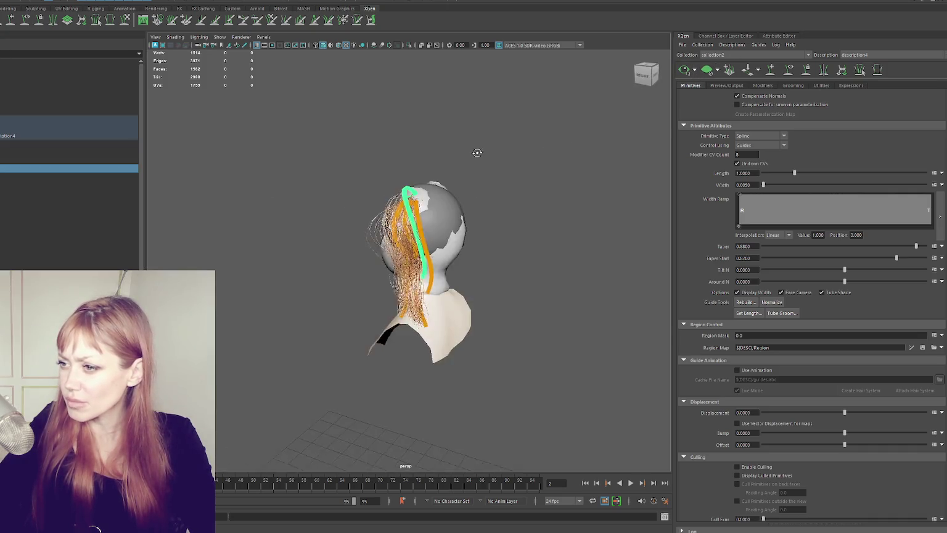
click(34, 151)
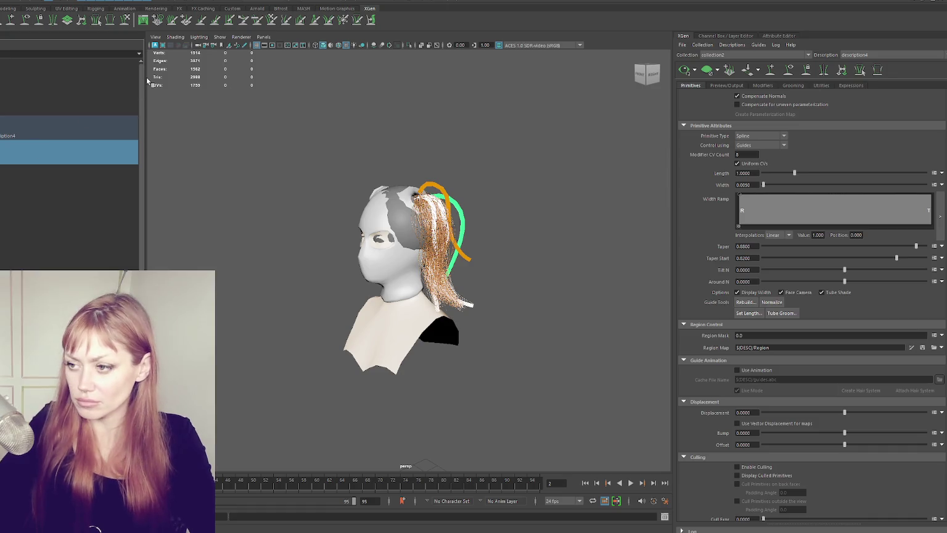
click(61, 197)
click(686, 71)
mouse_move(455, 193)
alt+mouse_down()
mouse_move(493, 214)
mouse_move(335, 188)
alt+mouse_up()
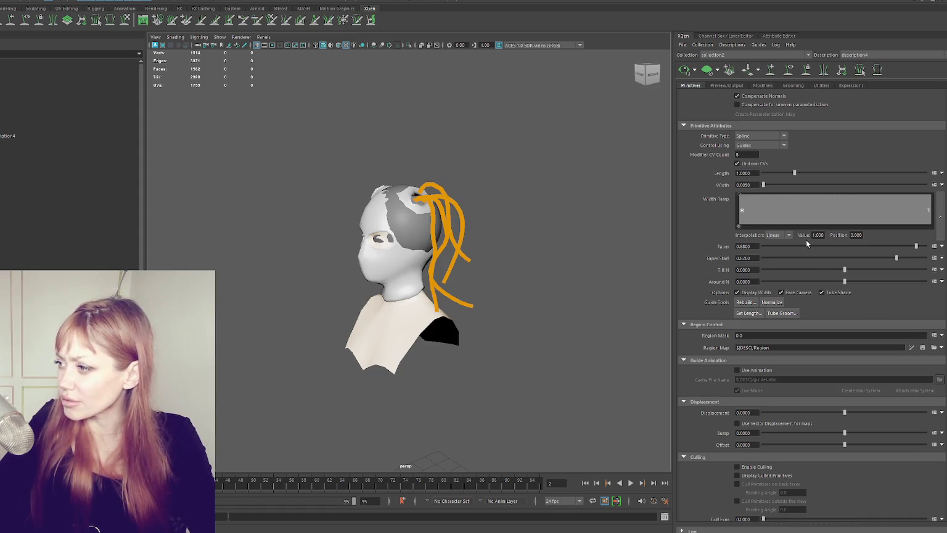
- Redraw the hair preview, hide the guide curves, and view the ponytail from the front
click(922, 348)
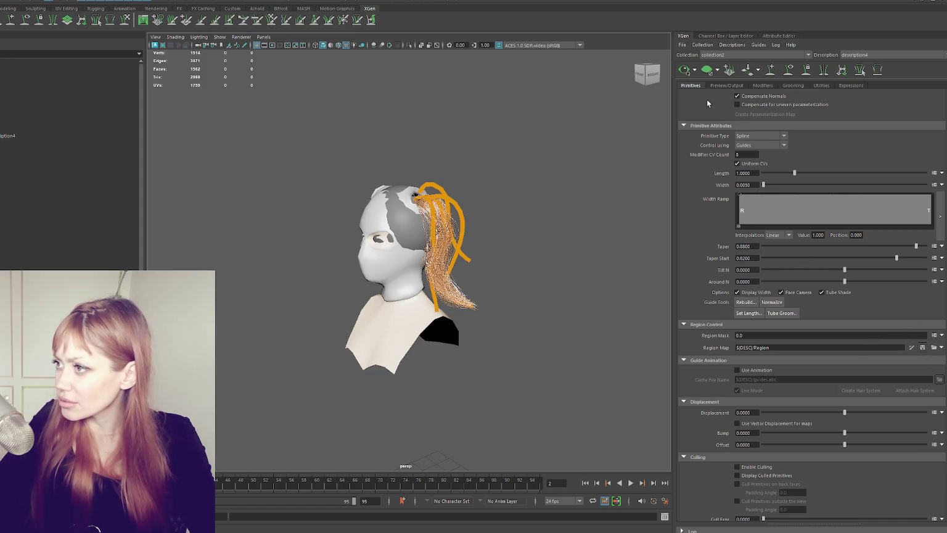
click(788, 71)
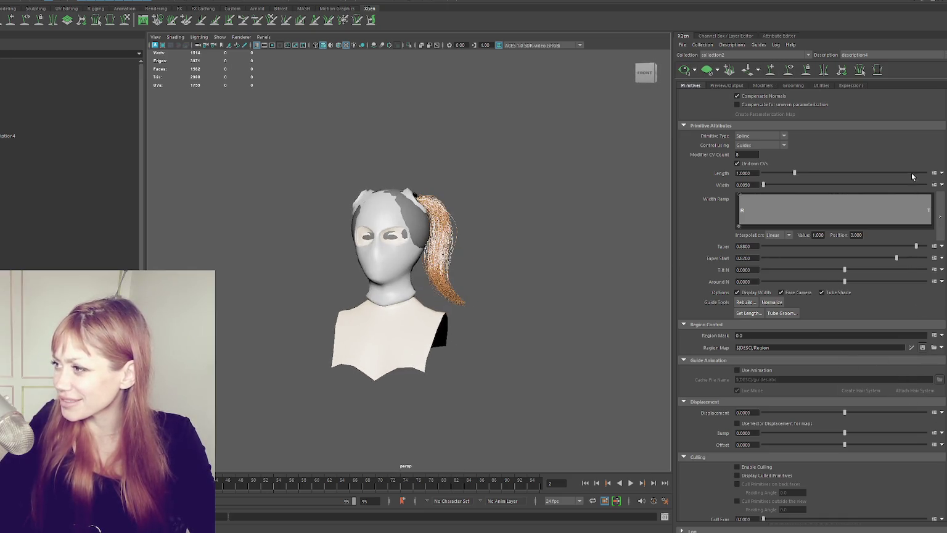
scroll(918, 272, up, 3)
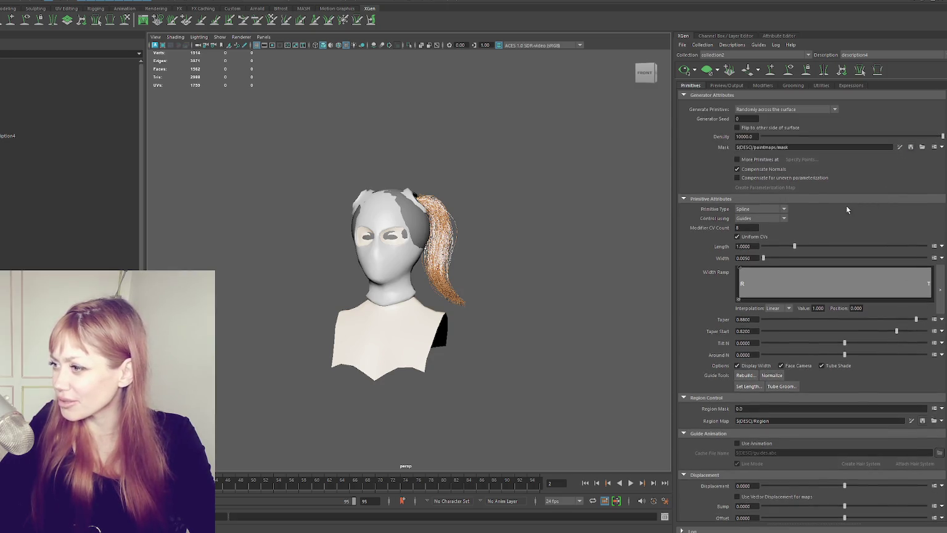
scroll(578, 229, up, 3)
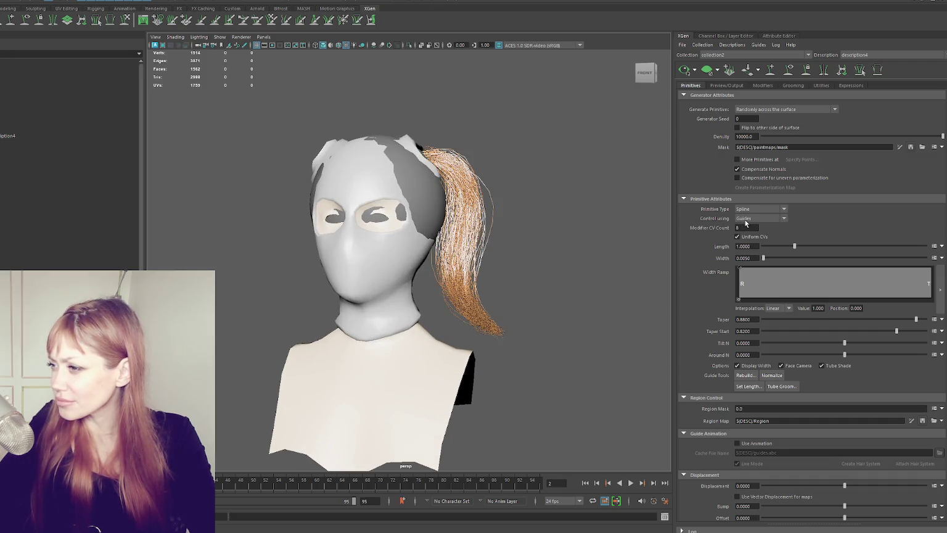
- Show the guide curves, select the top guide, and rebuild it via Rebuild Guides
click(788, 69)
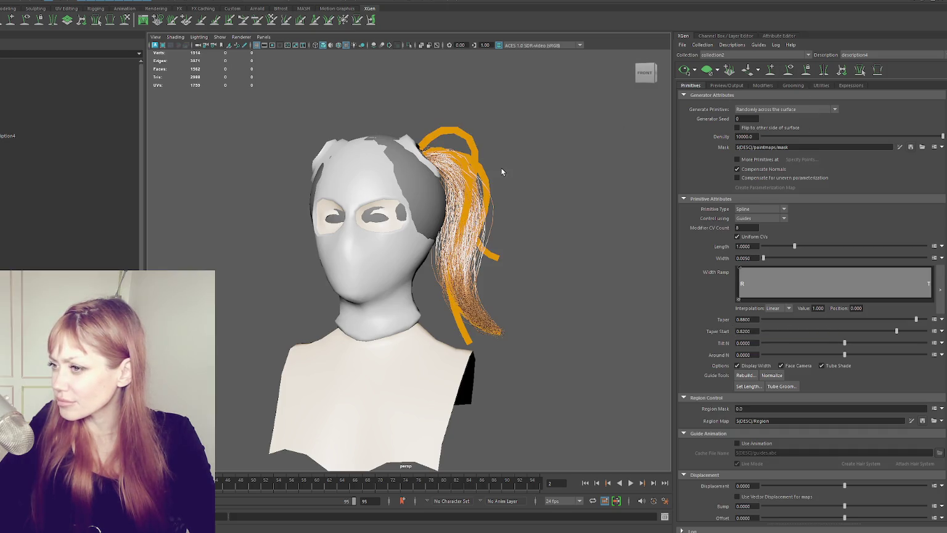
click(35, 168)
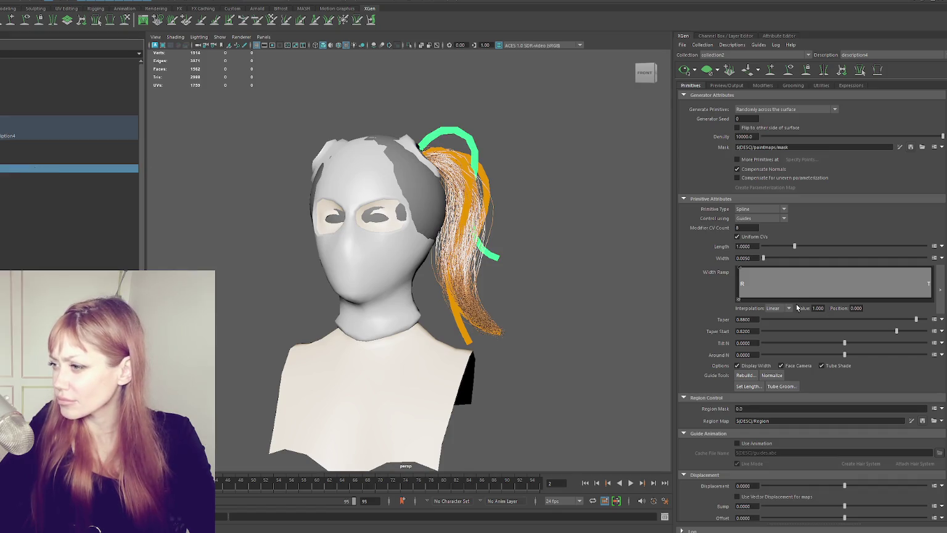
click(750, 379)
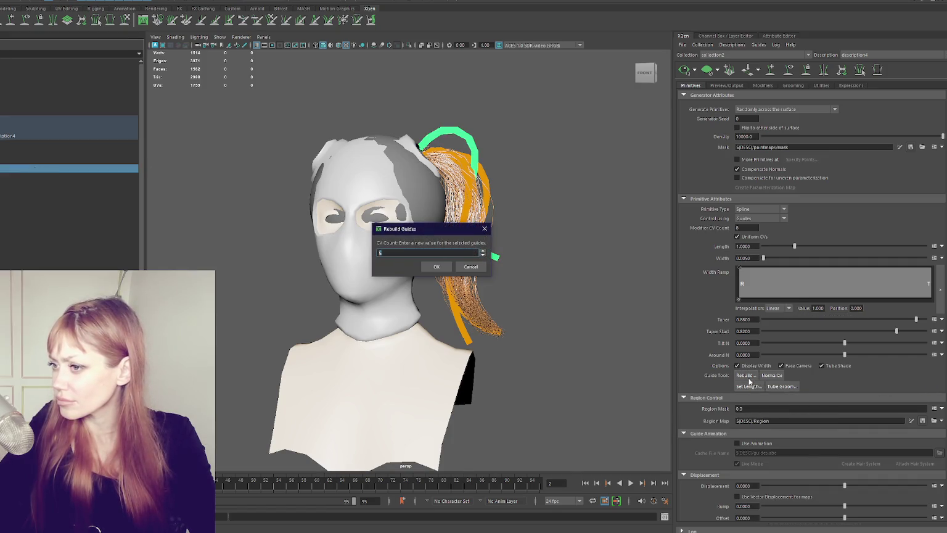
key(Return)
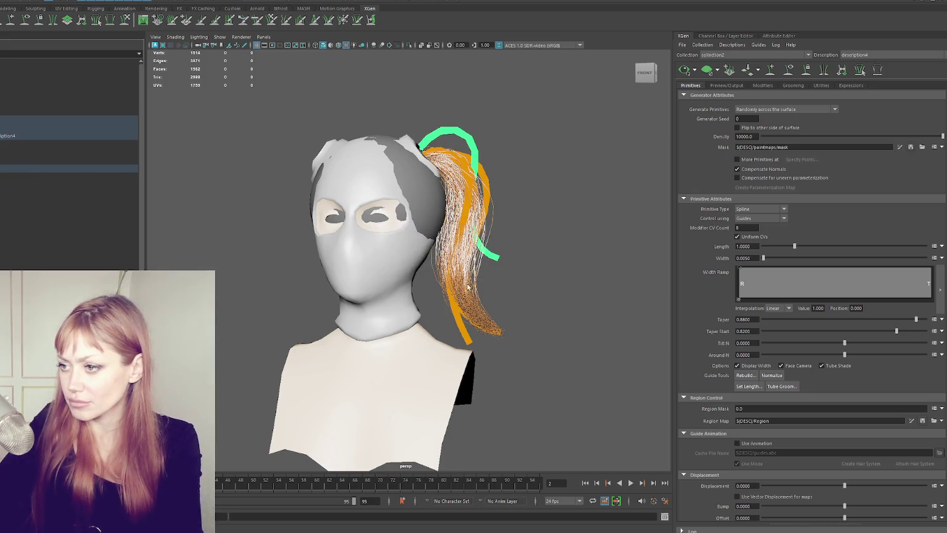
scroll(805, 367, down, 5)
scroll(808, 361, up, 5)
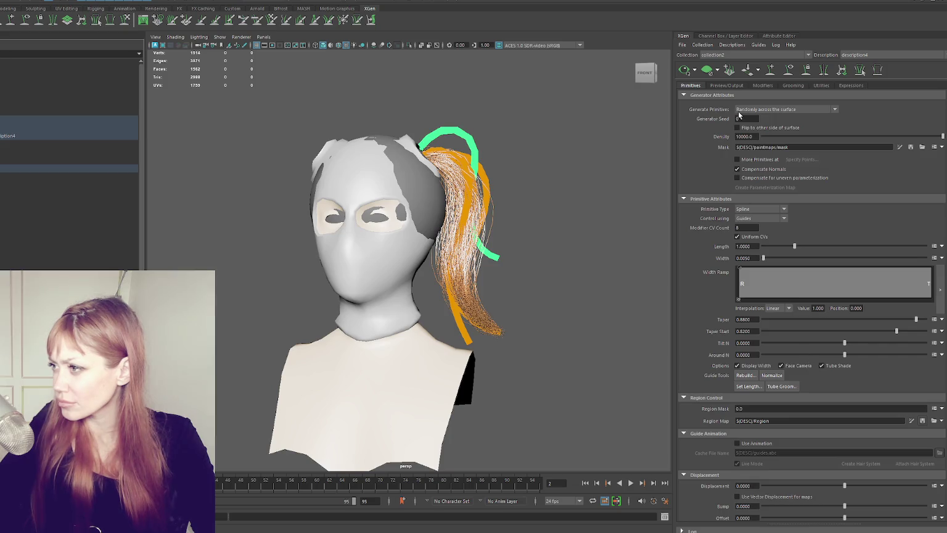
click(728, 85)
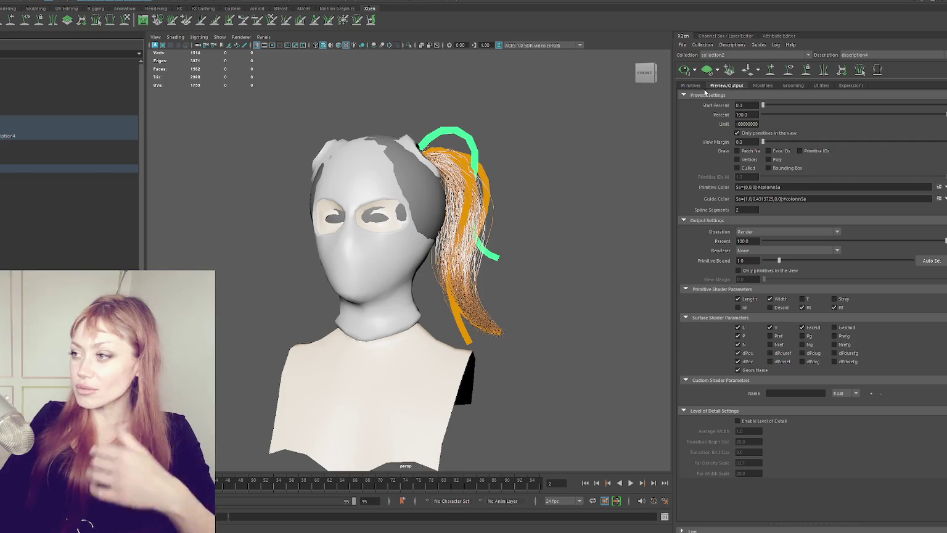
- Clear the current guide selection and zoom the viewport
click(523, 103)
scroll(531, 111, up, 3)
- Delete the looping guide and another ponytail guide, then undo the last deletion
alt+drag(532, 109, 458, 127)
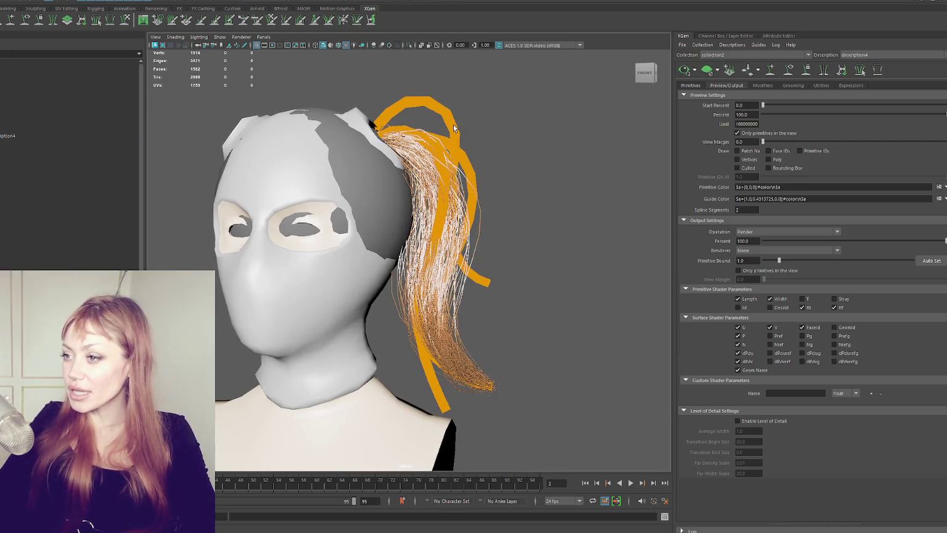
click(7, 171)
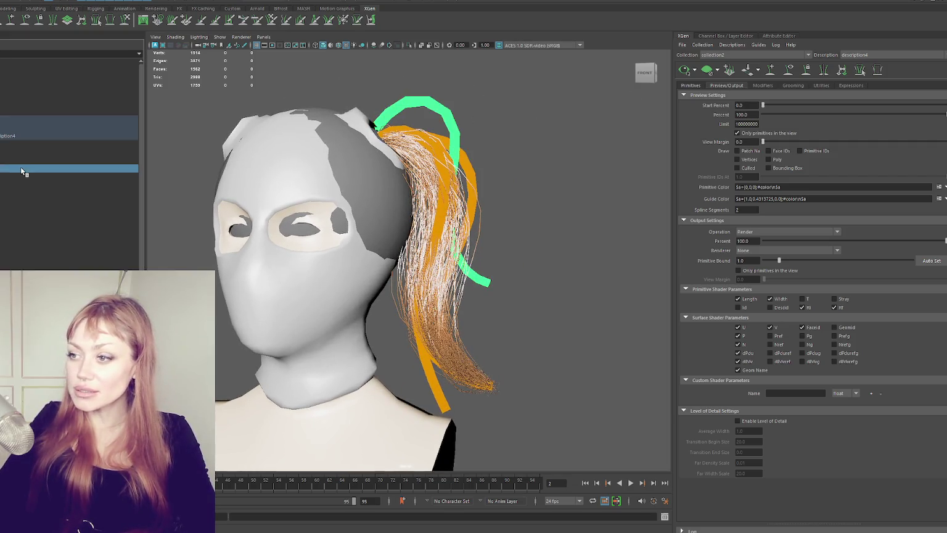
key(Delete)
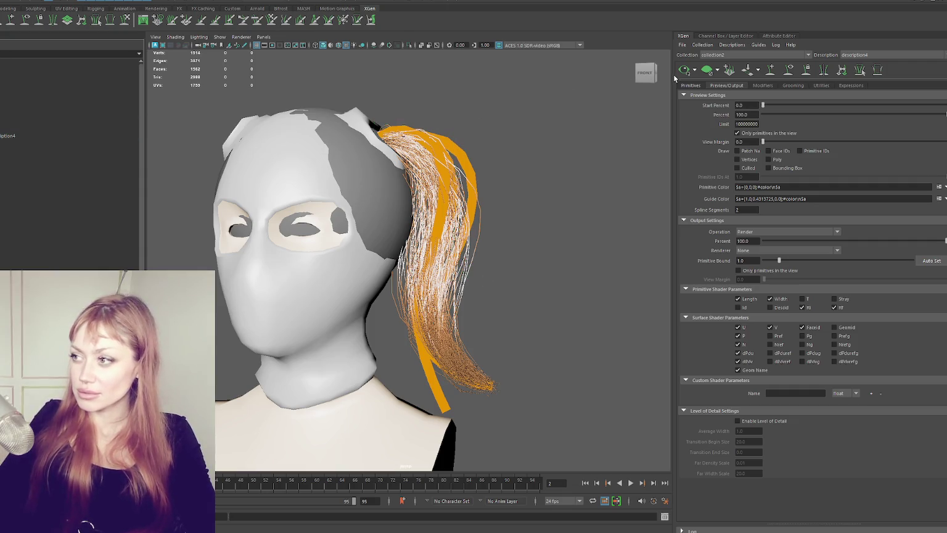
click(74, 163)
key(Delete)
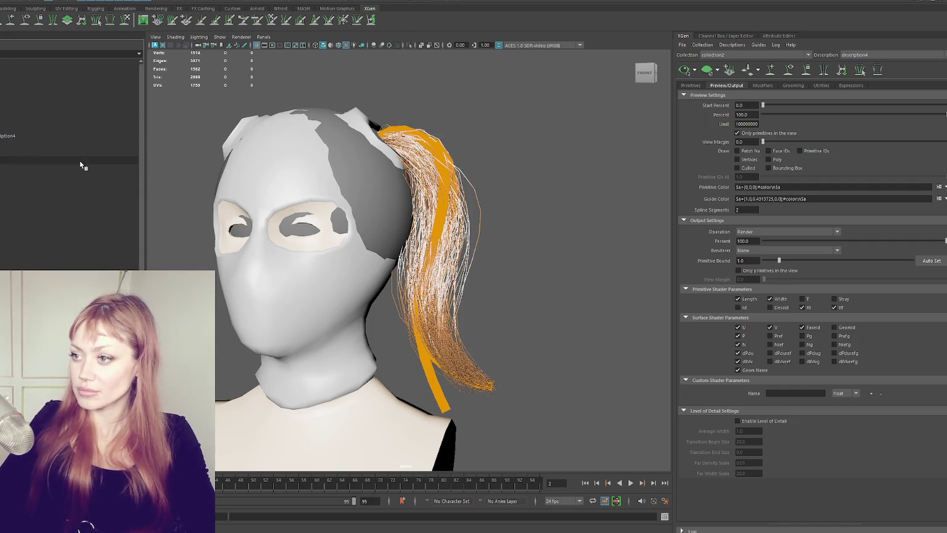
key(ctrl+z)
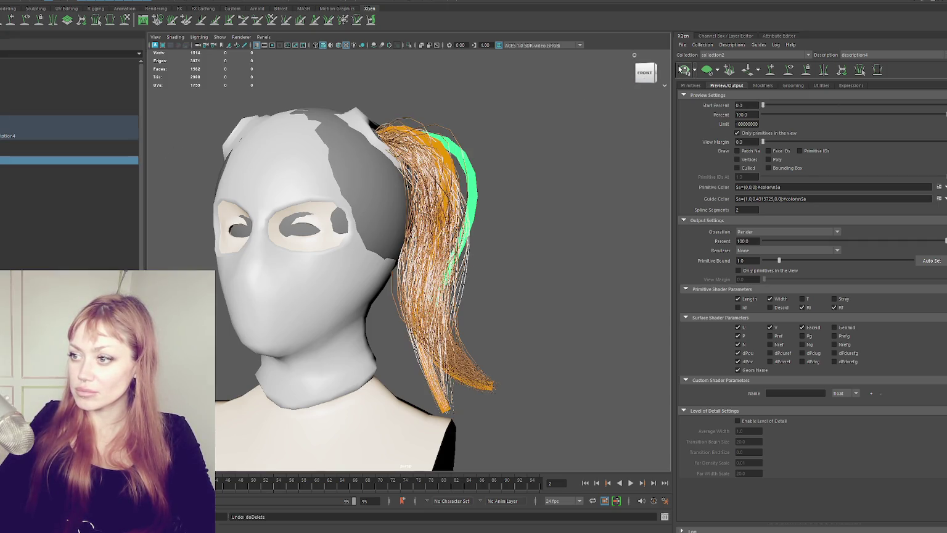
- Delete the arching and thick ponytail guides, hide the hair preview, and undo one deletion
alt+drag(555, 194, 522, 189)
click(518, 186)
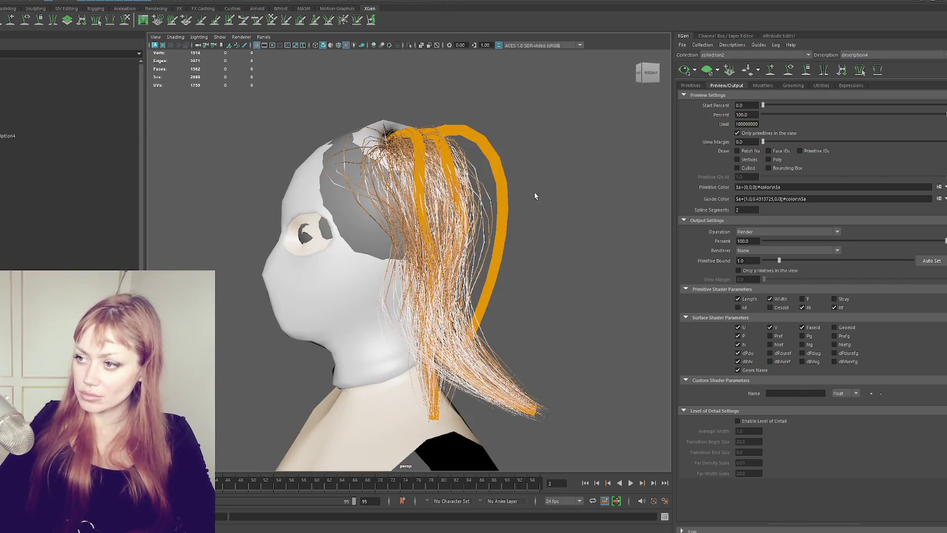
click(27, 137)
key(Delete)
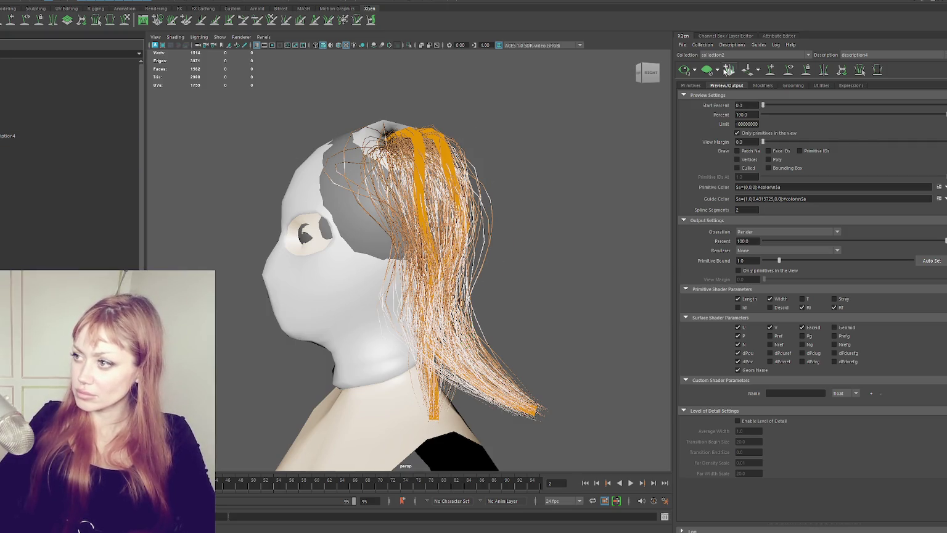
click(5, 148)
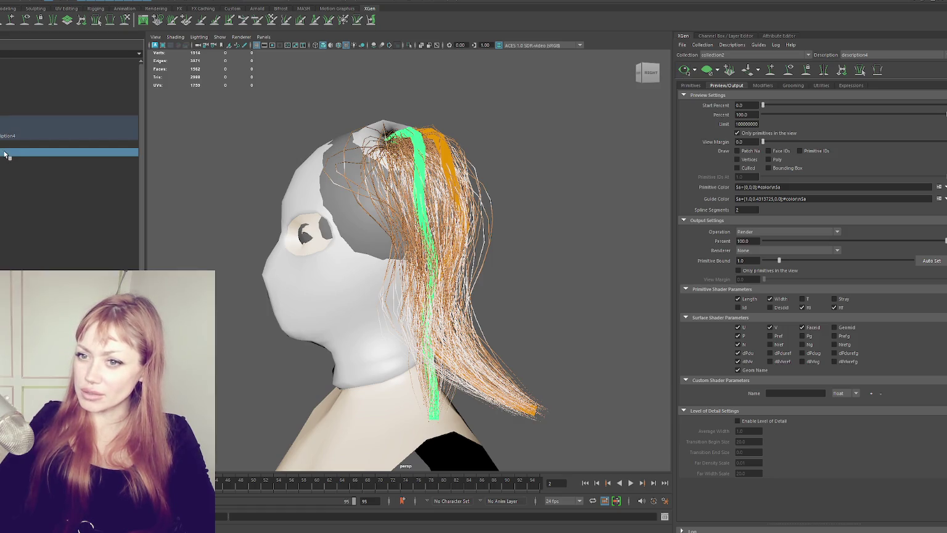
key(Delete)
click(679, 70)
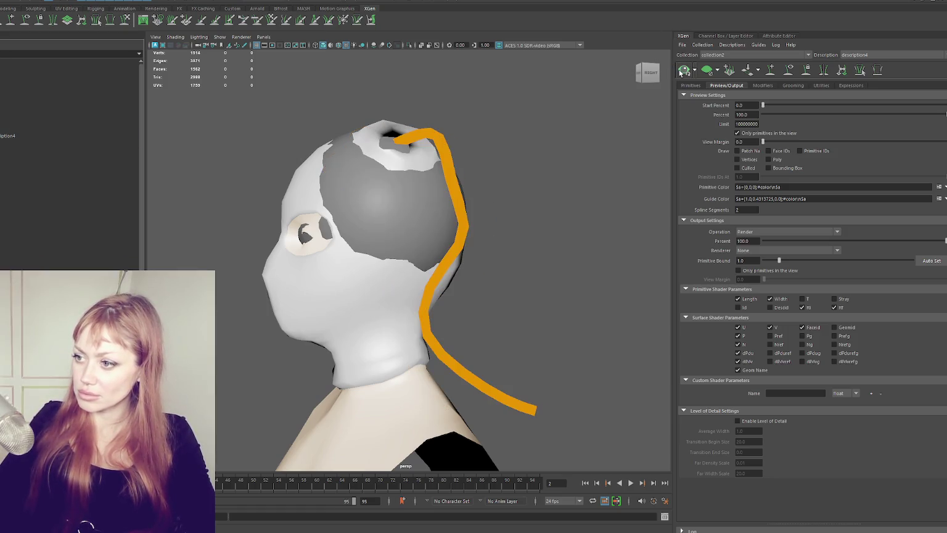
key(ctrl+z)
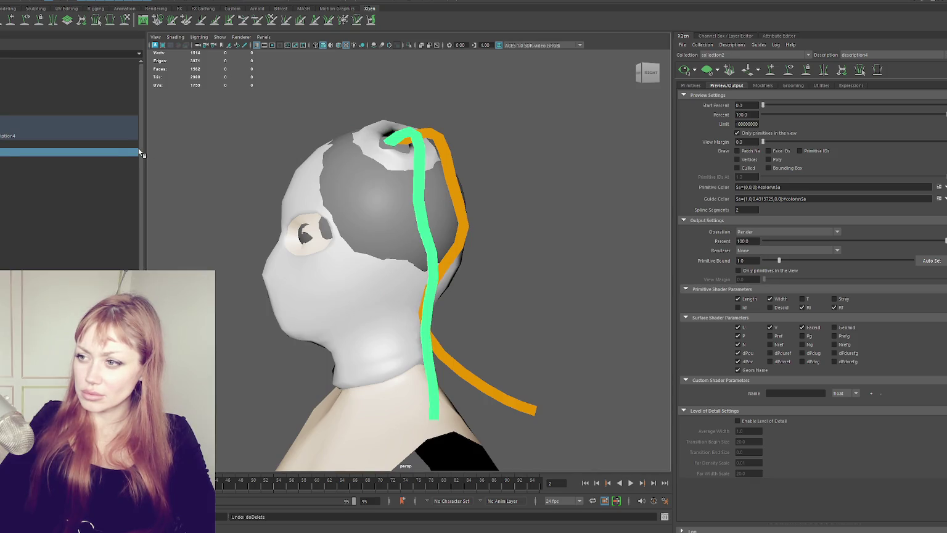
- Delete another remaining guide, refresh the preview, then undo twice to restore the guides
click(68, 143)
key(Delete)
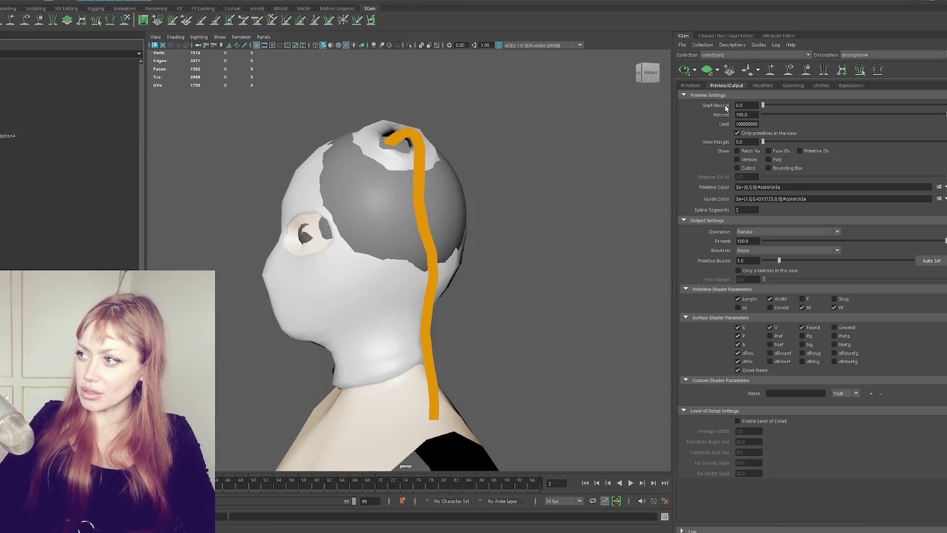
click(684, 70)
alt+drag(469, 185, 567, 184)
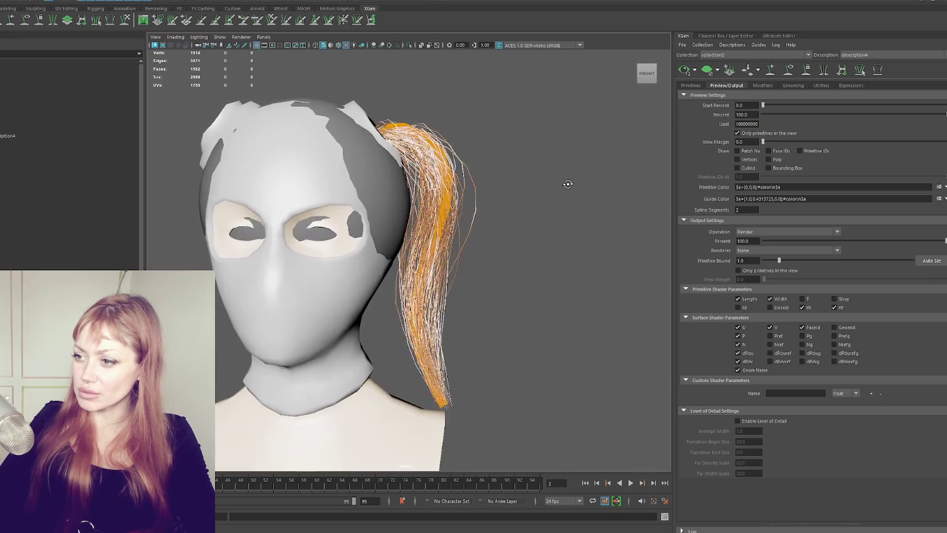
key(ctrl+z)
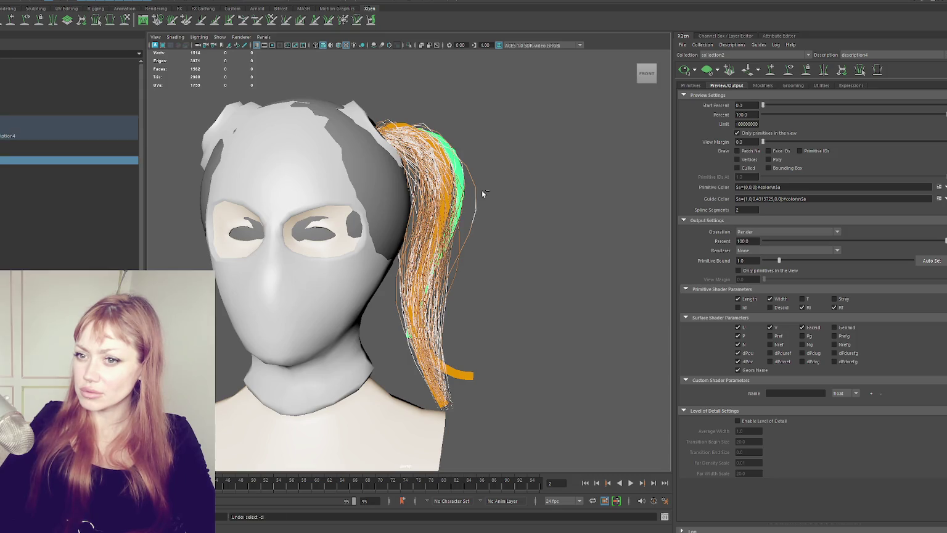
key(ctrl+z)
- Clear the hair preview so only guides show, undoing leftover selection changes
click(689, 71)
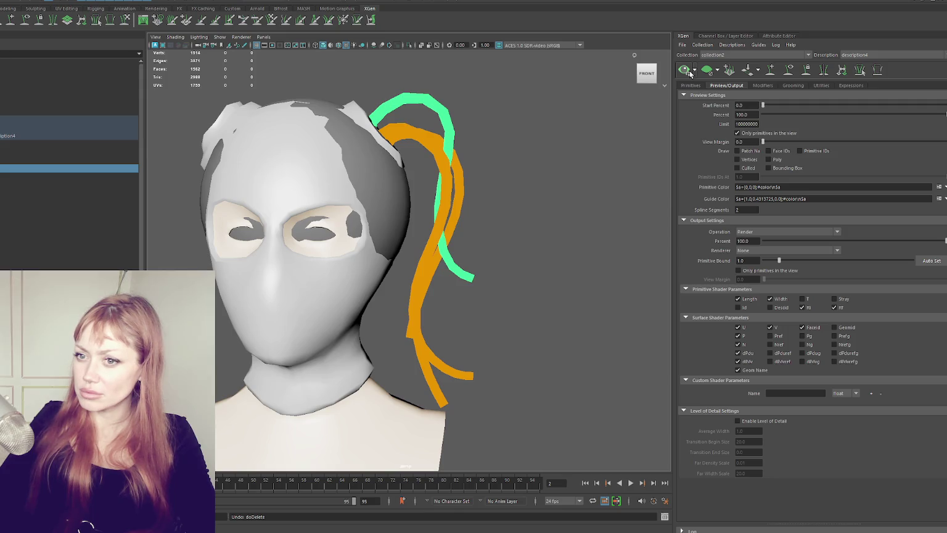
click(560, 198)
alt+drag(560, 197, 528, 212)
scroll(308, 204, up, 2)
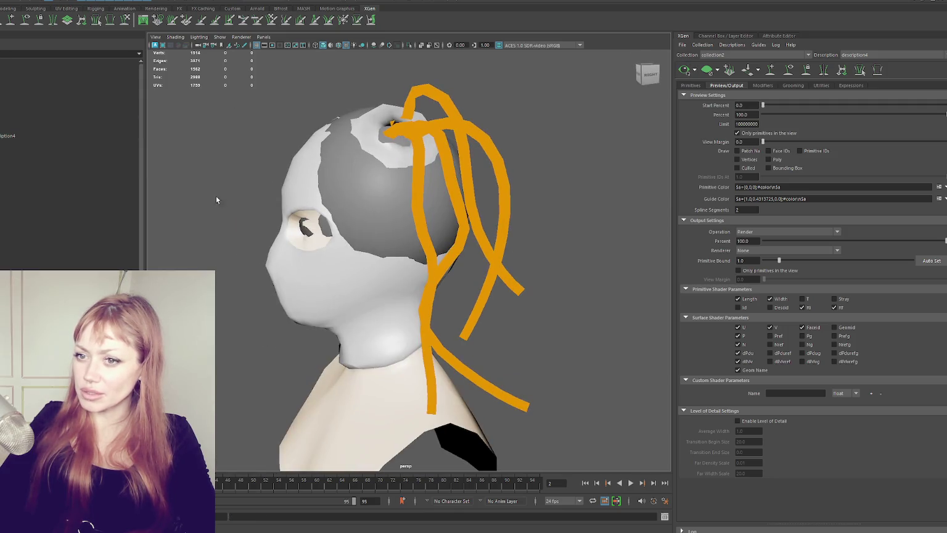
key(ctrl+z)
key(ctrl+z)
key(ctrl+z)
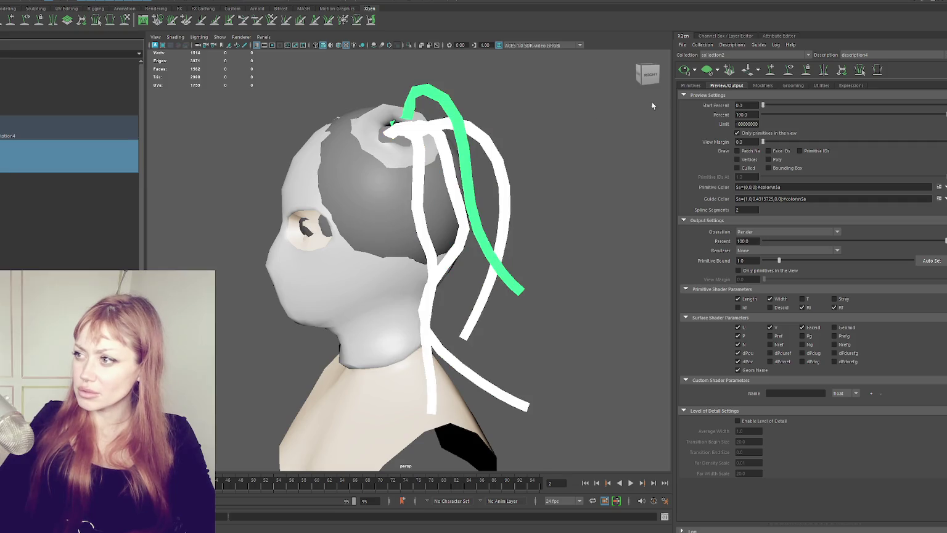
key(ctrl+z)
key(ctrl+z)
key(ctrl+z)
key(ctrl+z)
key(ctrl+z)
key(ctrl+z)
key(ctrl+z)
key(ctrl+z)
key(ctrl+z)
key(ctrl+z)
key(ctrl+z)
key(ctrl+z)
key(ctrl+z)
key(ctrl+z)
key(ctrl+z)
key(ctrl+z)
key(ctrl+z)
key(ctrl+z)
key(ctrl+z)
click(683, 71)
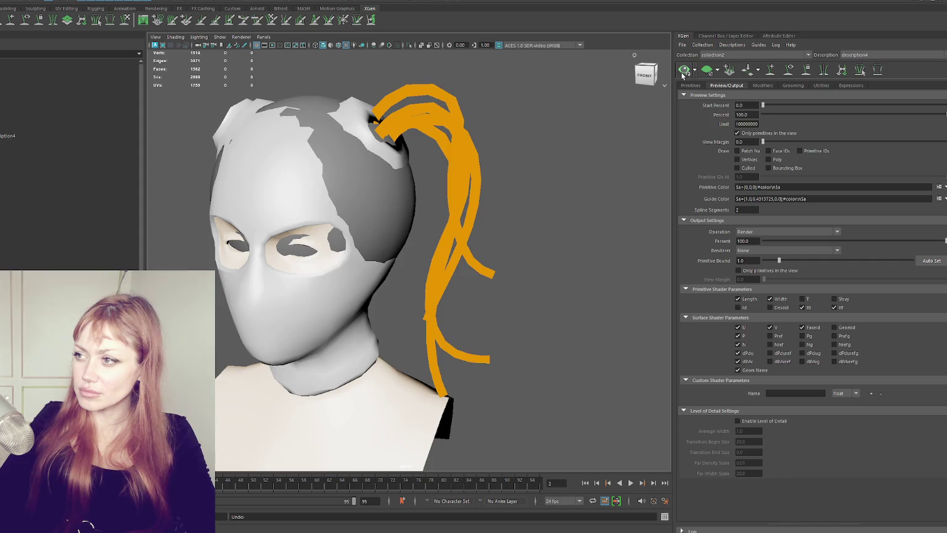
key(ctrl+z)
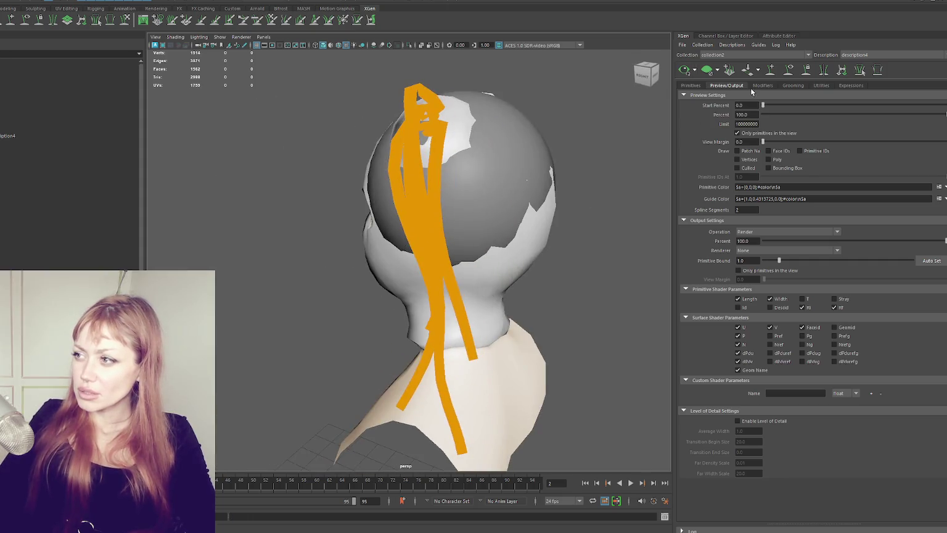
key(ctrl+z)
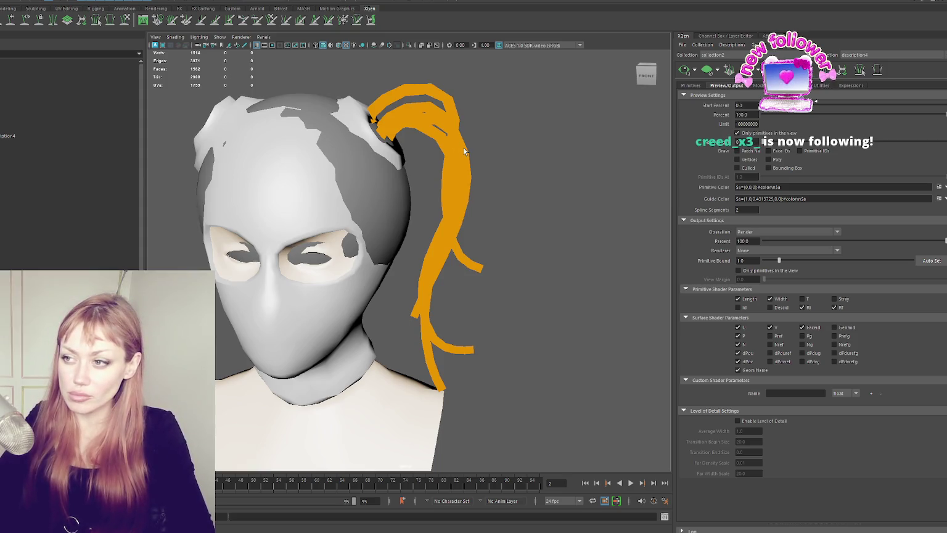
click(13, 145)
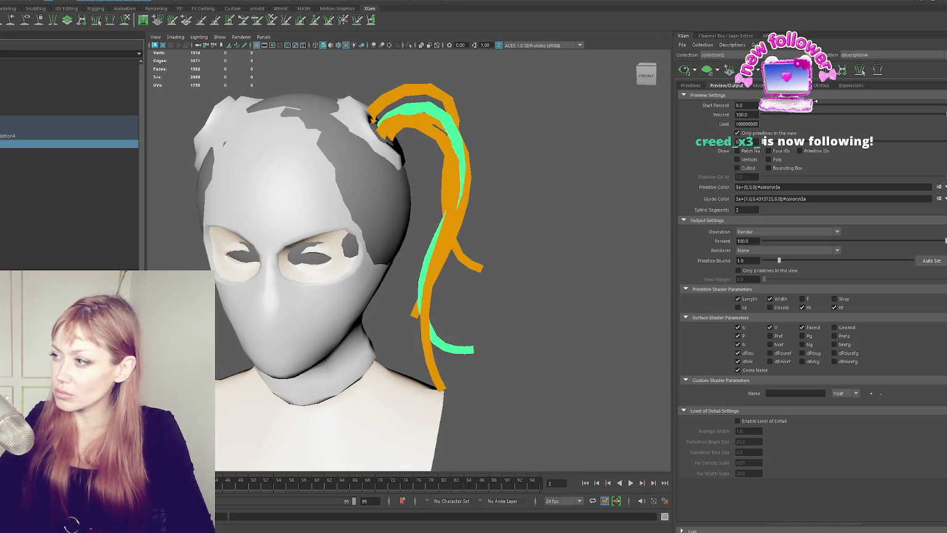
- Select a guide near the ponytail root and update the hair preview
click(380, 123)
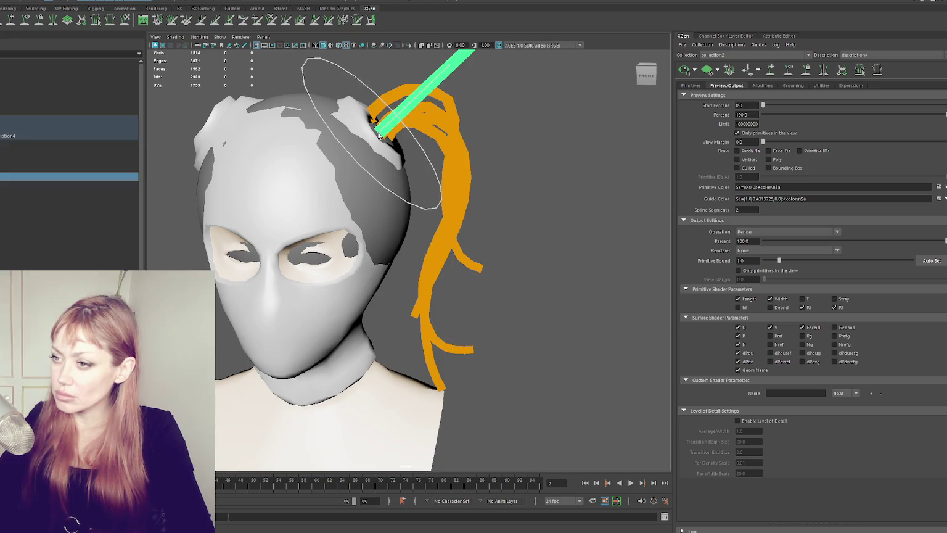
click(694, 72)
click(693, 74)
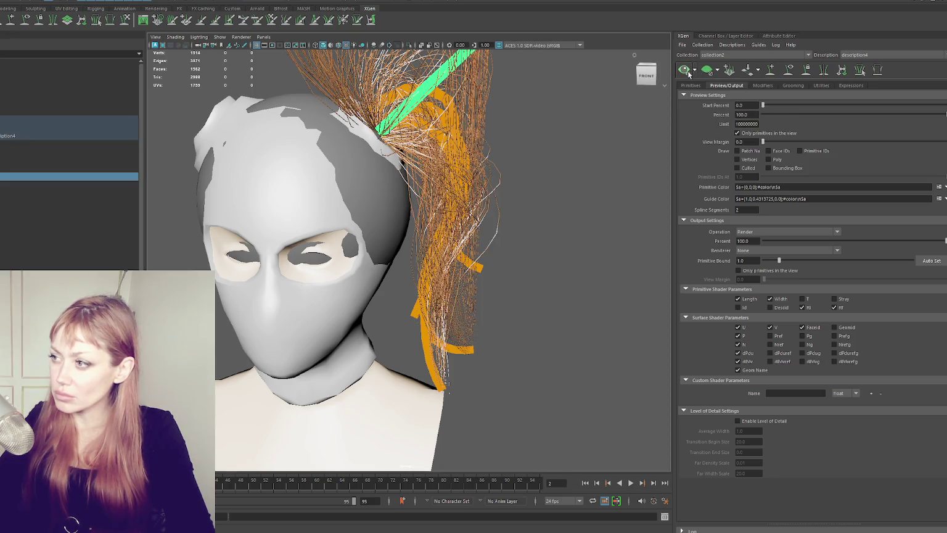
mouse_move(525, 139)
alt+mouse_down()
mouse_move(503, 180)
mouse_move(475, 145)
mouse_move(466, 162)
alt+mouse_up()
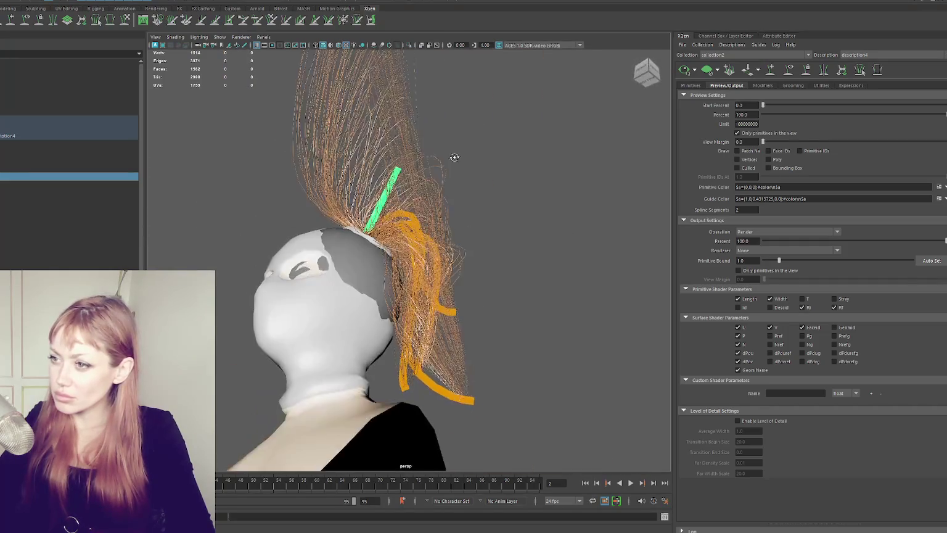
scroll(482, 201, up, 2)
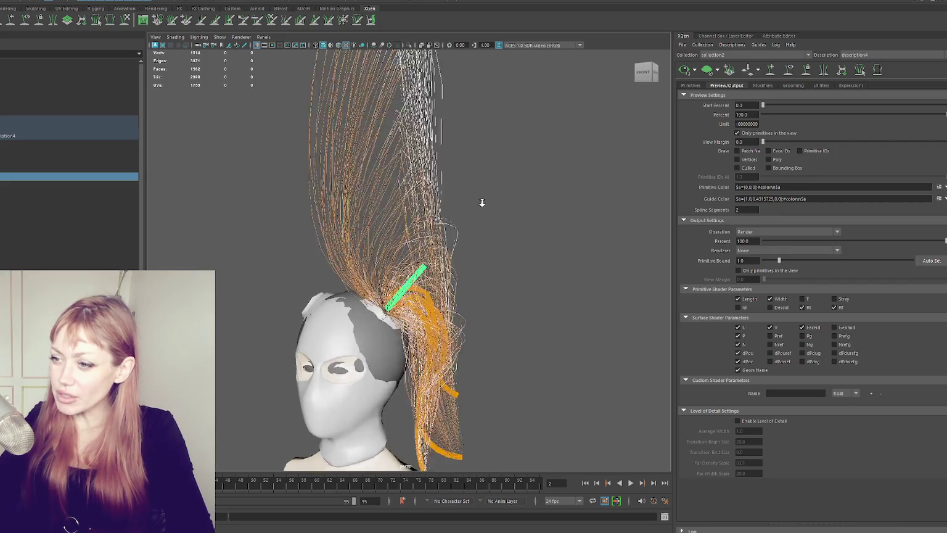
scroll(482, 201, up, 2)
- Deselect the guide and widen the 3D viewport to frame the bust and hair
click(636, 181)
scroll(500, 259, down, 3)
mouse_move(500, 258)
alt+mouse_down()
mouse_move(410, 269)
mouse_move(423, 311)
mouse_move(496, 251)
alt+mouse_up()
scroll(462, 271, down, 2)
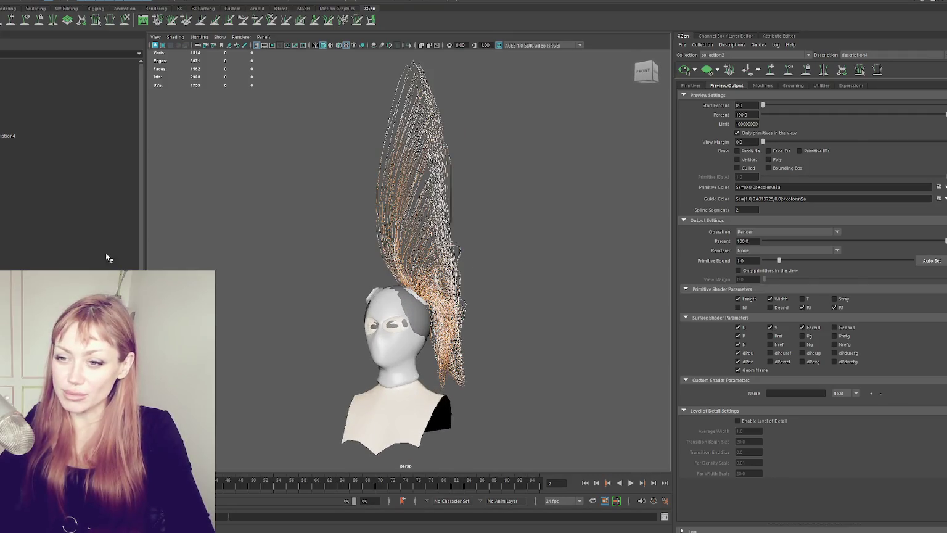
drag(147, 239, 91, 243)
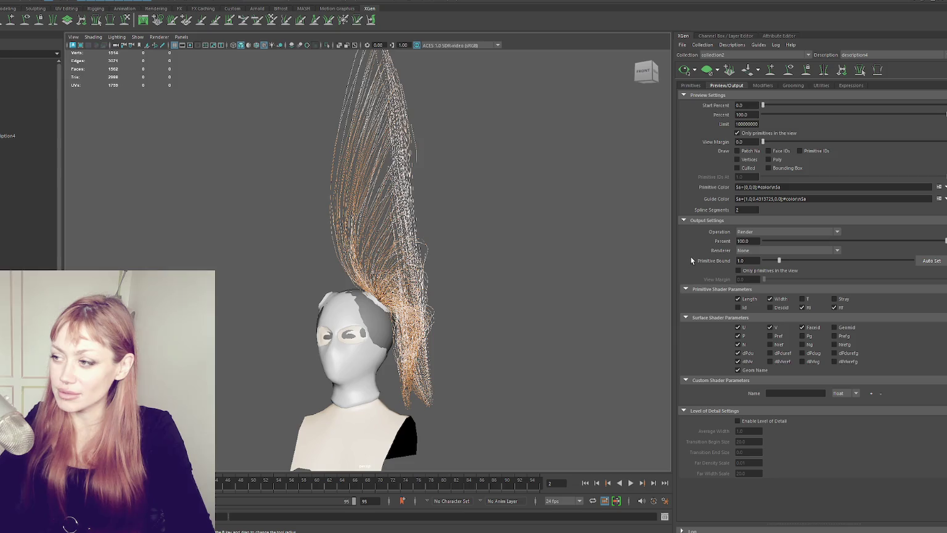
drag(674, 255, 740, 256)
scroll(591, 281, down, 2)
alt+drag(598, 258, 566, 239)
mouse_move(575, 239)
alt+mouse_down()
mouse_move(552, 263)
mouse_move(576, 250)
mouse_move(548, 245)
mouse_move(570, 260)
alt+mouse_up()
scroll(525, 247, up, 3)
- Turn on viewport scene lighting, view the head from the rear side, and switch to guide sculpting
click(303, 45)
click(319, 45)
mouse_move(525, 182)
alt+mouse_down()
mouse_move(662, 191)
mouse_move(636, 178)
mouse_move(546, 183)
mouse_move(584, 189)
alt+mouse_up()
scroll(662, 190, down, 3)
scroll(587, 179, up, 3)
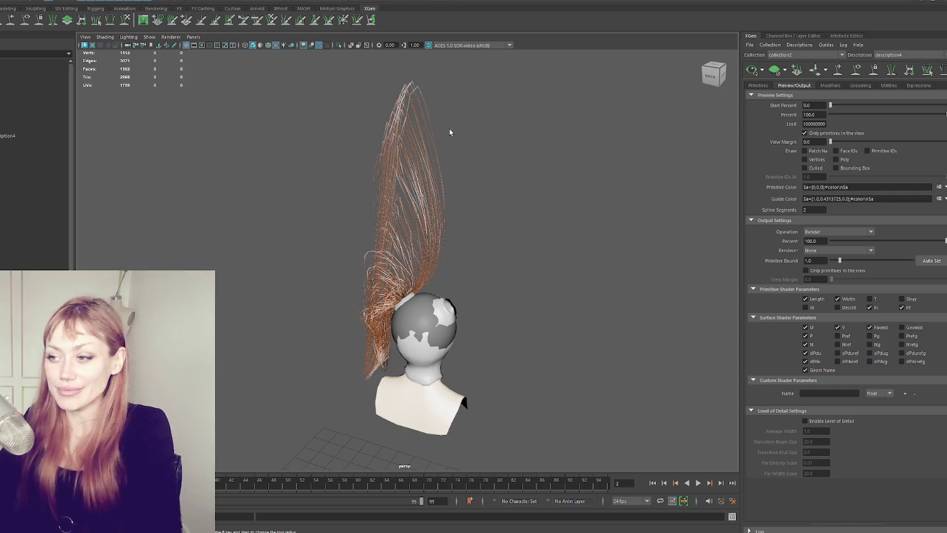
click(838, 69)
- Select a guide near the ponytail base and bend it down into a horizontal curve
click(712, 75)
alt+drag(480, 276, 484, 291)
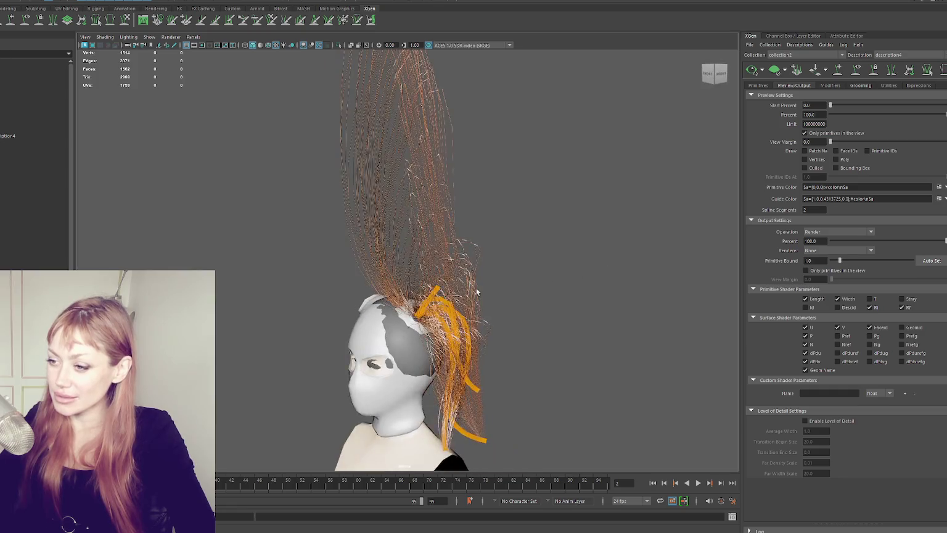
click(3, 177)
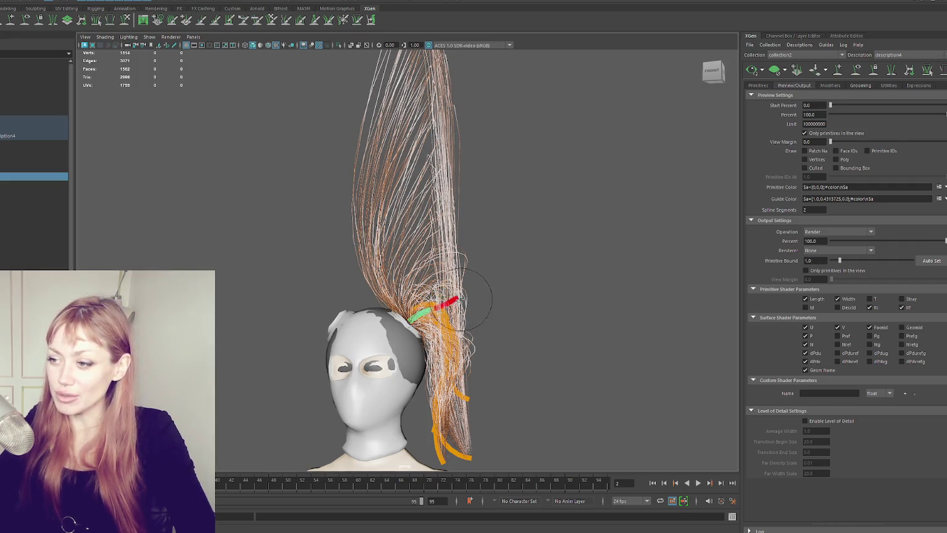
mouse_move(422, 285)
mouse_down()
mouse_move(455, 313)
mouse_move(457, 287)
mouse_move(464, 339)
mouse_up()
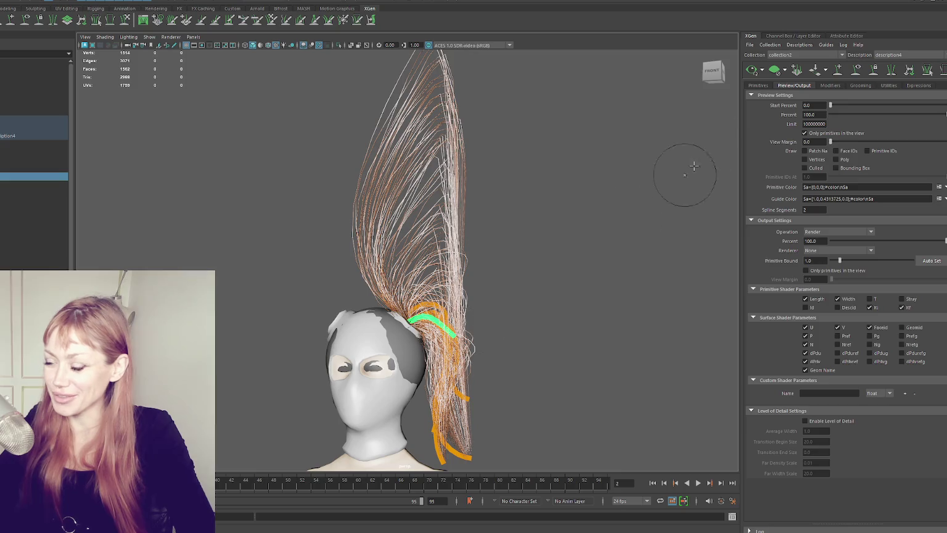
mouse_move(548, 205)
alt+mouse_down()
mouse_move(327, 239)
mouse_move(373, 232)
alt+mouse_up()
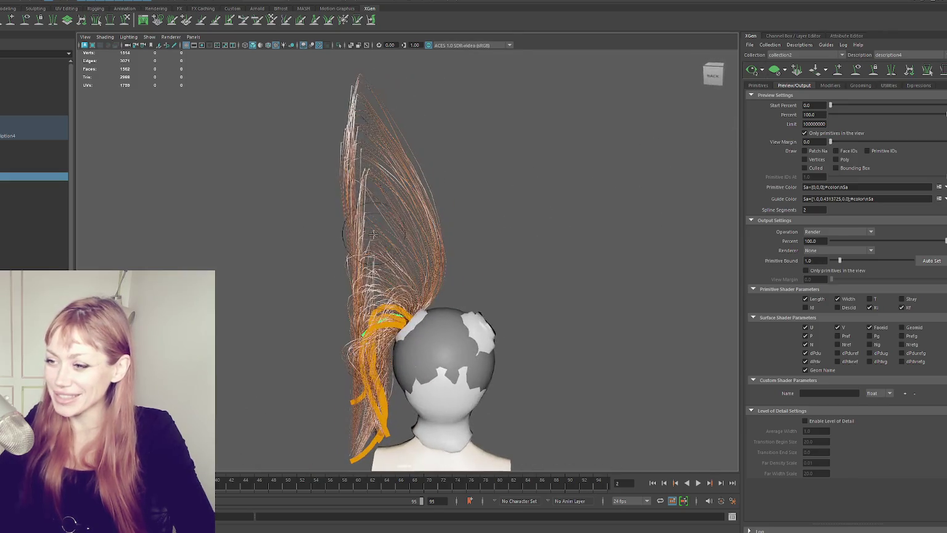
alt+drag(385, 303, 596, 295)
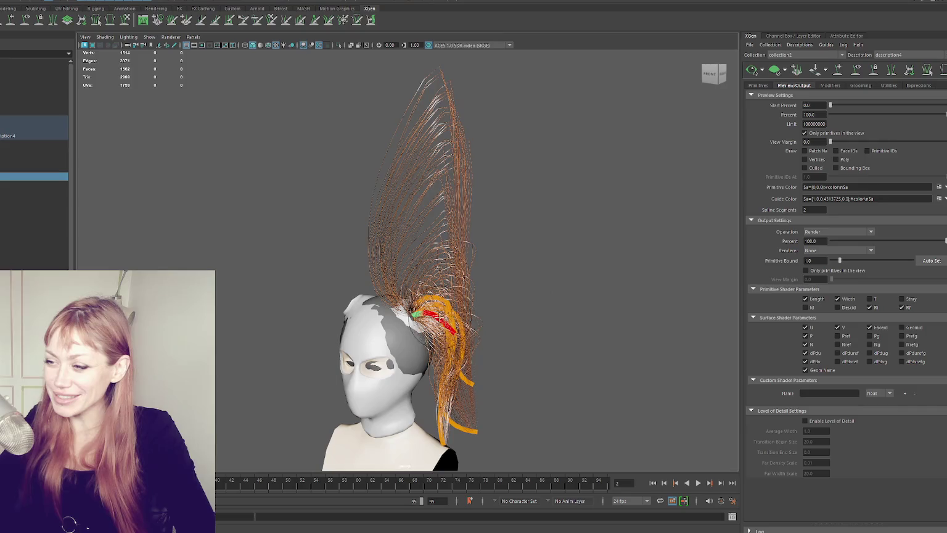
- Refresh the hair preview, then sculpt another ponytail-base guide downward along the hair
click(753, 70)
mouse_move(617, 198)
alt+mouse_down()
mouse_move(490, 194)
mouse_move(638, 194)
mouse_move(546, 262)
alt+mouse_up()
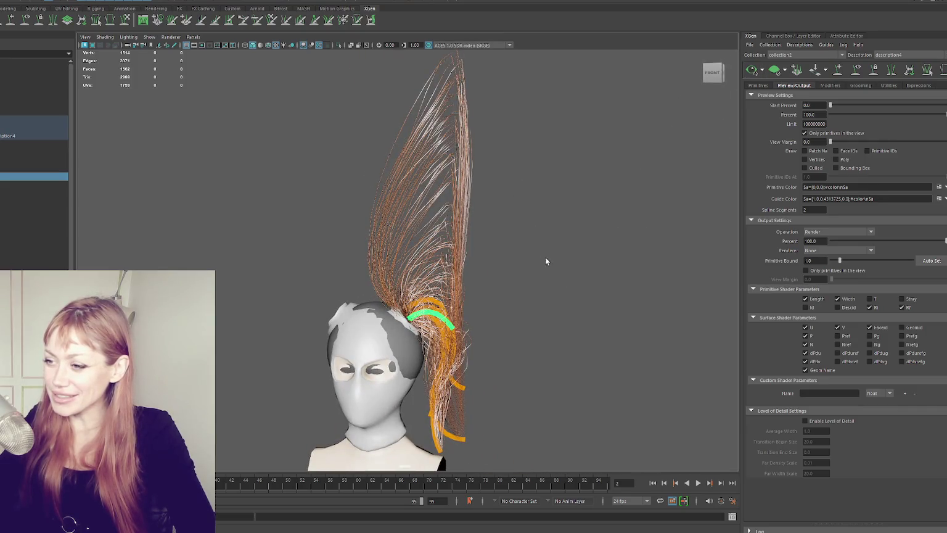
click(546, 261)
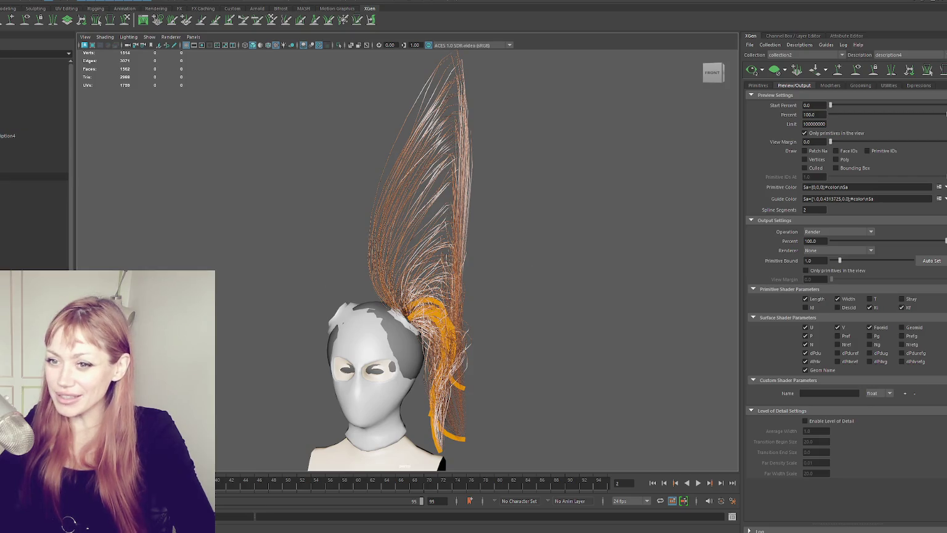
click(433, 312)
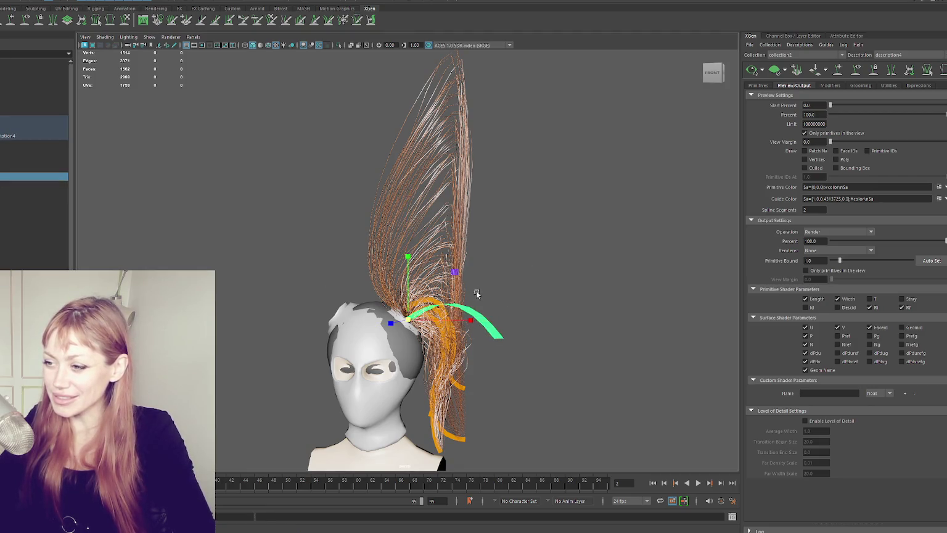
alt+middle_drag(501, 277, 494, 210)
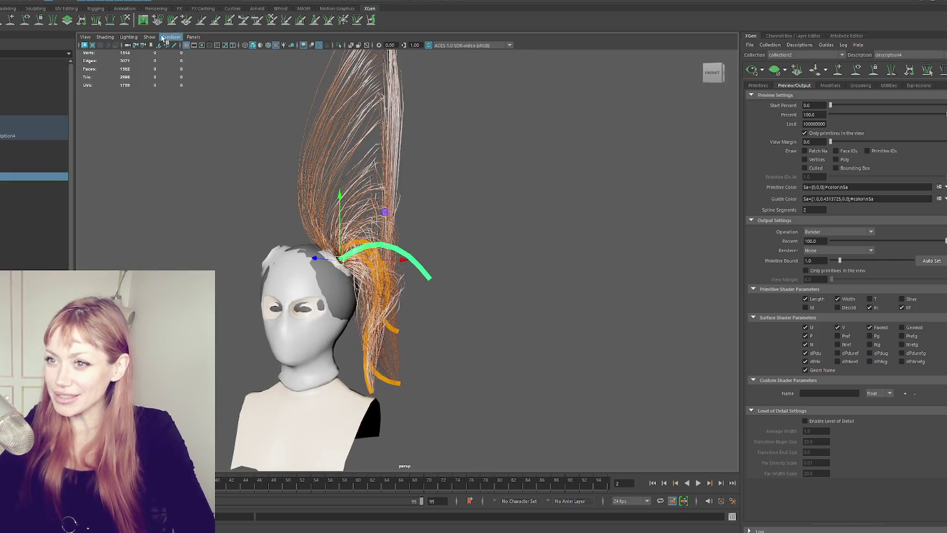
click(130, 24)
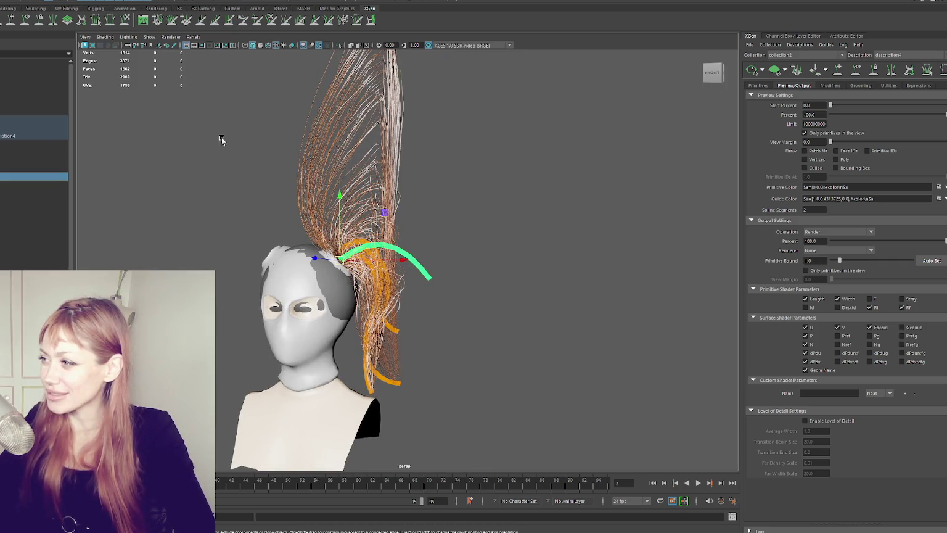
mouse_move(432, 266)
mouse_down()
mouse_move(419, 317)
mouse_move(398, 347)
mouse_move(388, 278)
mouse_move(395, 320)
mouse_move(352, 259)
mouse_up()
- Rebuild the reshaped guide's control points from the Primitives attributes
click(758, 85)
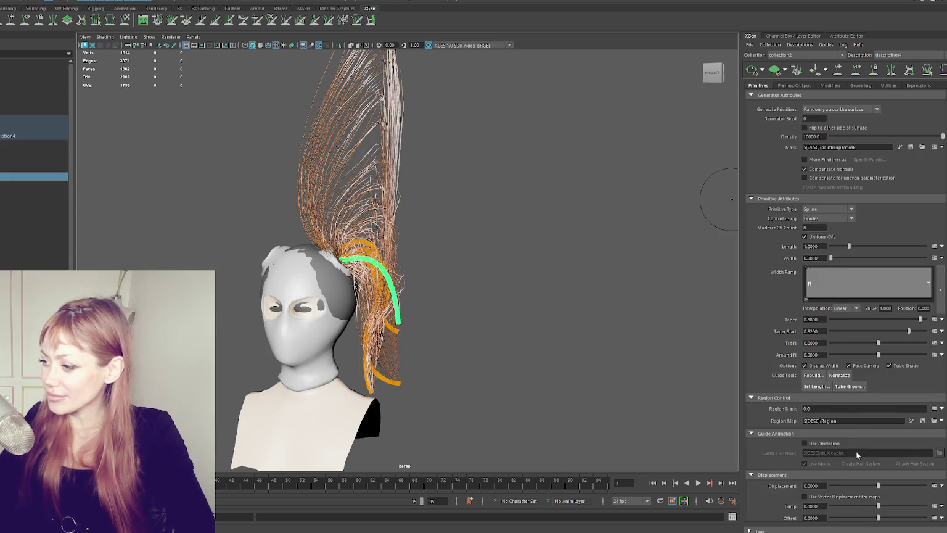
click(812, 376)
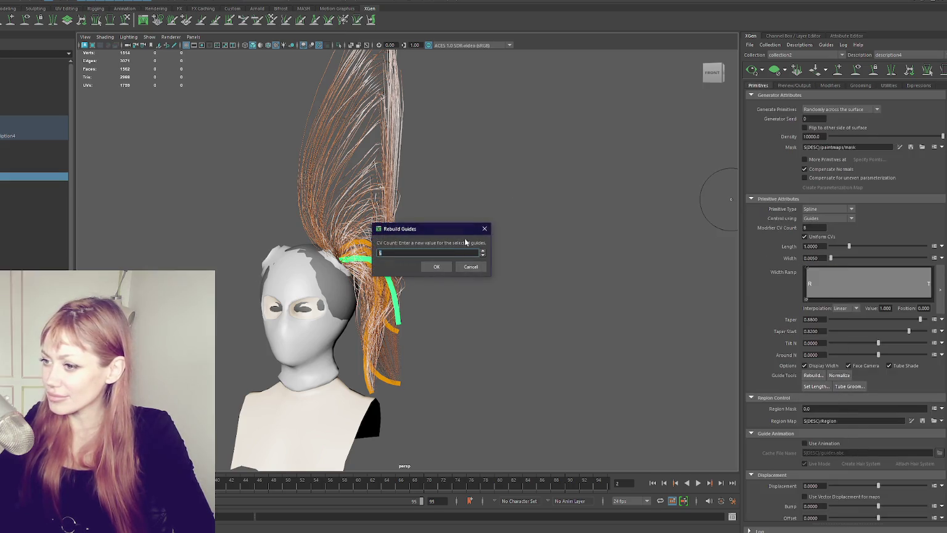
click(436, 267)
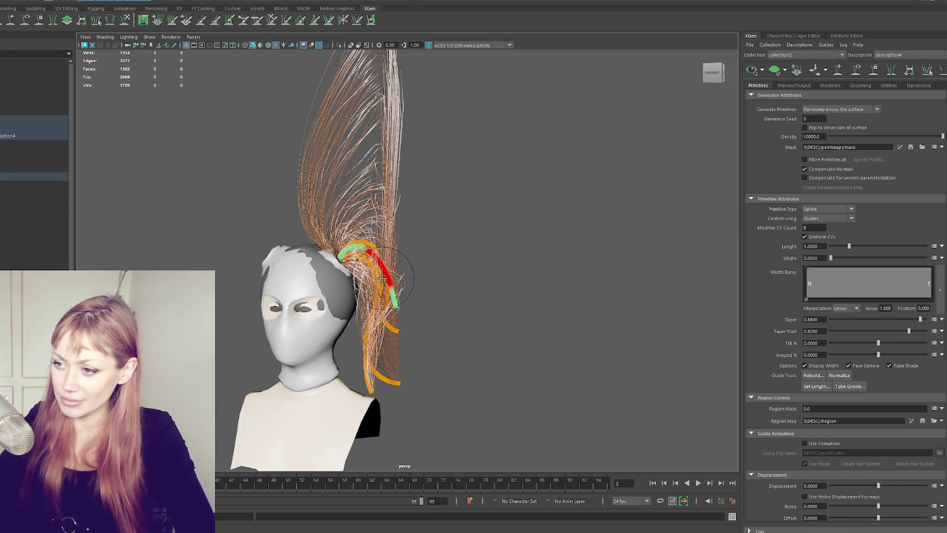
- Regenerate the hair preview to follow the guide and show the modifier list
click(751, 70)
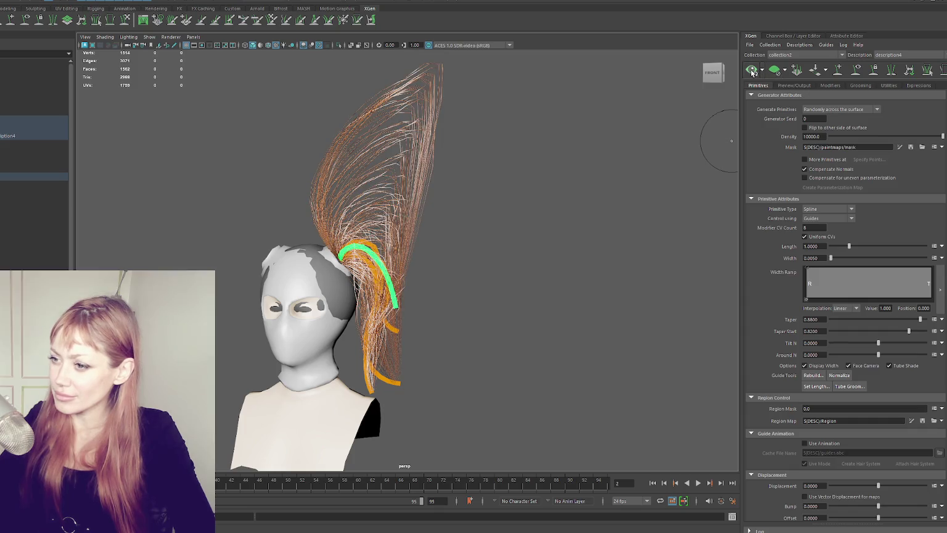
alt+drag(434, 201, 279, 261)
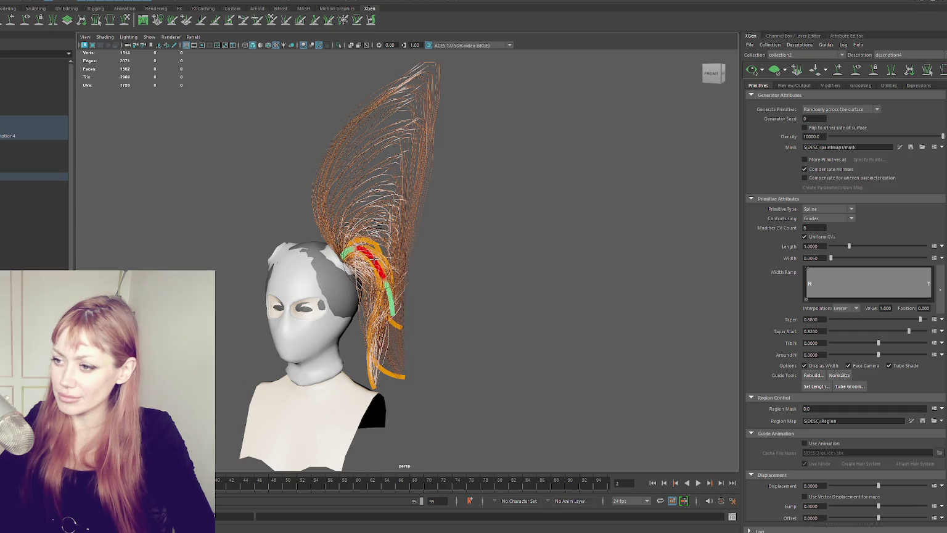
click(757, 71)
mouse_move(603, 169)
alt+mouse_down()
mouse_move(339, 179)
mouse_move(207, 163)
mouse_move(218, 163)
mouse_move(235, 196)
alt+mouse_up()
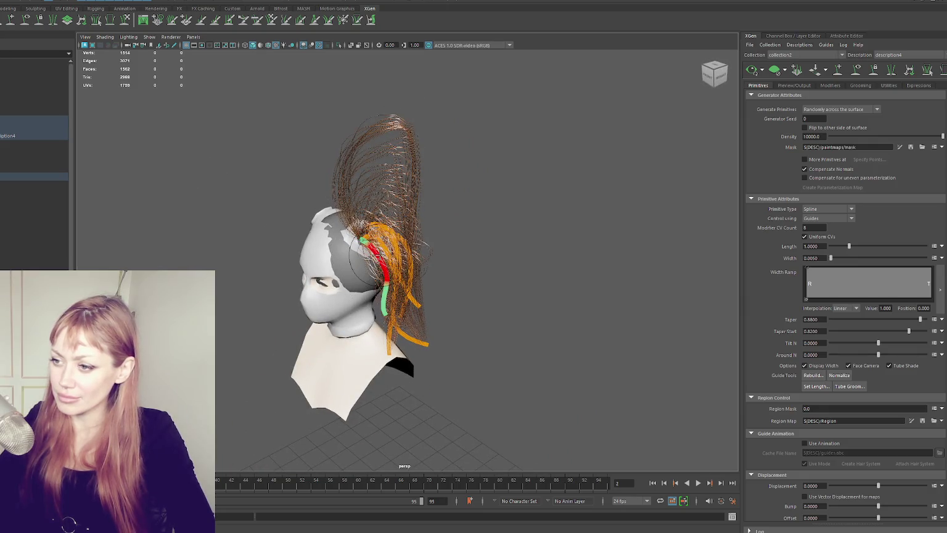
key([)
click(753, 70)
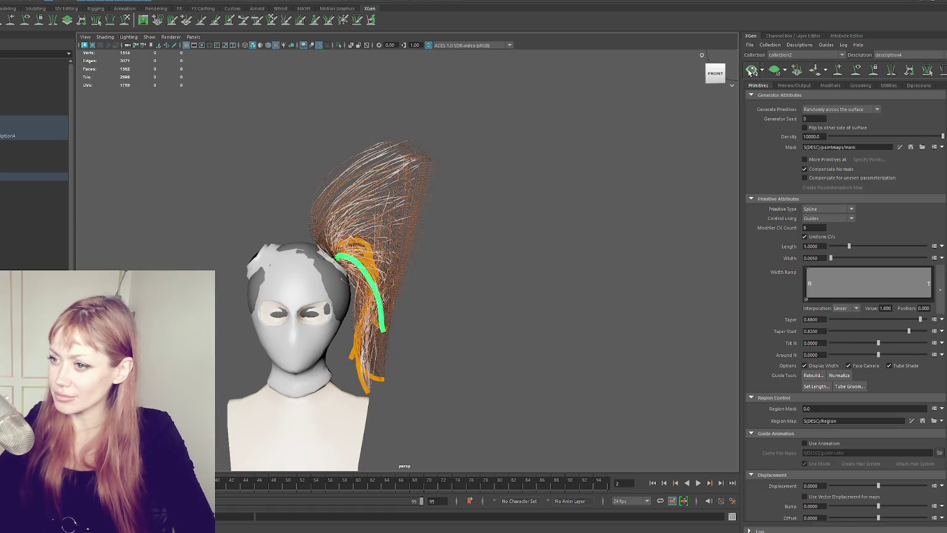
click(831, 85)
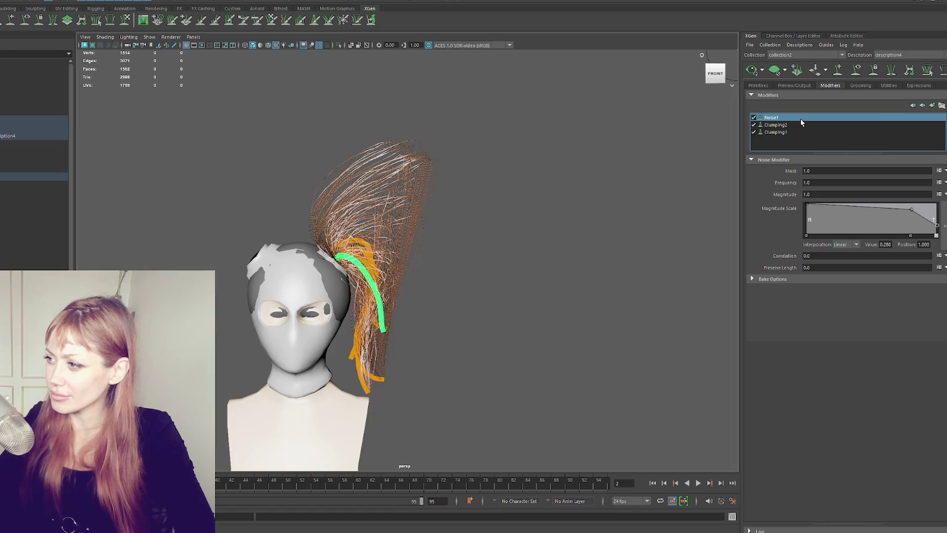
- Disable the Noise1, Clumping2 and Clumping1 modifiers
click(779, 279)
click(802, 132)
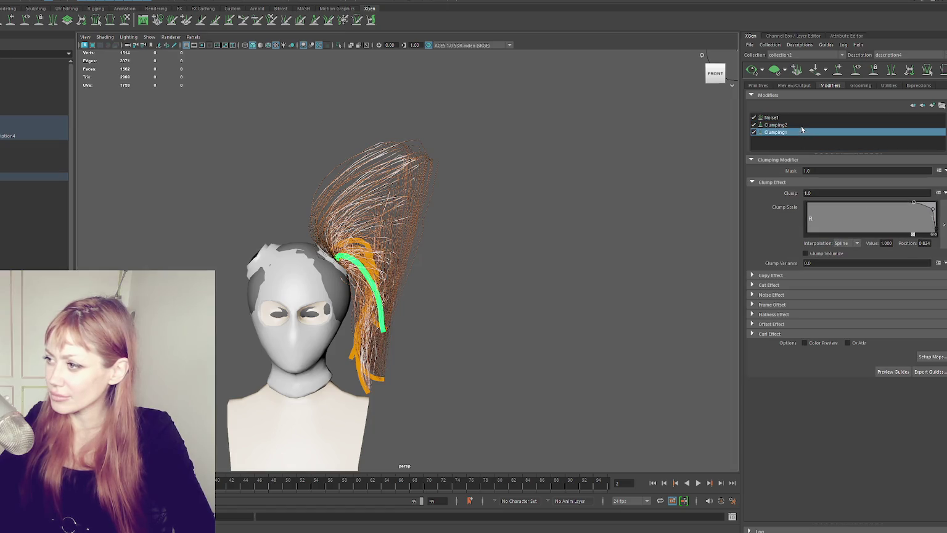
click(754, 125)
click(754, 118)
click(753, 133)
- Bend the guide up and outward from the ponytail, then rebuild it
mouse_move(642, 158)
alt+mouse_down()
mouse_move(537, 161)
mouse_move(628, 164)
alt+mouse_up()
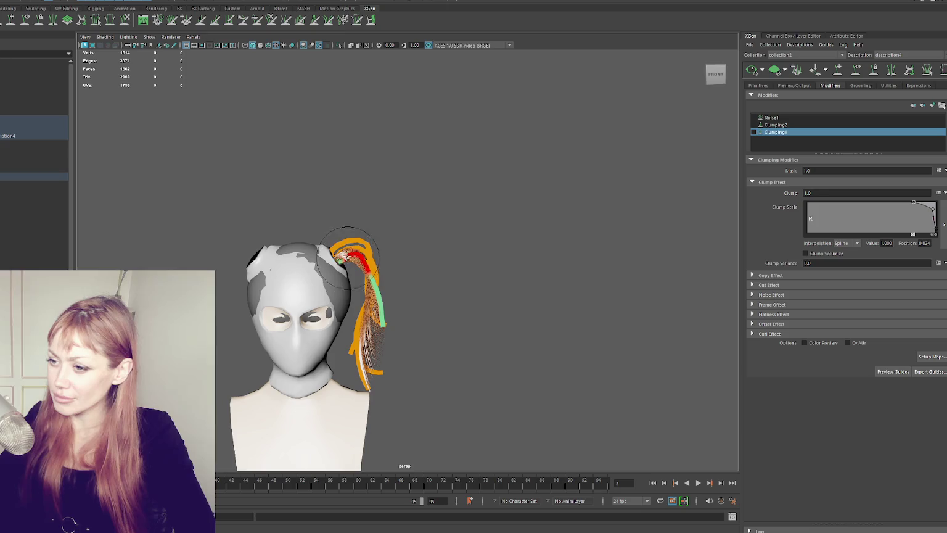
mouse_move(444, 313)
mouse_down()
mouse_move(410, 266)
mouse_move(398, 222)
mouse_up()
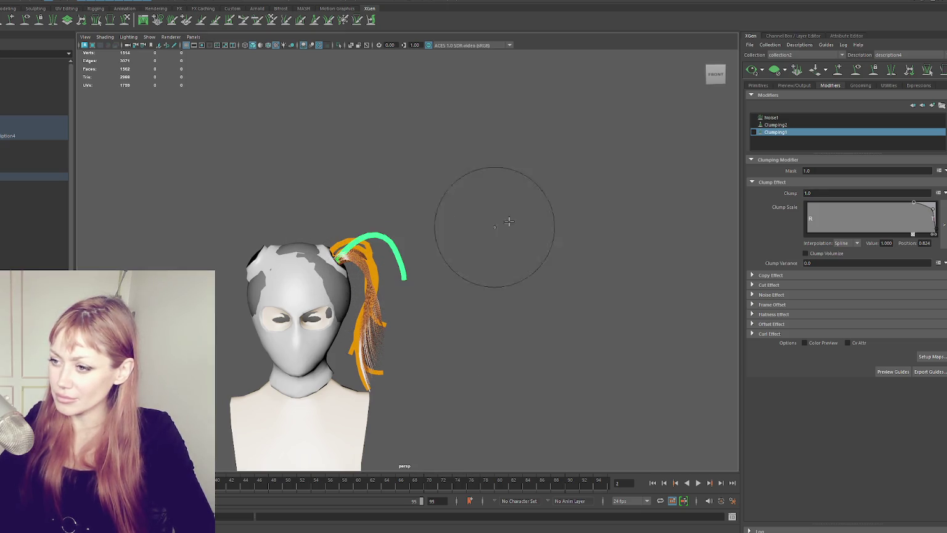
click(765, 85)
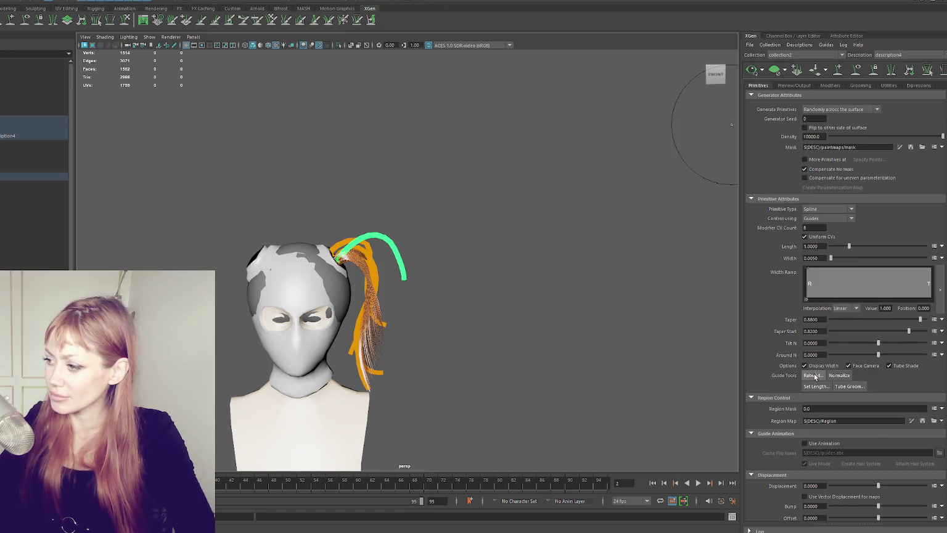
click(814, 375)
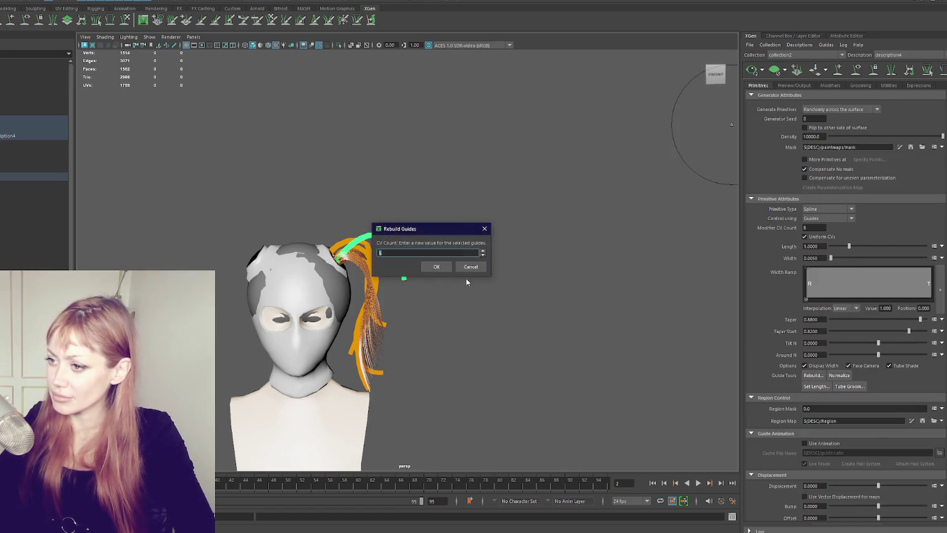
click(437, 267)
key(w)
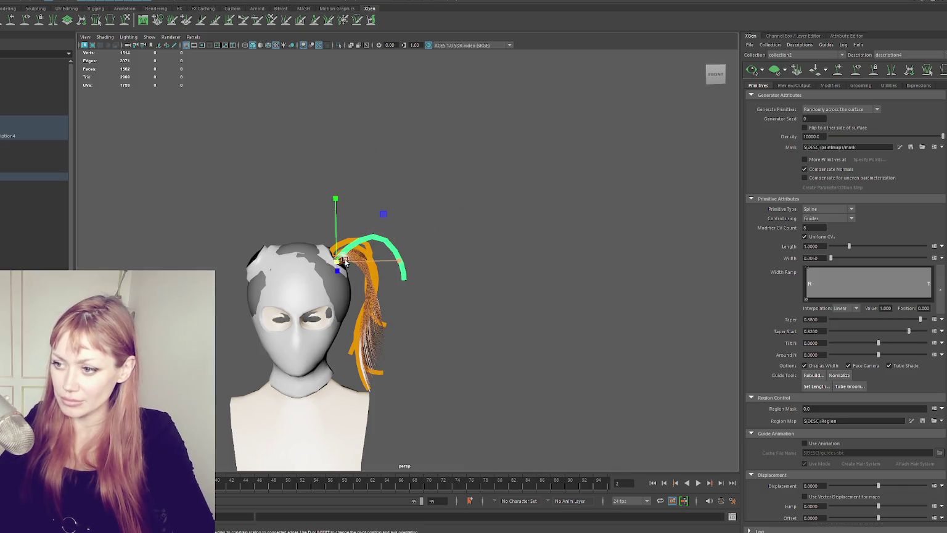
key(q)
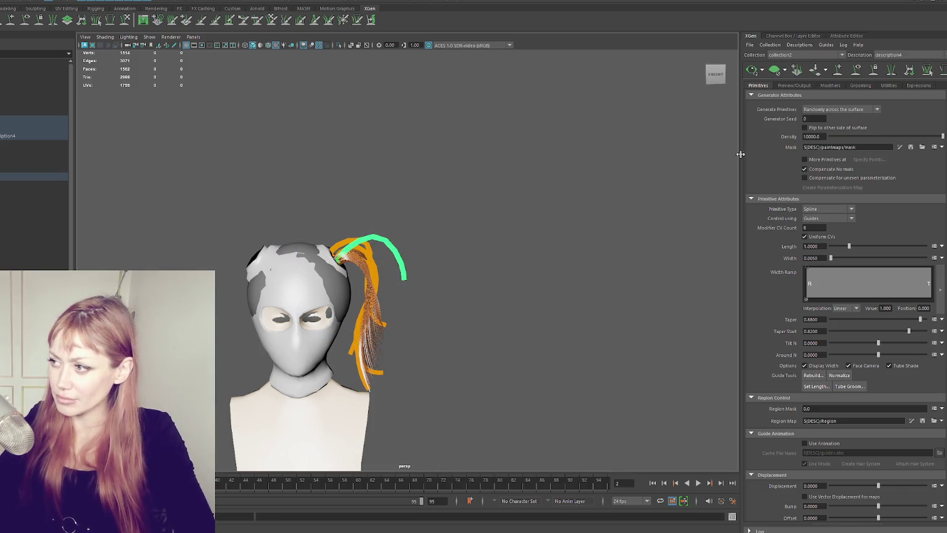
- Sculpt the guide to hang down along the ponytail, then select description4 and refresh the preview
click(126, 20)
mouse_move(364, 229)
mouse_down()
mouse_move(345, 266)
mouse_move(388, 247)
mouse_move(383, 267)
mouse_move(407, 285)
mouse_up()
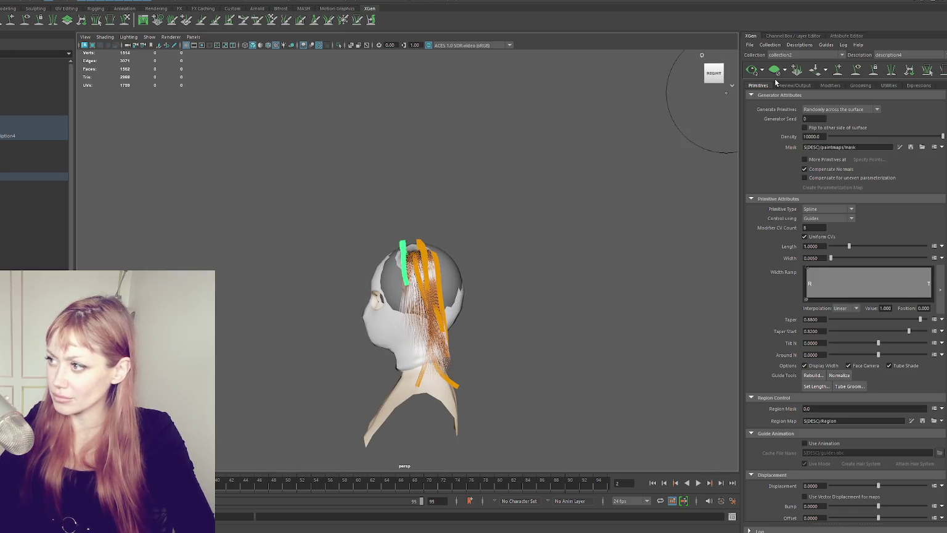
mouse_move(614, 148)
alt+mouse_down()
mouse_move(585, 194)
mouse_move(525, 188)
mouse_move(581, 179)
alt+mouse_up()
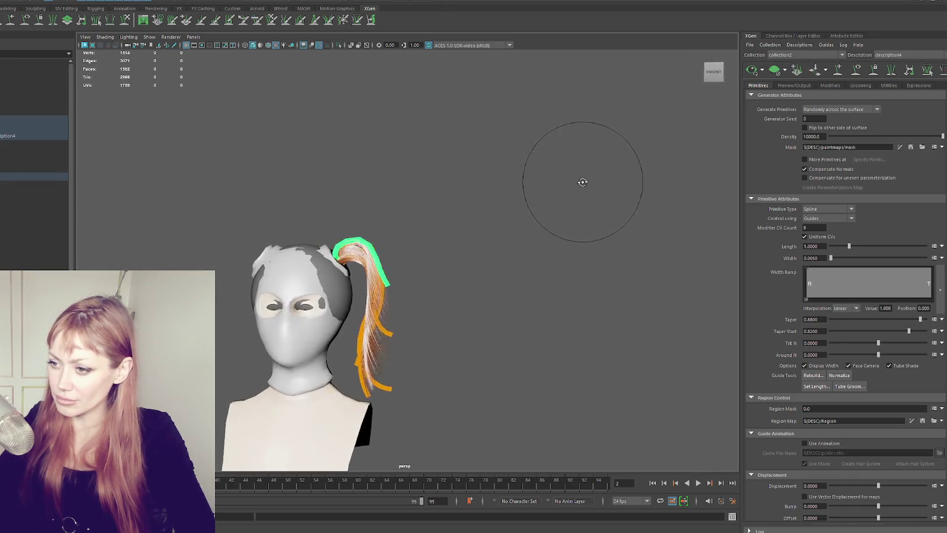
mouse_move(358, 295)
alt+mouse_down()
mouse_move(391, 237)
mouse_move(407, 318)
alt+mouse_up()
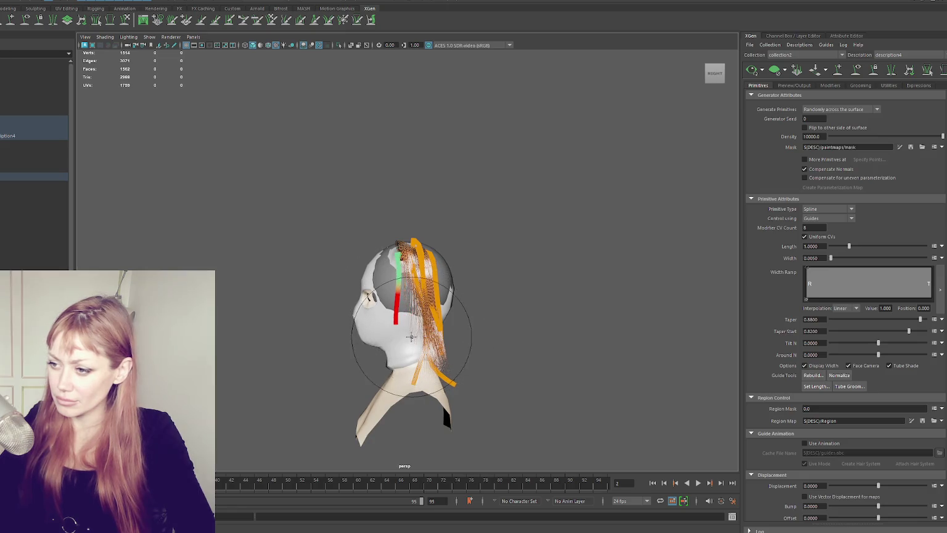
click(396, 276)
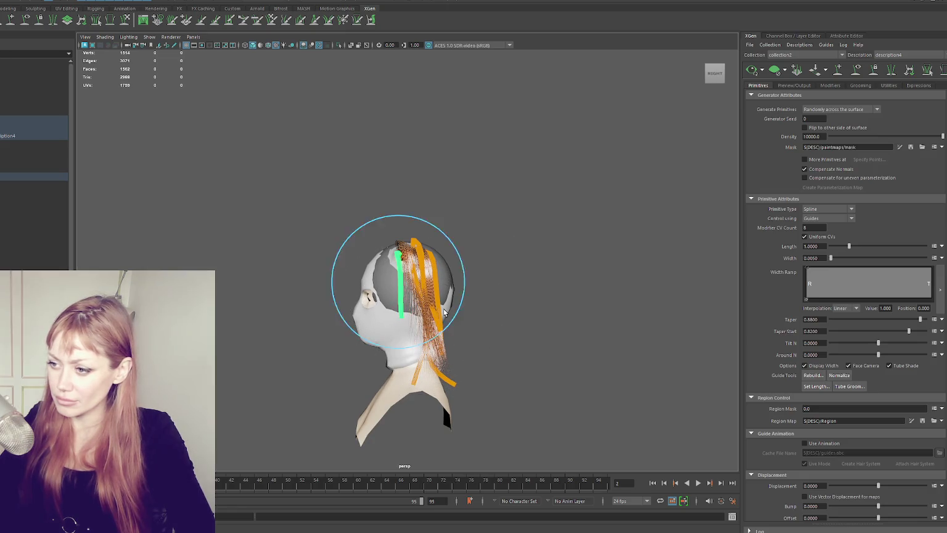
click(64, 155)
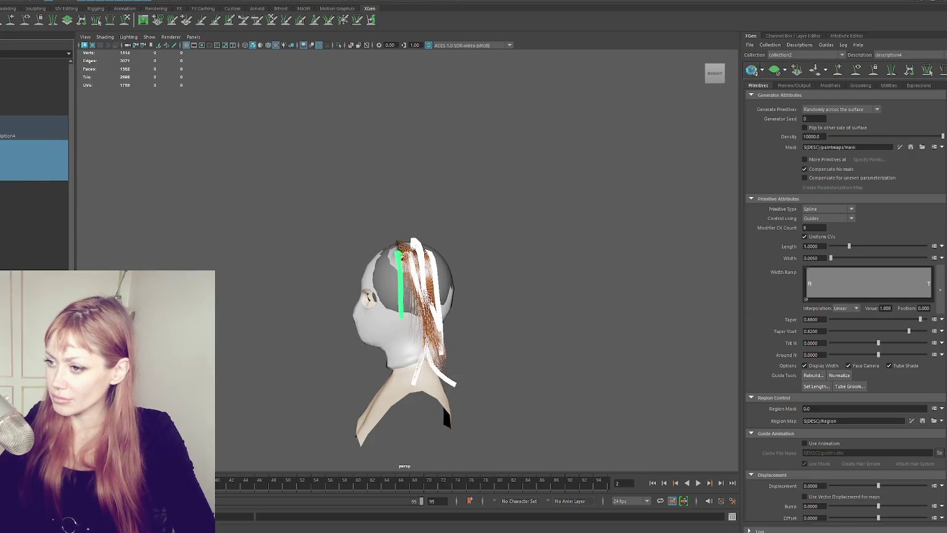
click(752, 70)
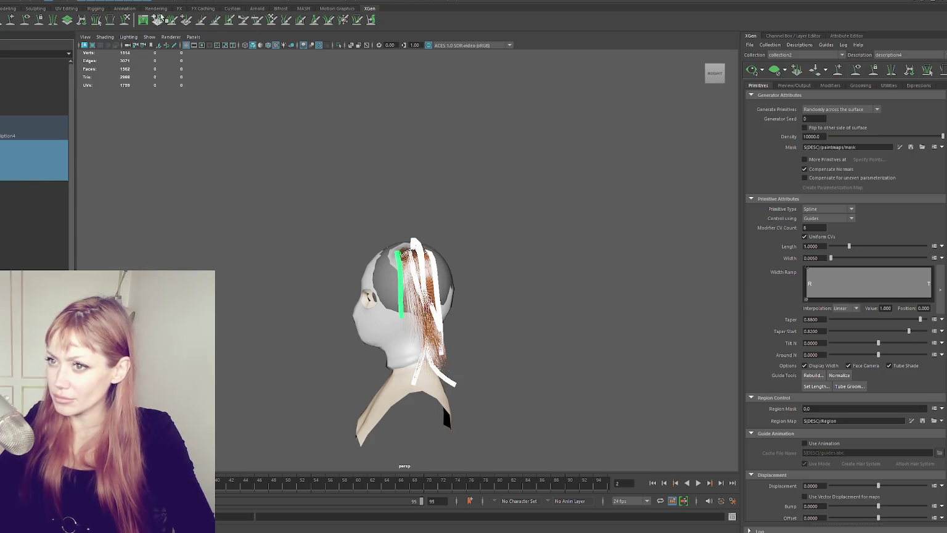
- Sculpt the guides down the back of the head into the ponytail shape, then hide them
click(126, 20)
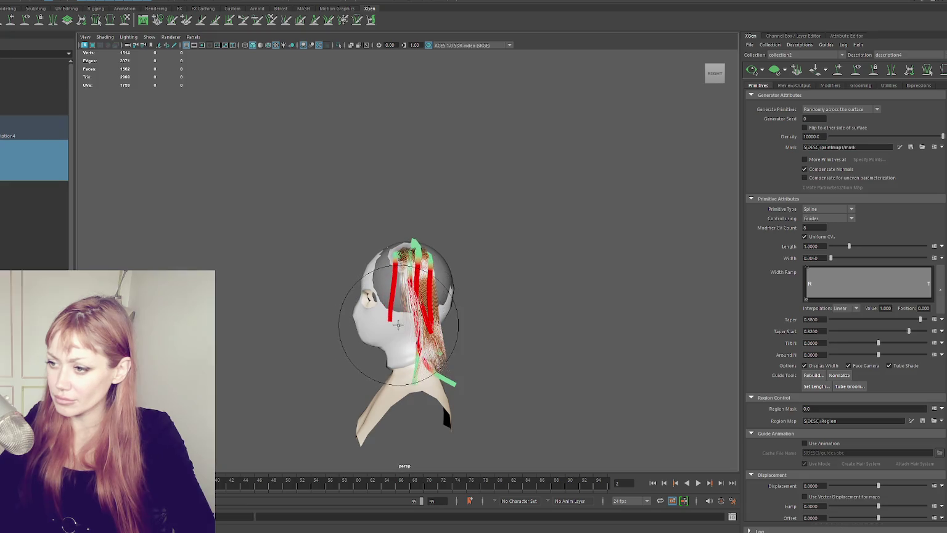
mouse_move(372, 323)
mouse_down()
mouse_move(406, 317)
mouse_move(412, 370)
mouse_move(381, 349)
mouse_move(445, 369)
mouse_move(381, 346)
mouse_move(432, 316)
mouse_up()
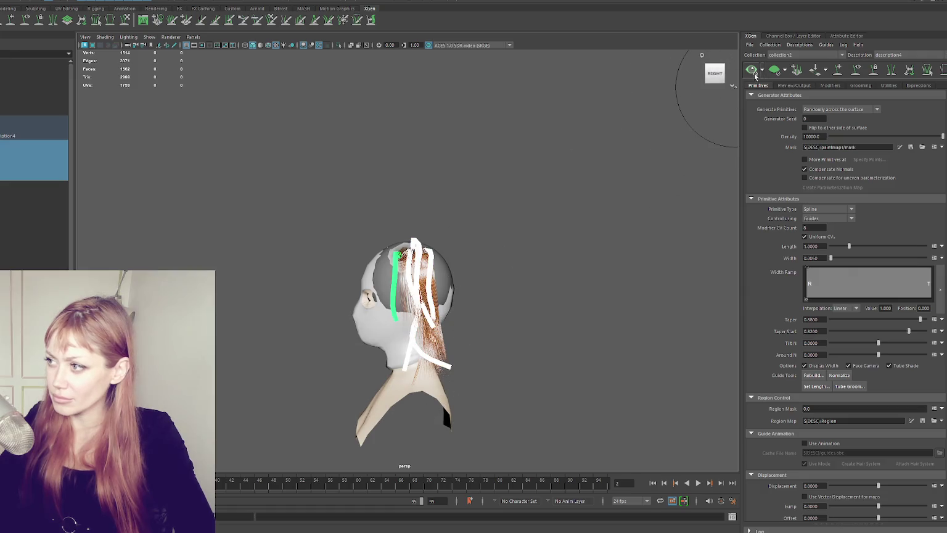
alt+drag(502, 183, 615, 171)
drag(427, 323, 391, 359)
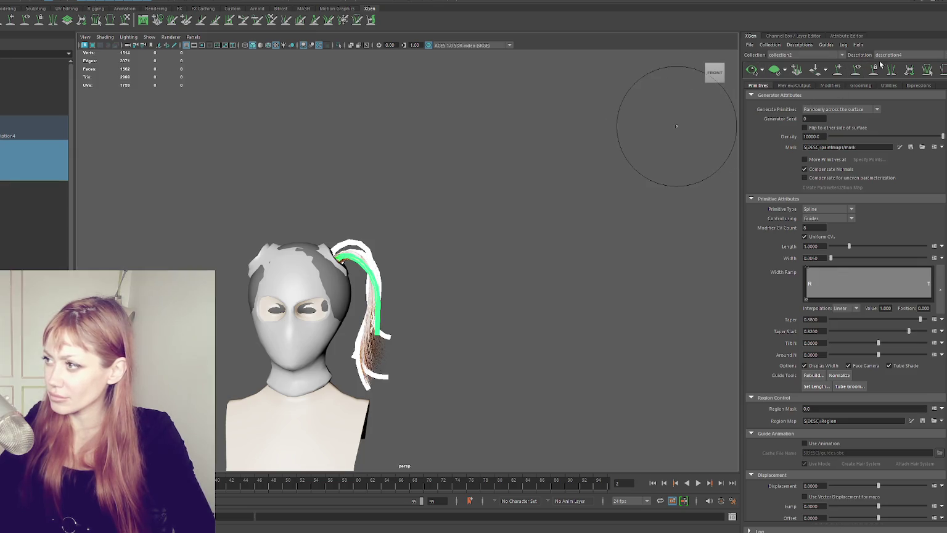
click(859, 70)
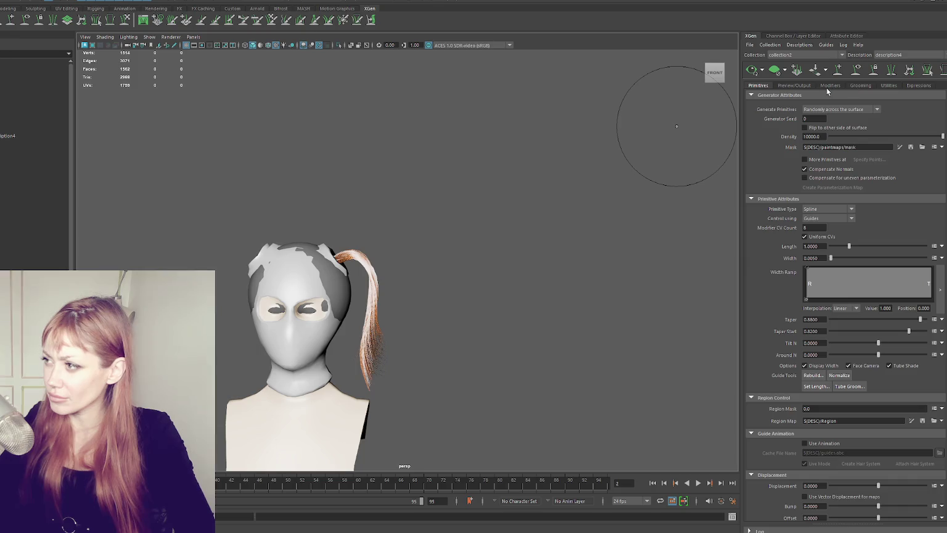
- Turn on Clumping1 and slope its Clump Scale ramp down toward the tips, removing an extra point
click(857, 86)
click(830, 86)
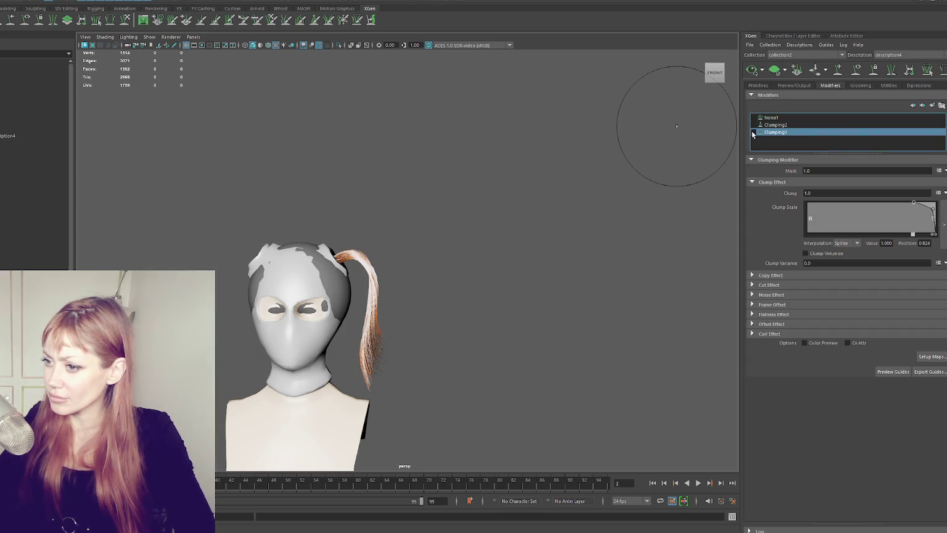
click(753, 133)
mouse_move(617, 173)
alt+mouse_down()
mouse_move(449, 191)
mouse_move(456, 170)
mouse_move(720, 164)
alt+mouse_up()
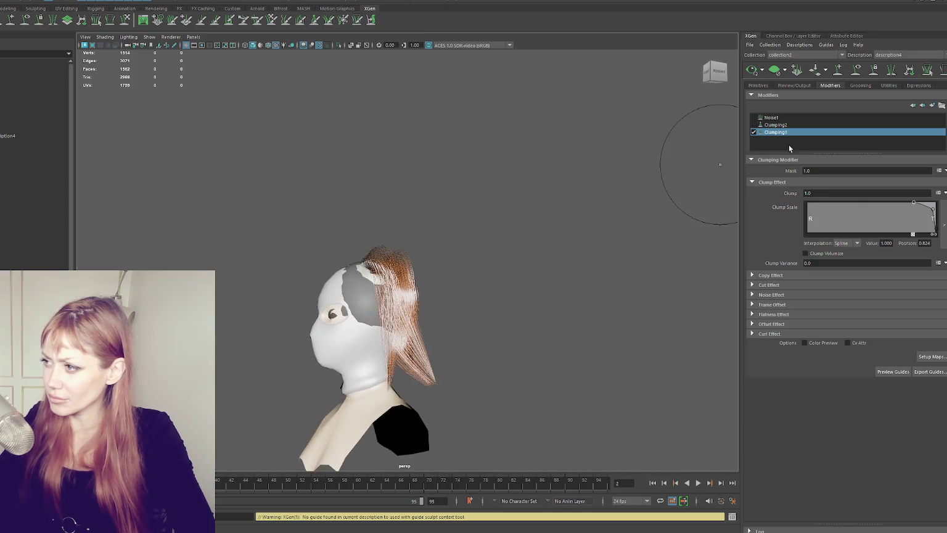
mouse_move(912, 203)
mouse_down()
mouse_move(887, 202)
mouse_move(917, 211)
mouse_up()
mouse_move(509, 268)
alt+mouse_down()
mouse_move(444, 281)
mouse_move(539, 293)
mouse_move(611, 264)
alt+mouse_up()
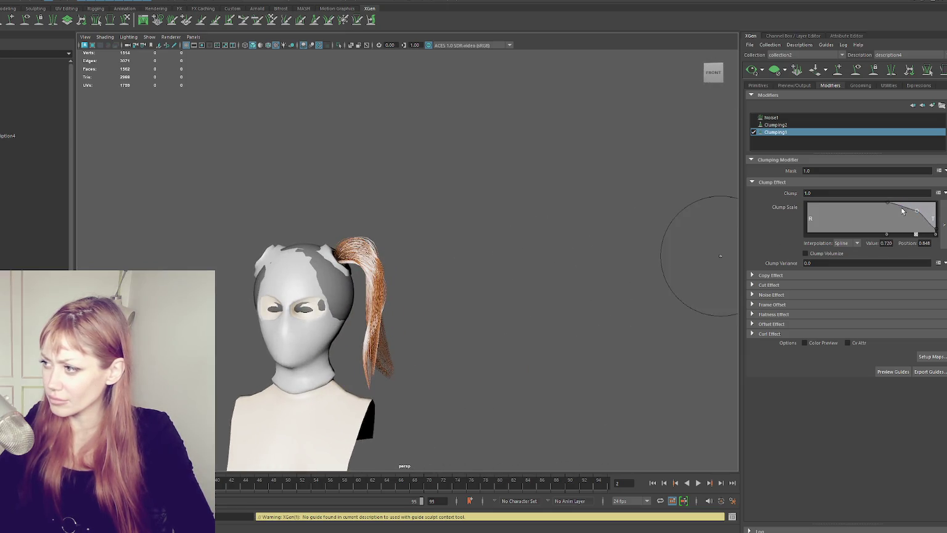
drag(887, 203, 839, 202)
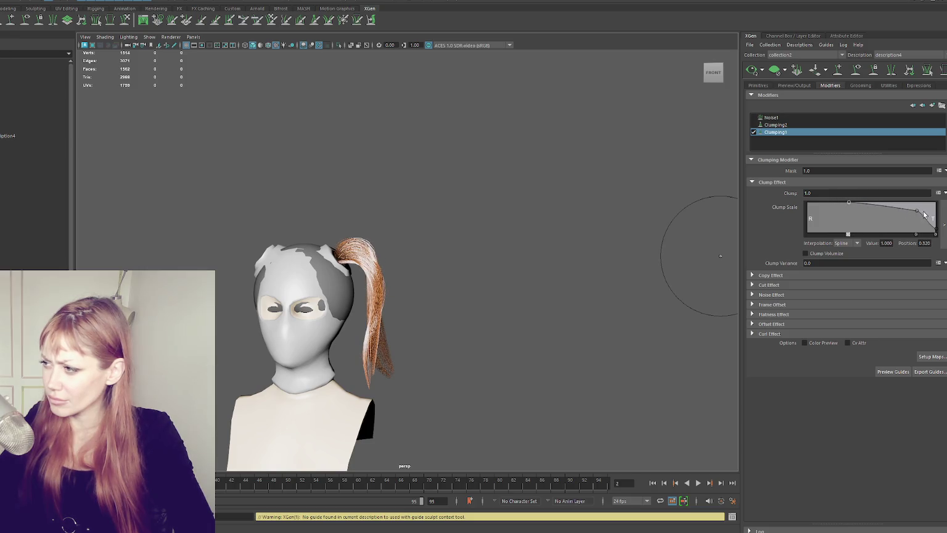
click(916, 236)
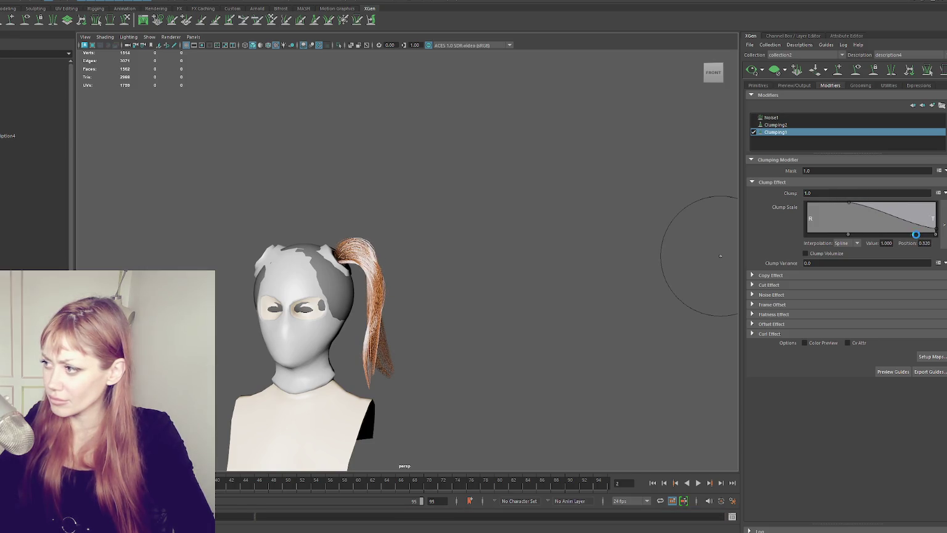
mouse_move(526, 228)
alt+mouse_down()
mouse_move(434, 218)
mouse_move(669, 205)
alt+mouse_up()
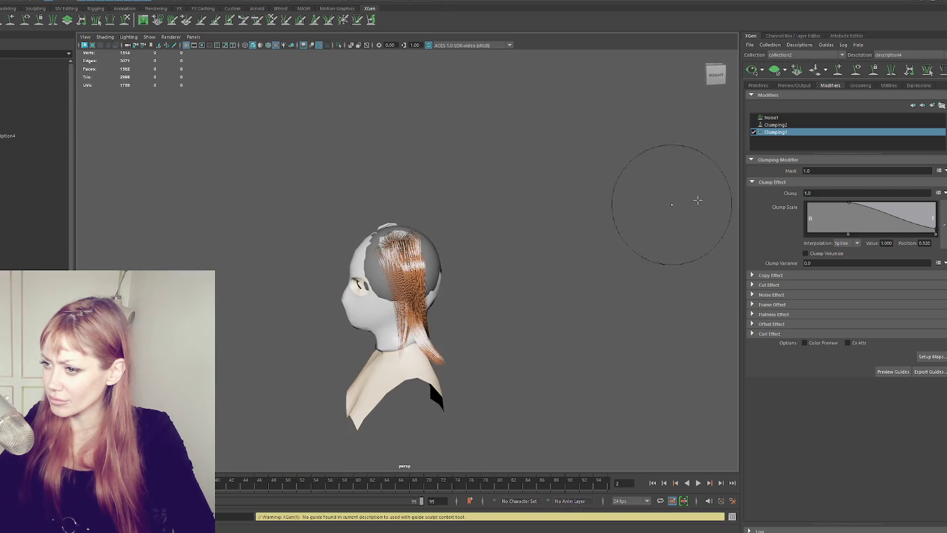
- Re-enable the Clumping2 modifier and show its settings
click(755, 125)
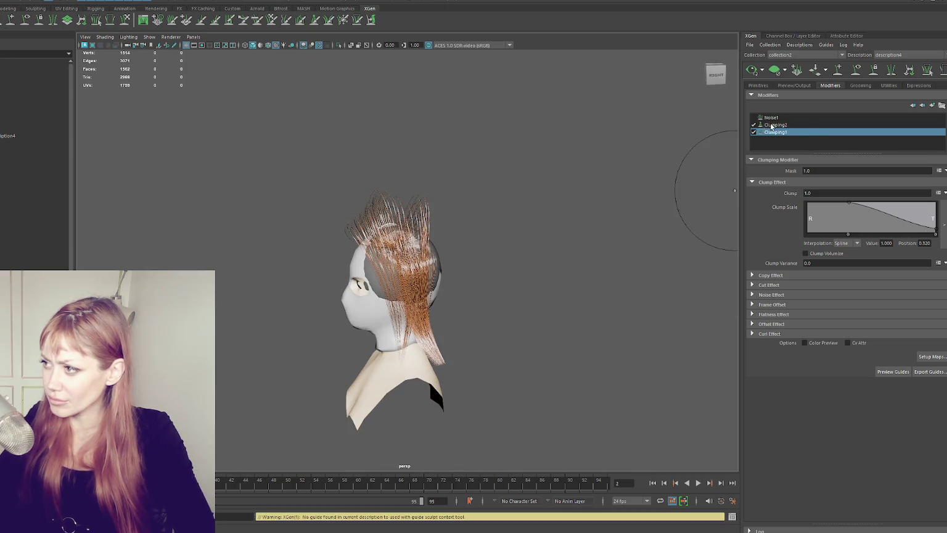
click(767, 125)
alt+drag(700, 206, 732, 196)
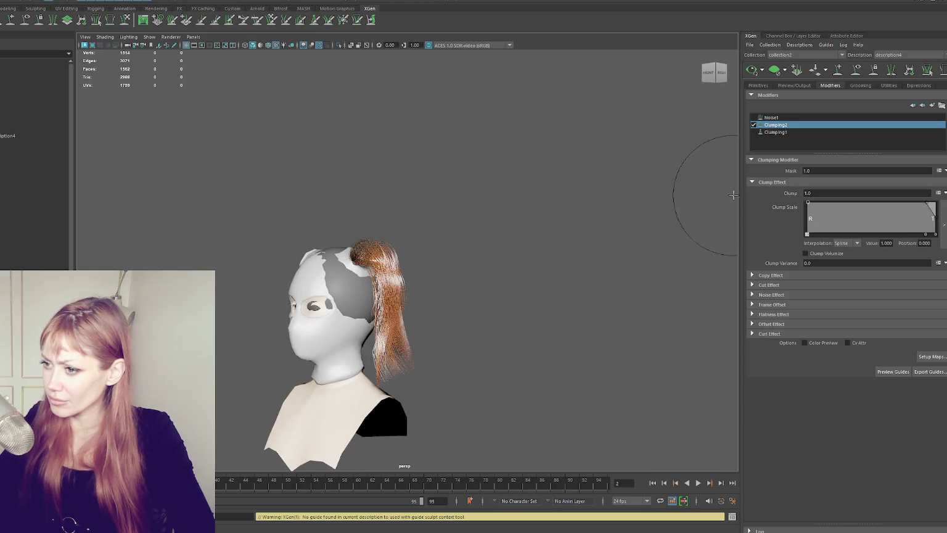
- Give Clumping2's Clump Scale ramp a zero point near the tips and 1.000 at the root
click(925, 234)
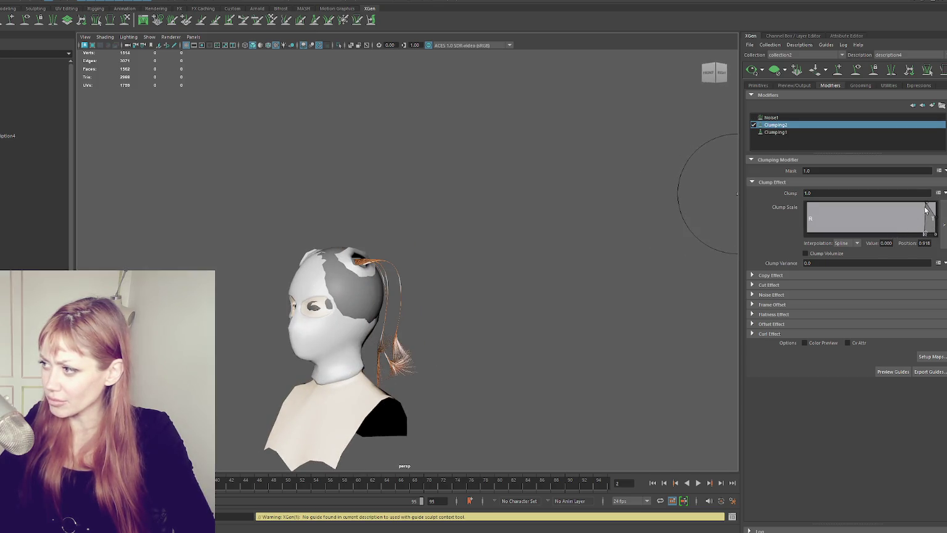
drag(925, 211, 925, 237)
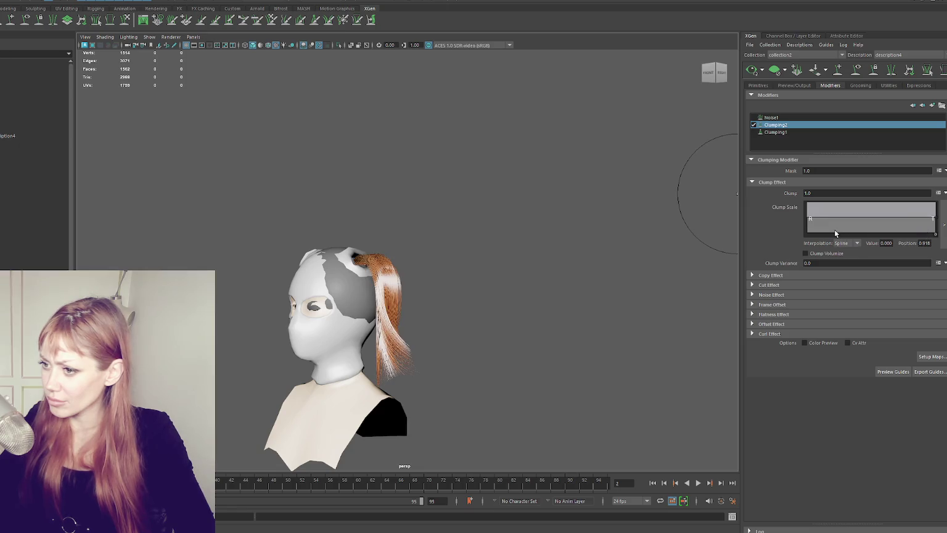
click(709, 73)
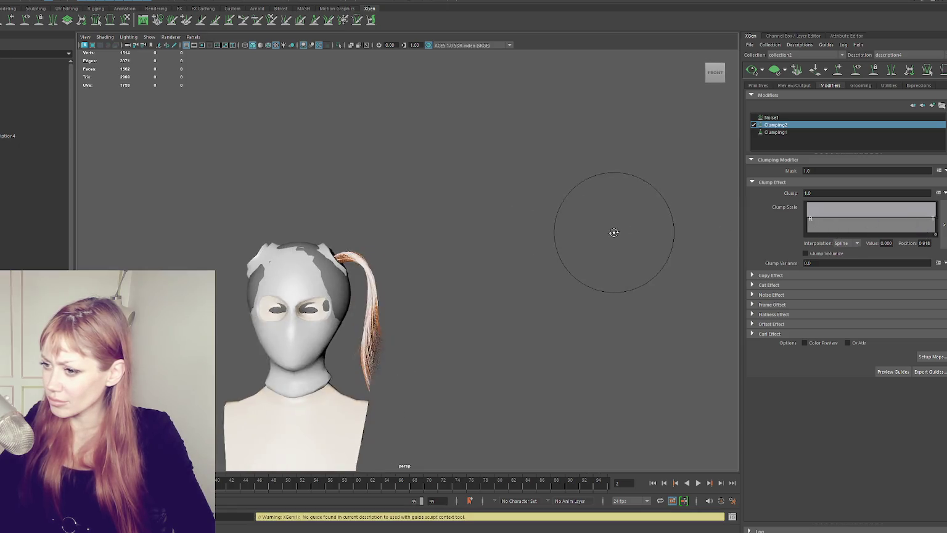
click(809, 207)
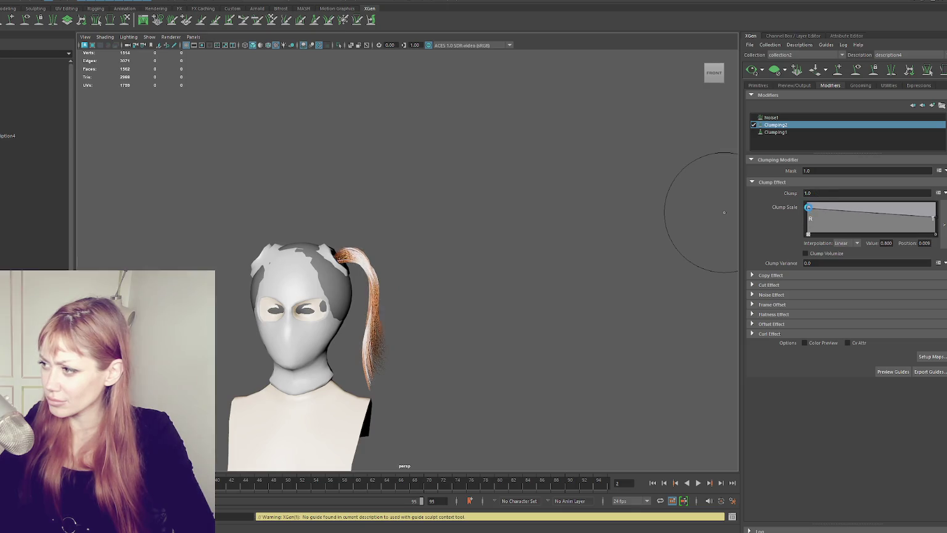
drag(805, 209, 780, 203)
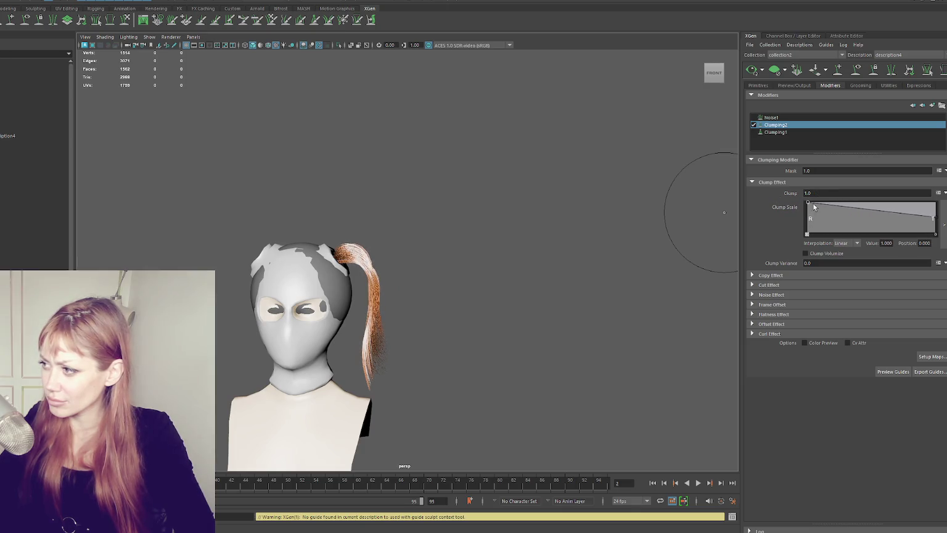
- Re-enable Clumping1 with a mid-length ramp point, and set Clumping2's mid-length clump scale to 0.733
click(778, 132)
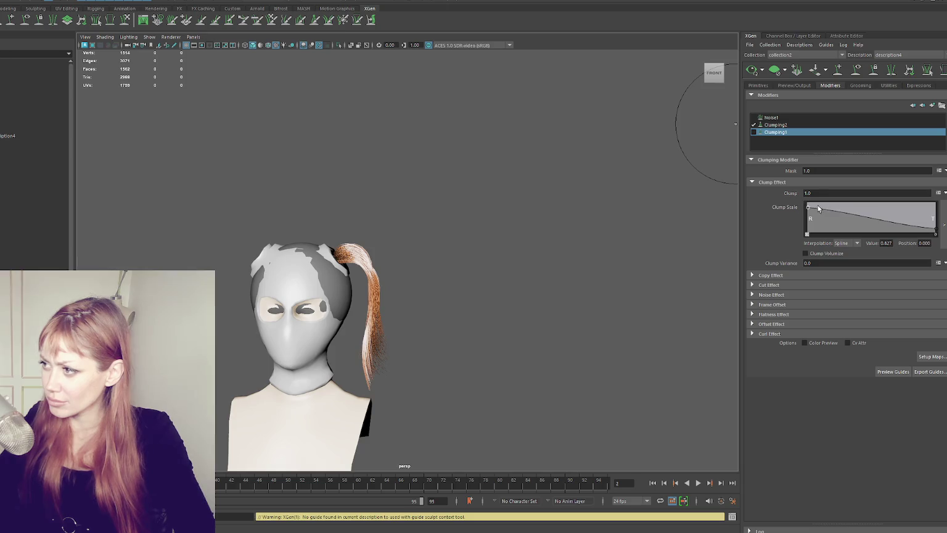
click(753, 133)
mouse_move(809, 207)
mouse_down()
mouse_move(921, 217)
mouse_move(906, 215)
mouse_up()
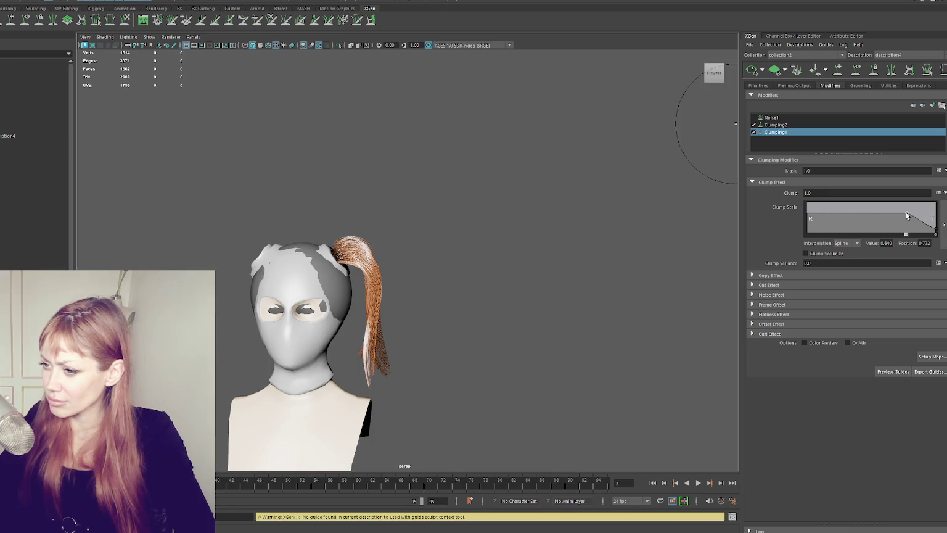
click(849, 124)
drag(812, 207, 888, 202)
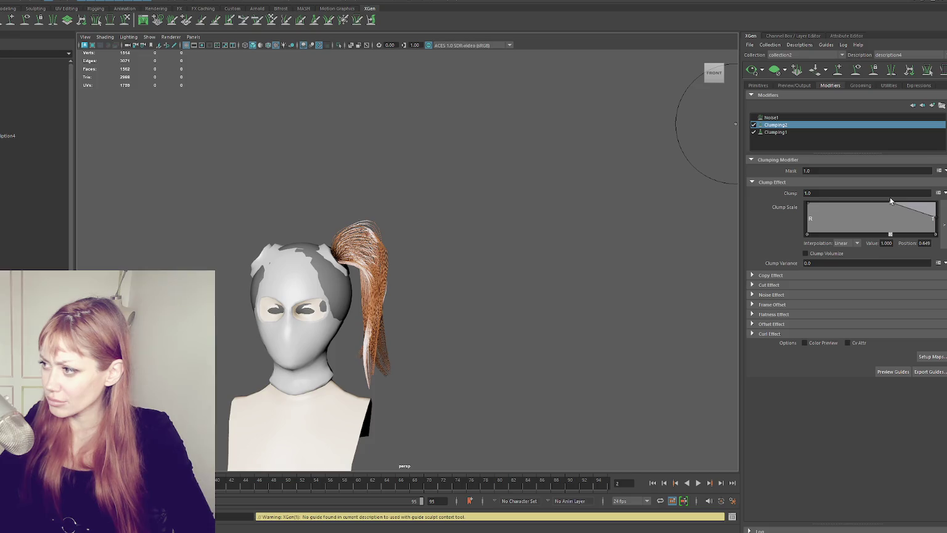
drag(888, 203, 889, 212)
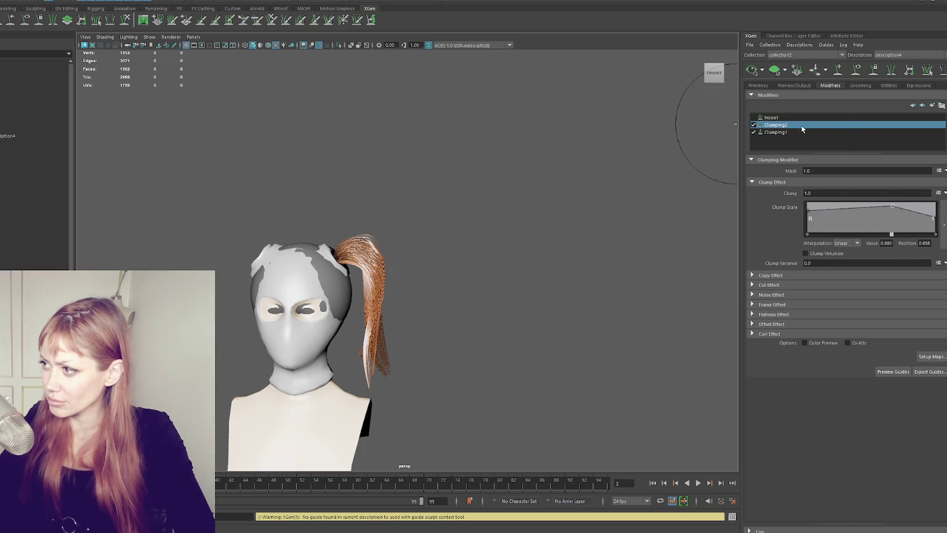
- Turn on Noise1 and resume sculpting the guides along the back of the head
click(753, 117)
mouse_move(646, 183)
alt+mouse_down()
mouse_move(444, 180)
mouse_move(480, 190)
mouse_move(657, 146)
mouse_move(635, 173)
alt+mouse_up()
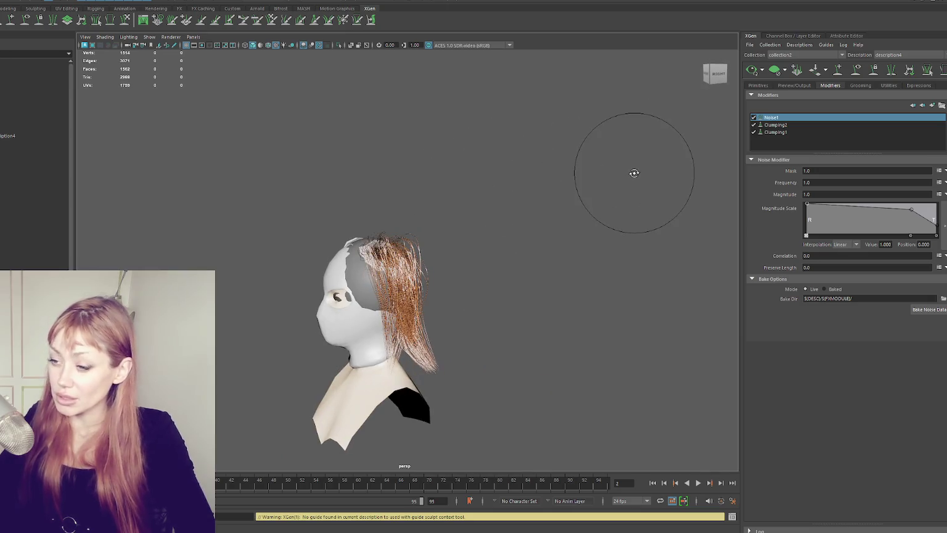
mouse_move(638, 206)
alt+mouse_down()
mouse_move(485, 256)
mouse_move(507, 232)
alt+mouse_up()
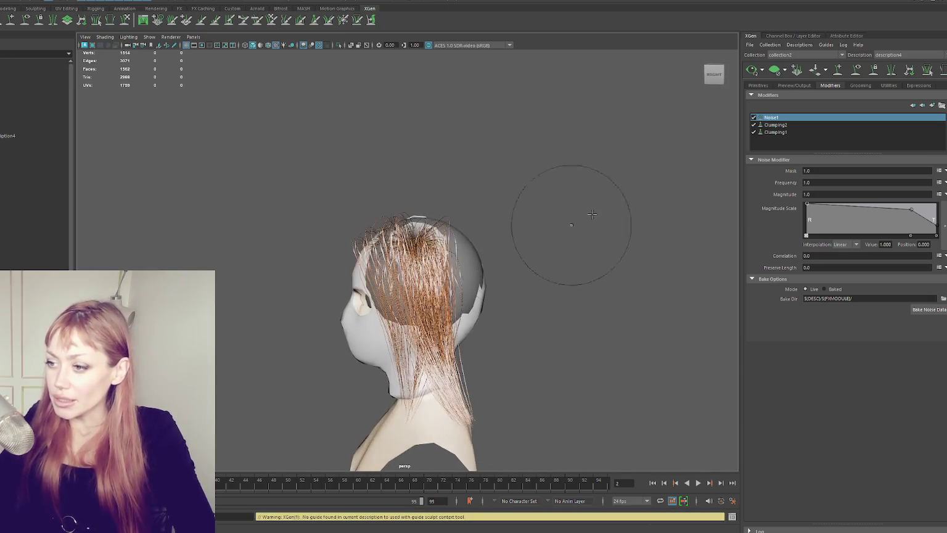
click(856, 71)
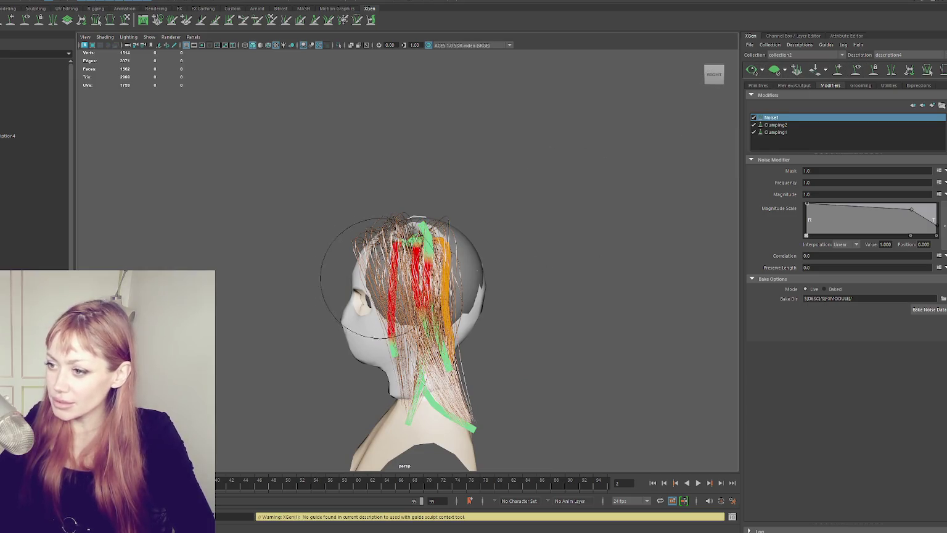
drag(421, 306, 362, 359)
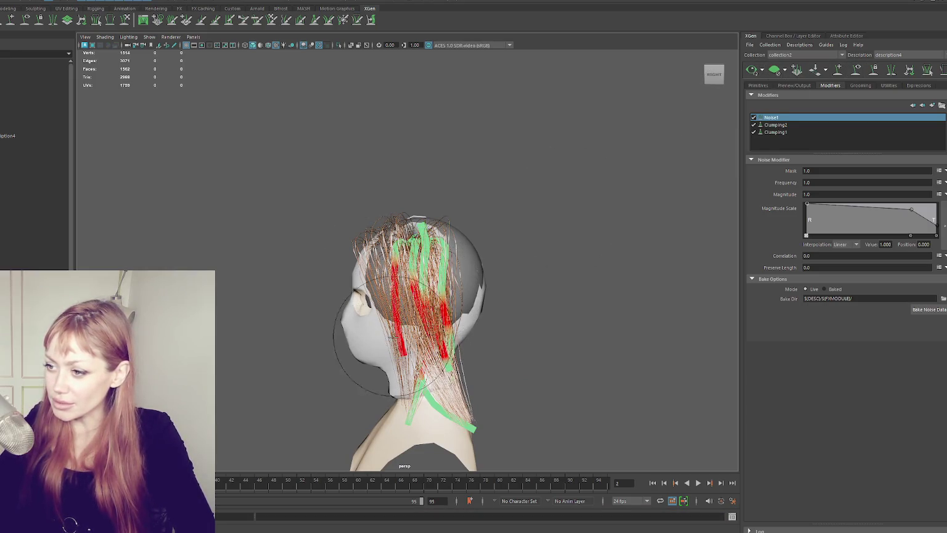
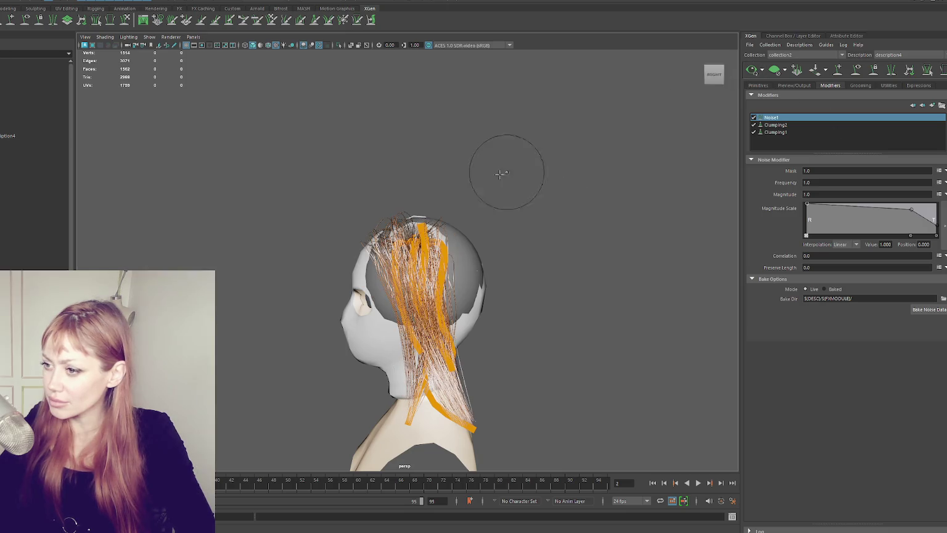
- Reshape the Noise1 magnitude scale curve, lowering its start and shifting its peak toward the roots
alt+drag(514, 163, 510, 174)
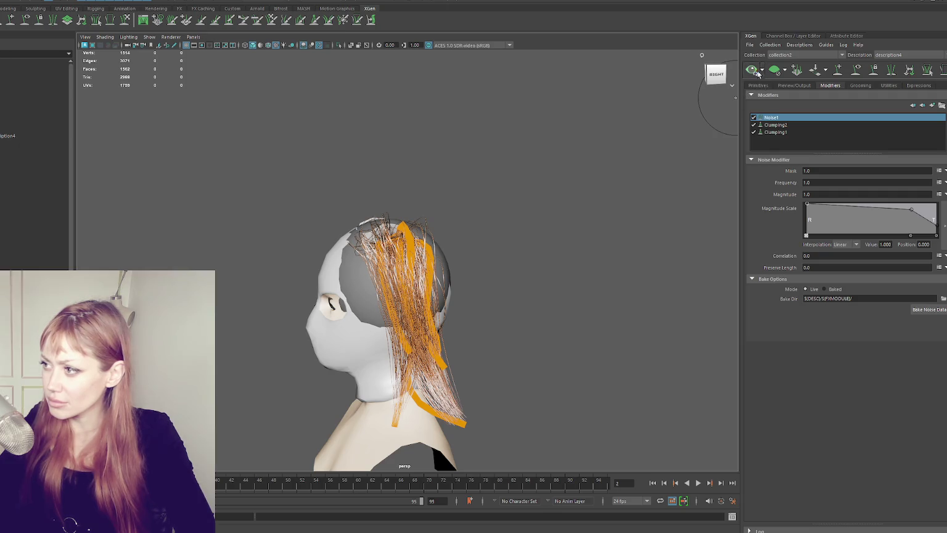
click(789, 124)
click(804, 119)
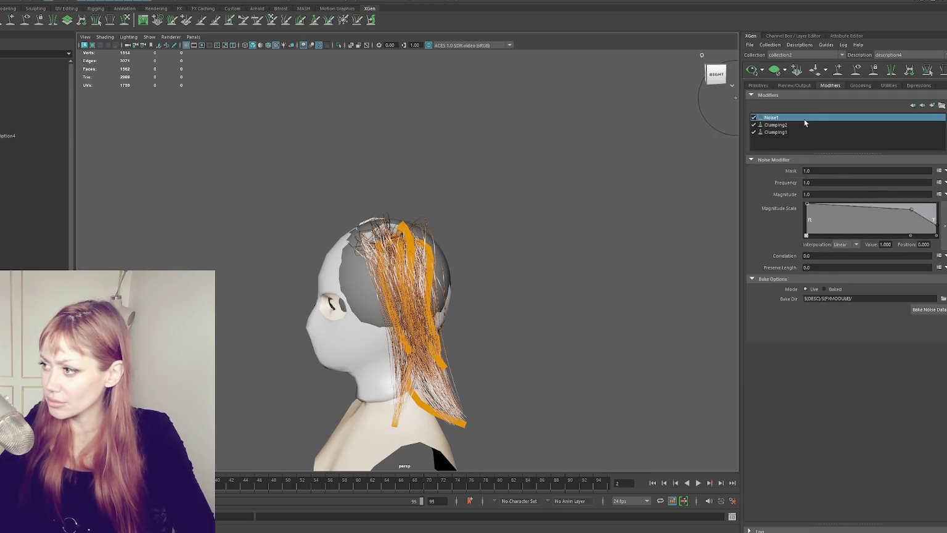
drag(807, 207, 802, 209)
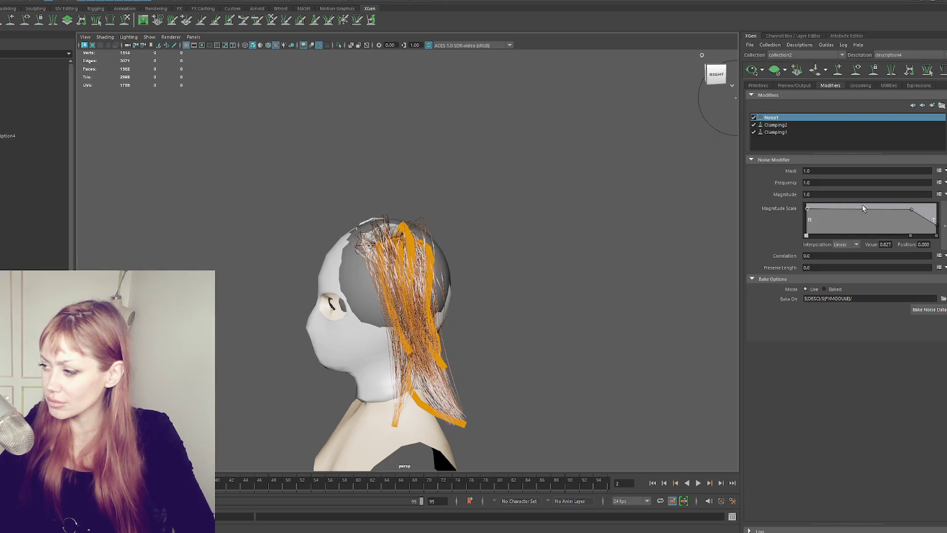
drag(913, 210, 847, 208)
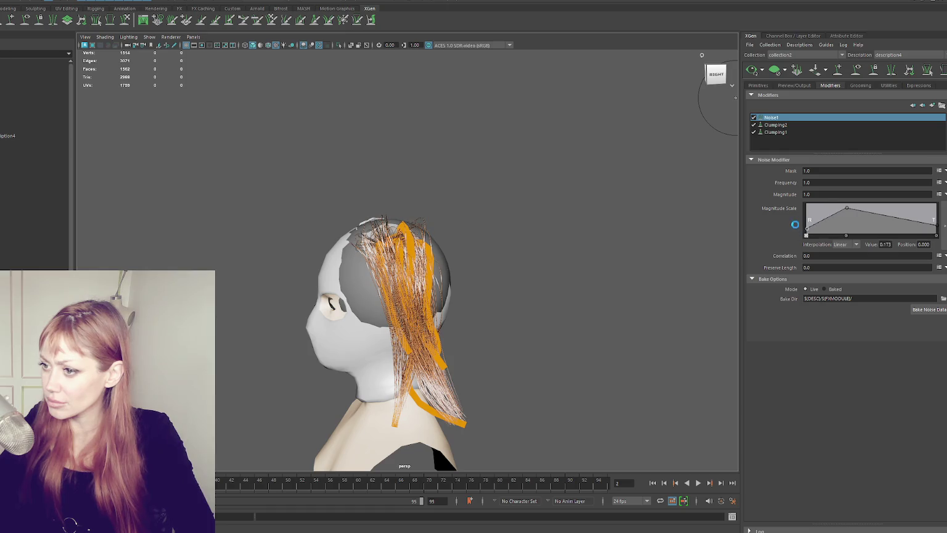
drag(843, 212, 824, 205)
mouse_move(712, 129)
alt+mouse_down()
mouse_move(698, 193)
mouse_move(681, 191)
alt+mouse_up()
- Lower Clumping1's clump scale near the tips and adjust a point on Clumping2's clump scale curve
click(783, 132)
drag(907, 214, 890, 210)
click(799, 125)
mouse_move(678, 158)
alt+mouse_down()
mouse_move(576, 163)
mouse_move(616, 177)
alt+mouse_up()
mouse_move(727, 207)
alt+mouse_down()
mouse_move(581, 152)
mouse_move(623, 155)
mouse_move(608, 161)
alt+mouse_up()
click(624, 154)
- Sculpt the ponytail guides to hang straighter, undoing bad strokes and regenerating the hair preview
click(848, 70)
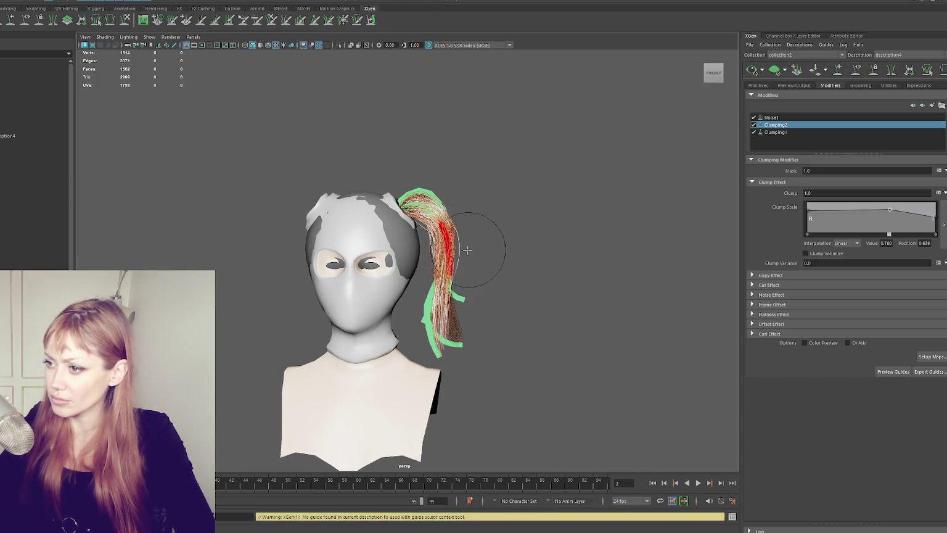
drag(445, 261, 433, 270)
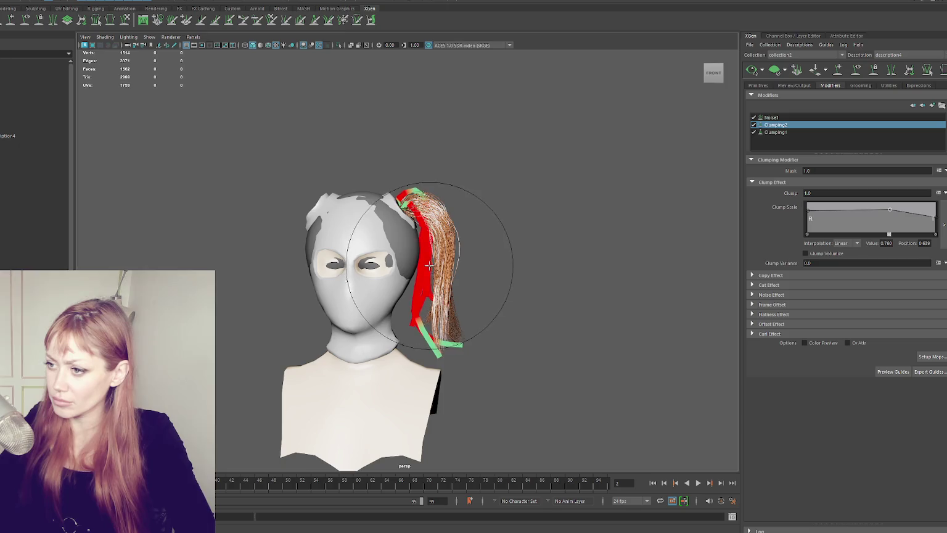
click(756, 73)
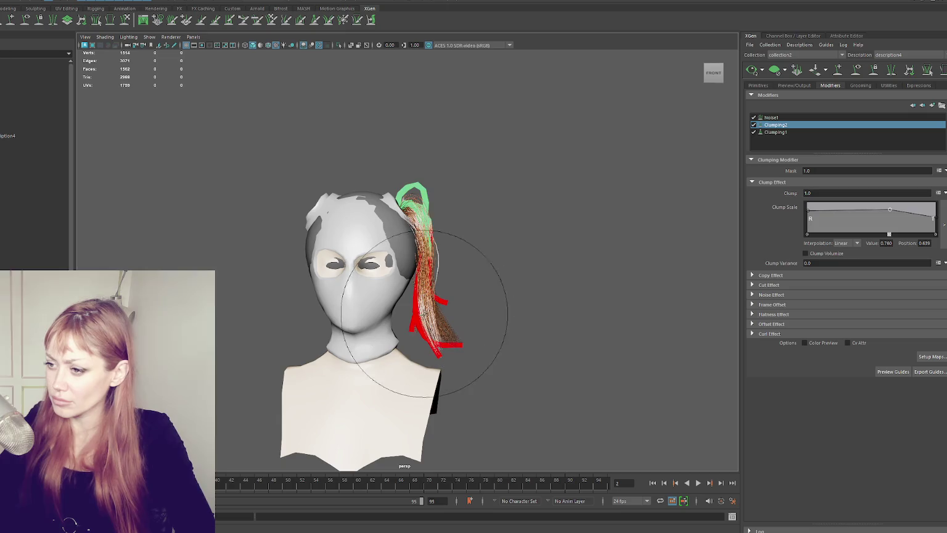
drag(423, 302, 412, 312)
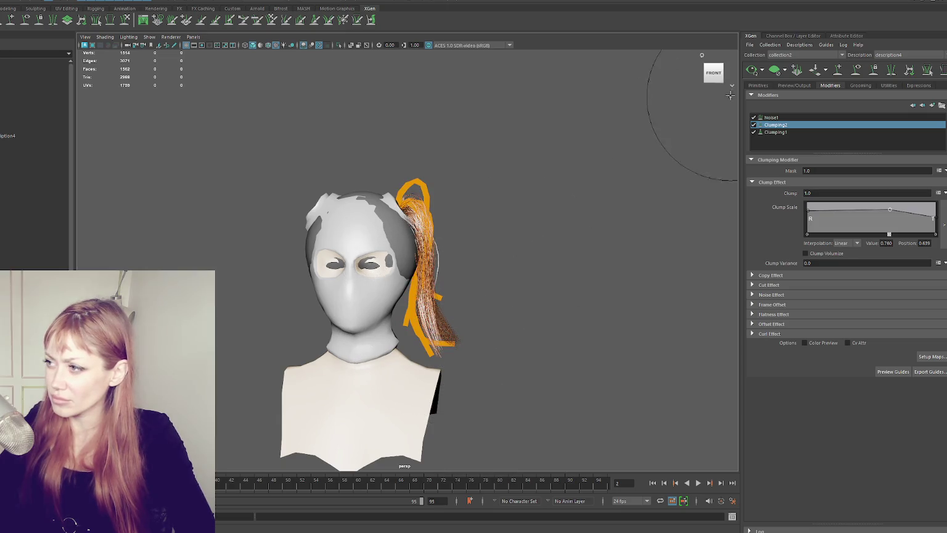
key(ctrl+z)
drag(465, 253, 431, 253)
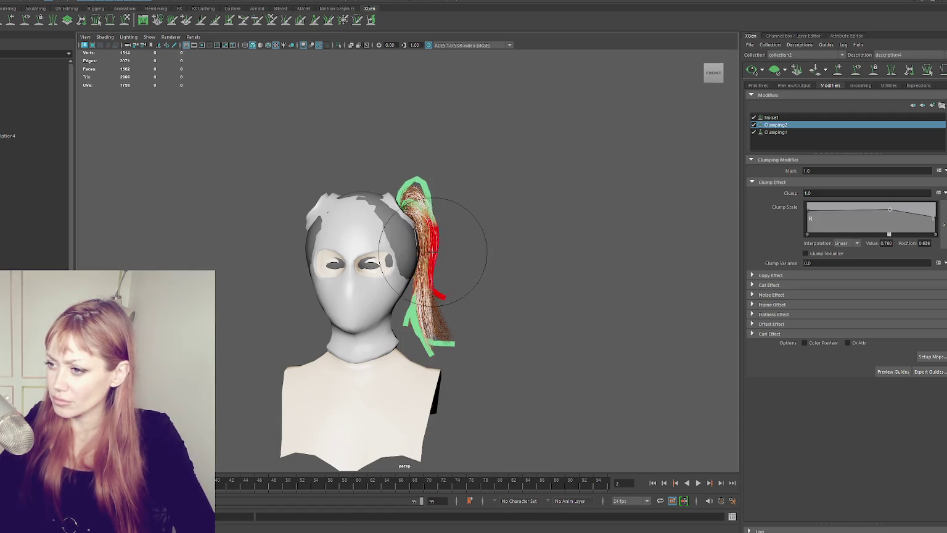
drag(436, 348, 460, 339)
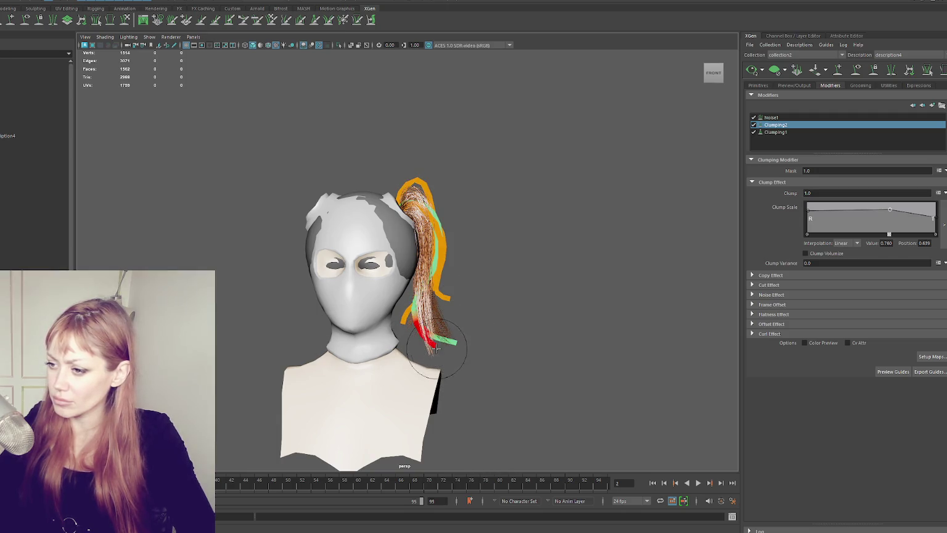
click(755, 72)
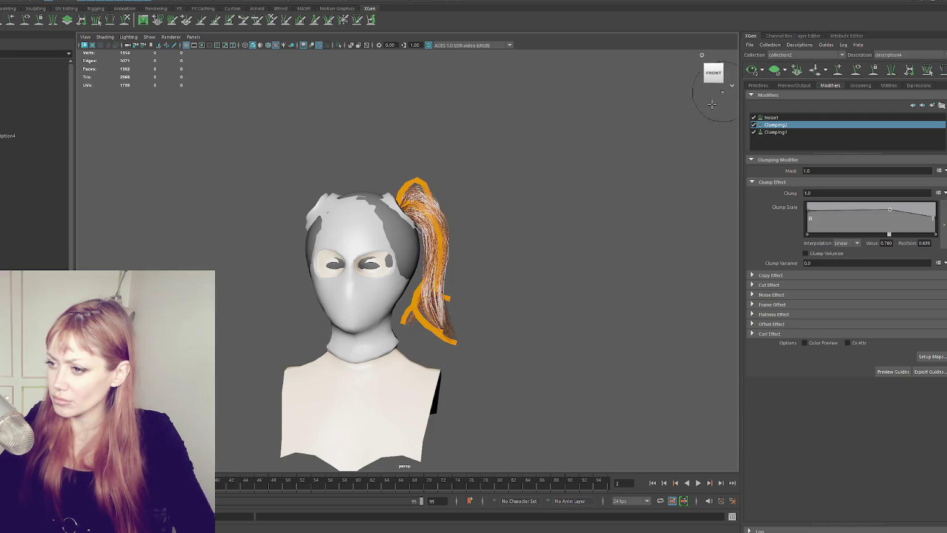
key(ctrl+z)
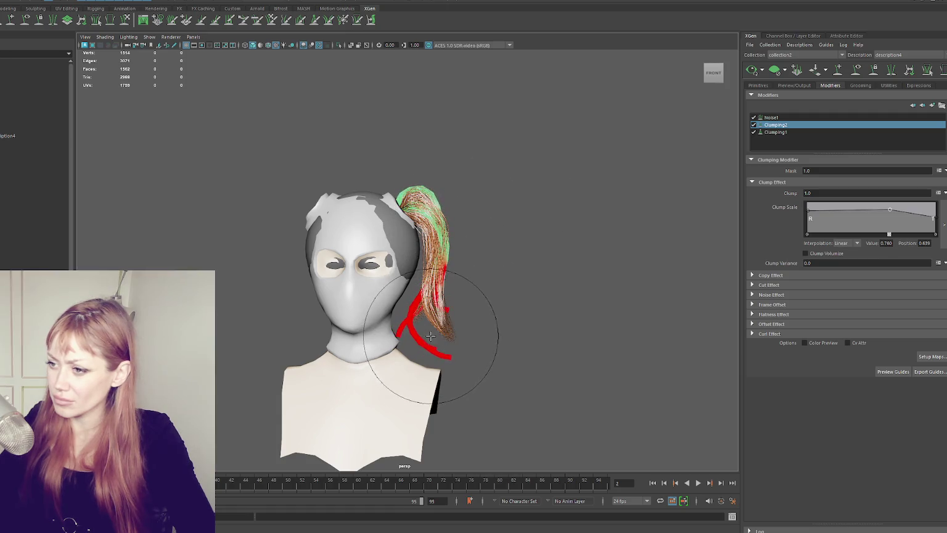
click(755, 72)
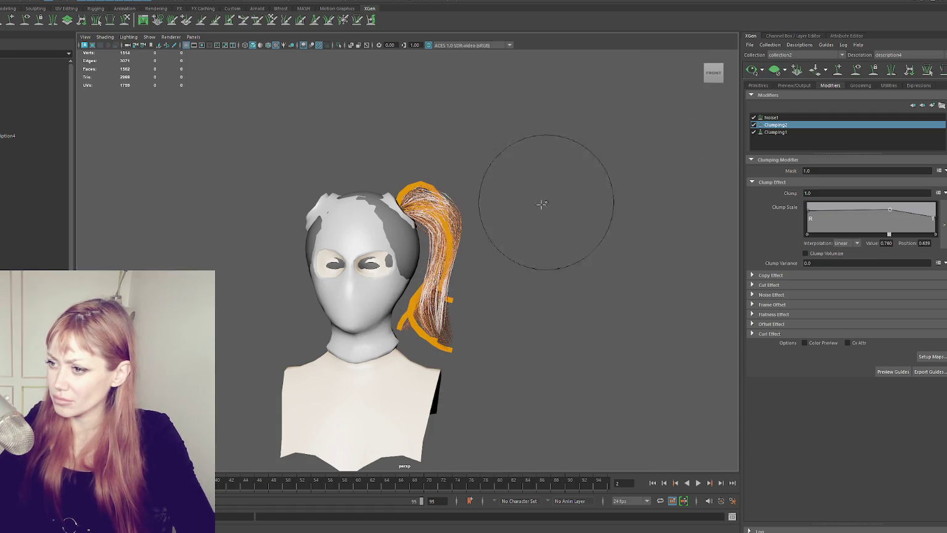
- Leave guide sculpting and select the ponytail guides one by one in the Outliner
key(q)
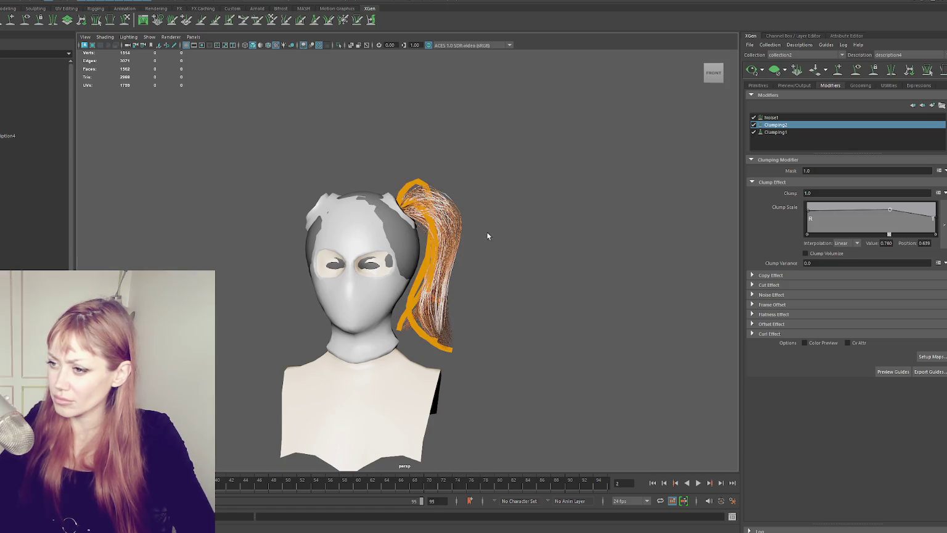
click(2, 169)
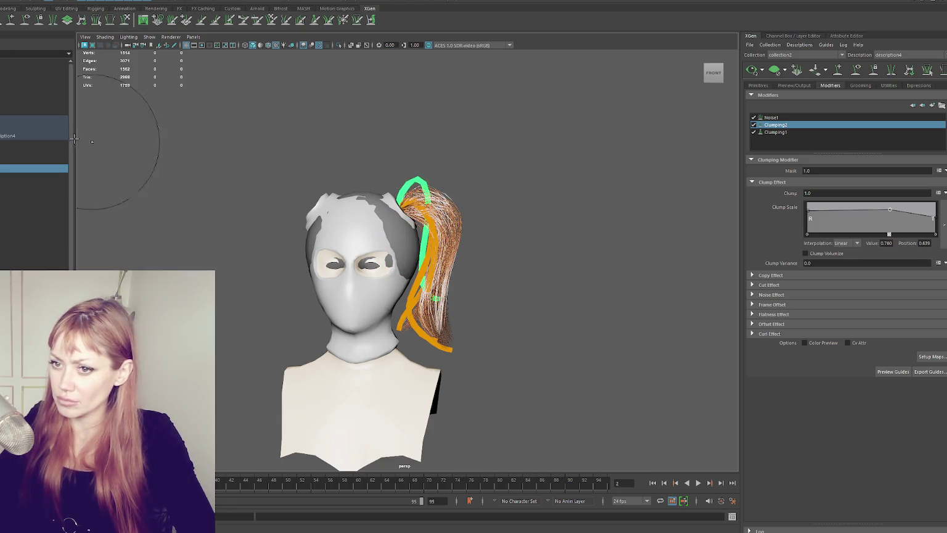
click(1, 153)
click(24, 160)
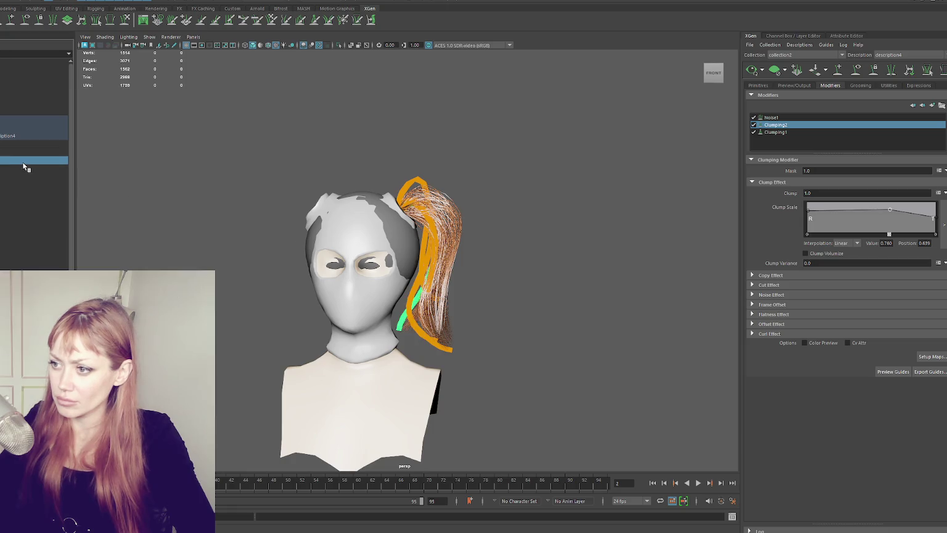
click(23, 168)
click(37, 176)
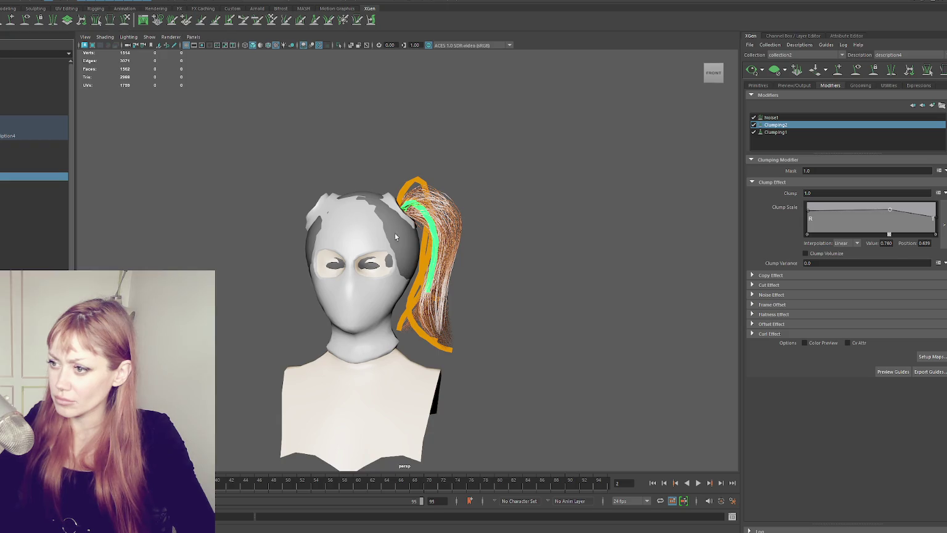
alt+drag(540, 237, 441, 249)
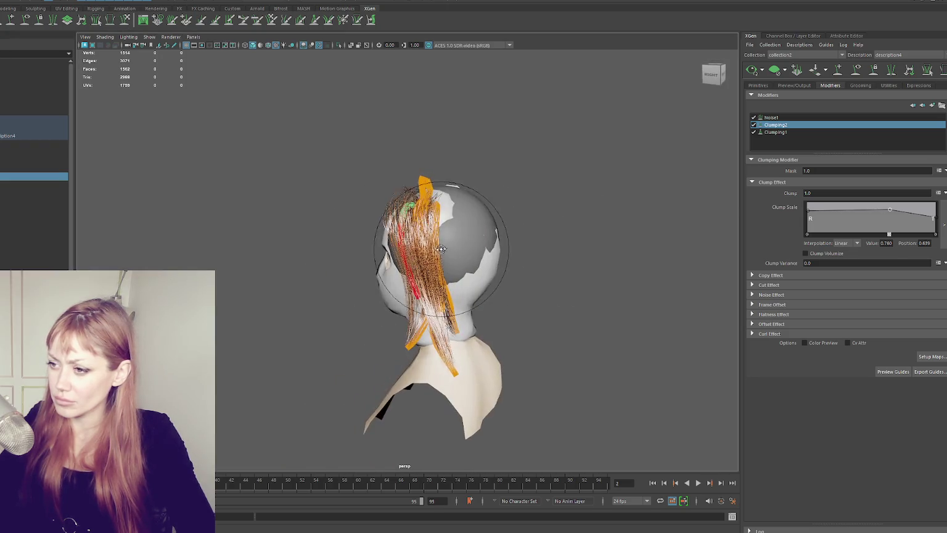
- Select the guide on the right of the ponytail, curve it along the head, and regenerate the preview
alt+drag(426, 213, 473, 217)
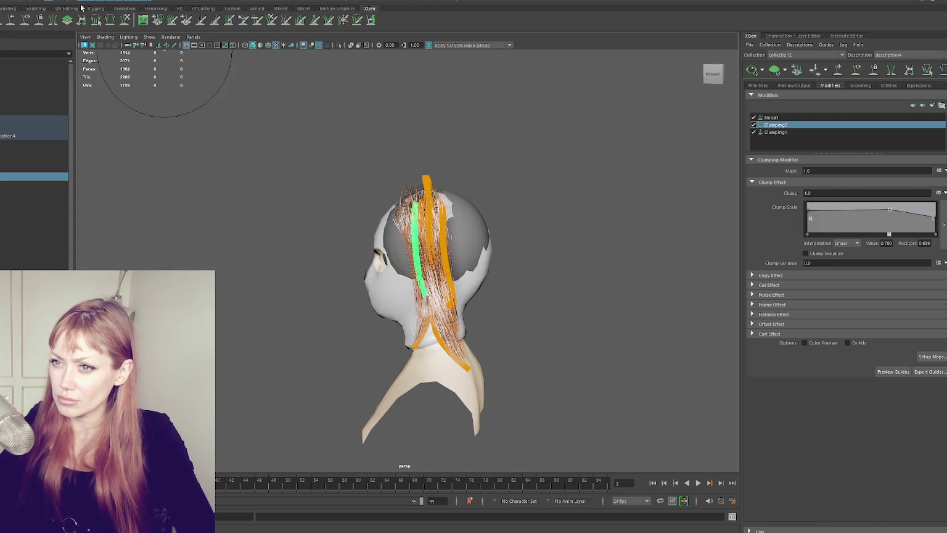
click(444, 256)
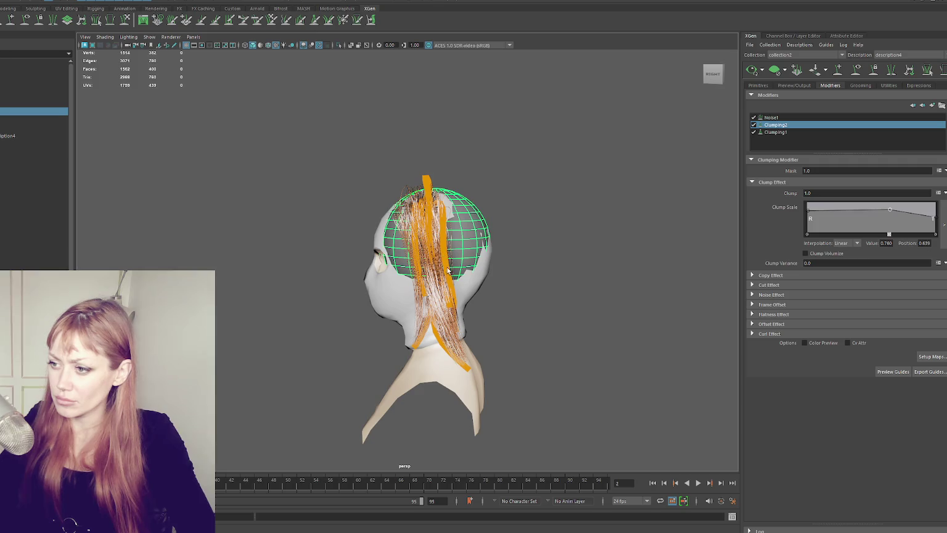
click(425, 188)
click(449, 271)
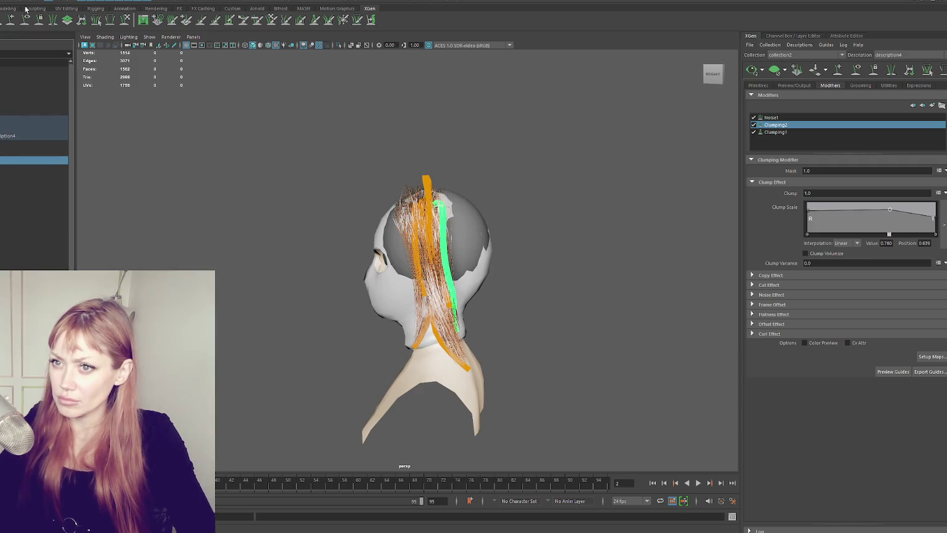
click(125, 19)
mouse_move(449, 243)
mouse_down()
mouse_move(437, 317)
mouse_move(438, 204)
mouse_up()
click(753, 70)
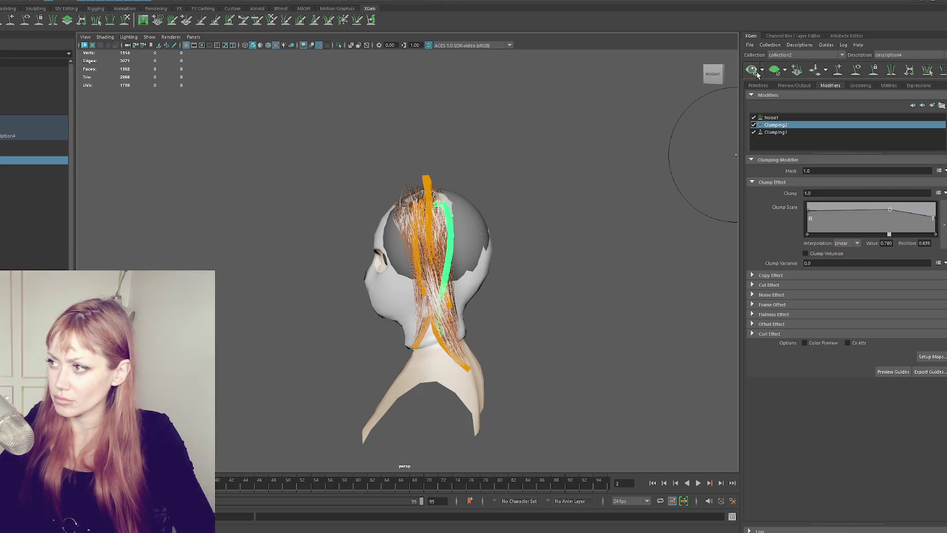
- Select another guide and inspect the ponytail from side, front and rear angles
mouse_move(505, 176)
alt+mouse_down()
mouse_move(601, 173)
mouse_move(496, 175)
alt+mouse_up()
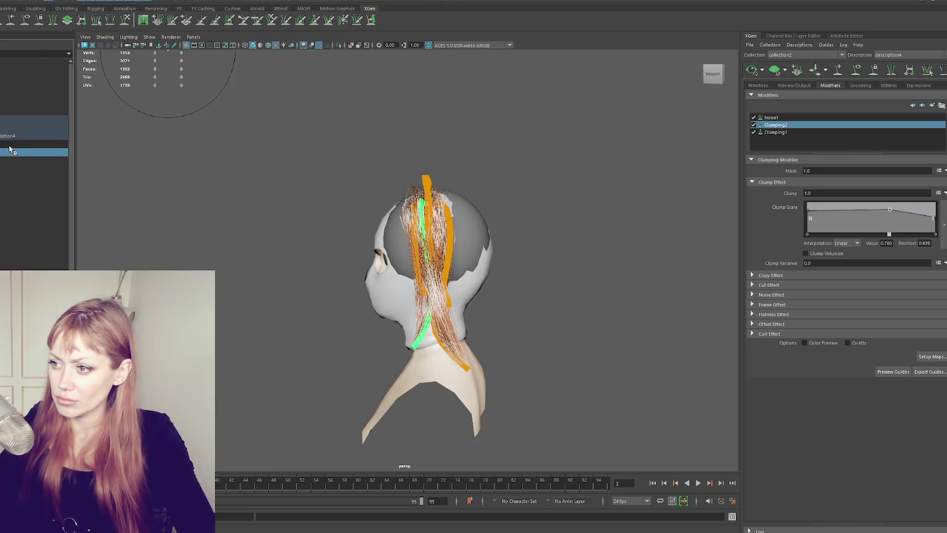
click(5, 169)
alt+drag(469, 247, 518, 247)
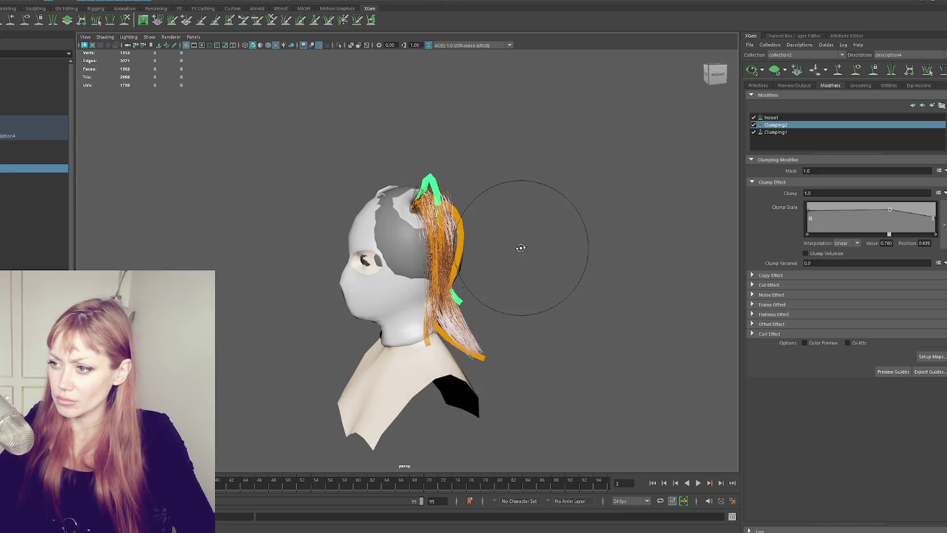
alt+drag(487, 211, 434, 204)
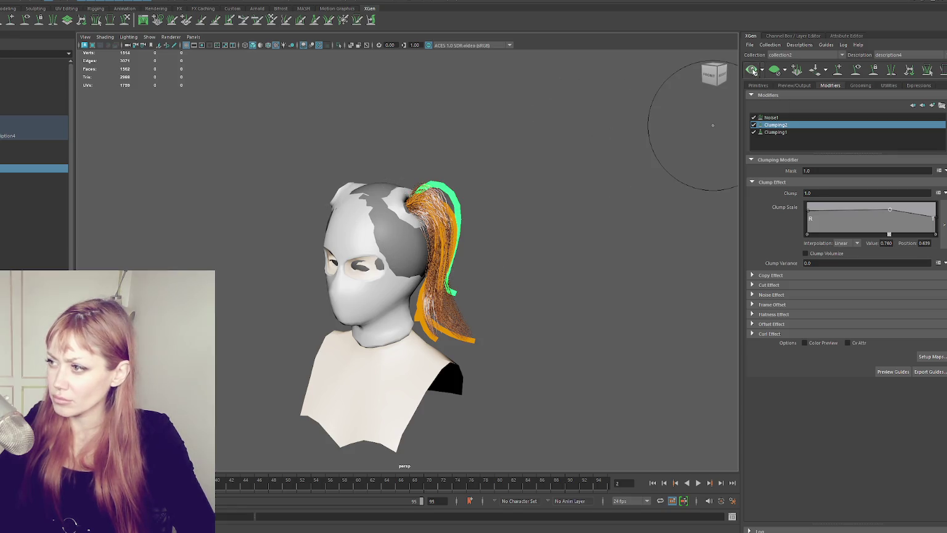
alt+drag(545, 164, 413, 159)
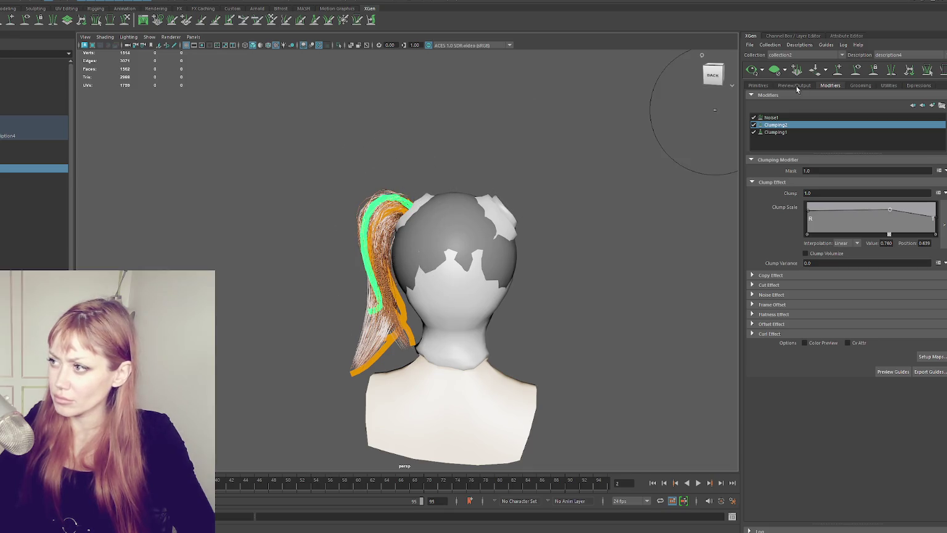
alt+drag(543, 148, 601, 146)
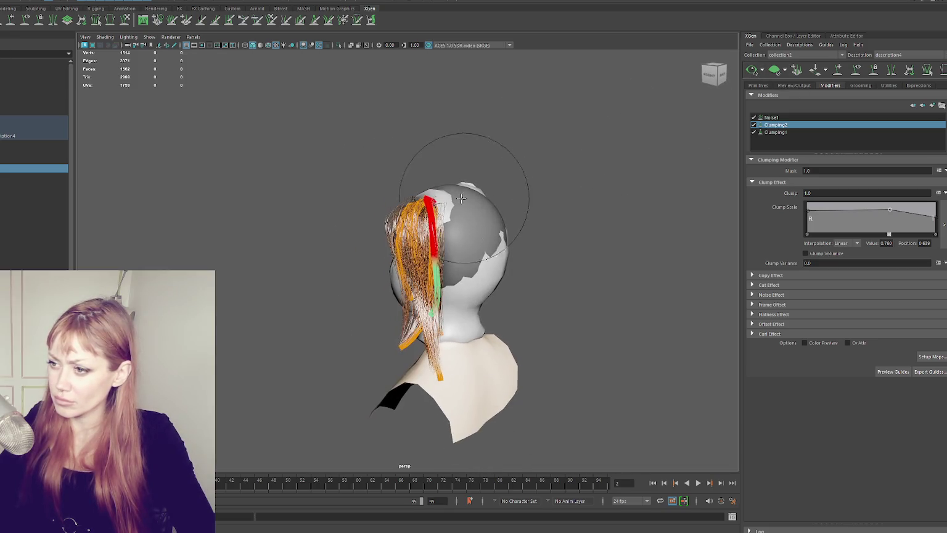
mouse_move(549, 145)
alt+mouse_down()
mouse_move(584, 127)
mouse_move(544, 139)
mouse_move(448, 138)
mouse_move(496, 129)
alt+mouse_up()
click(392, 298)
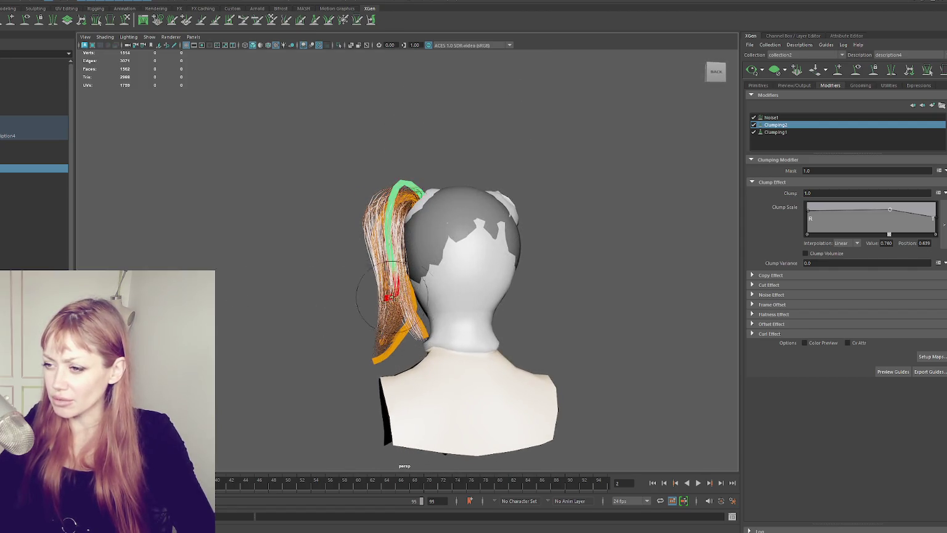
alt+drag(387, 298, 508, 285)
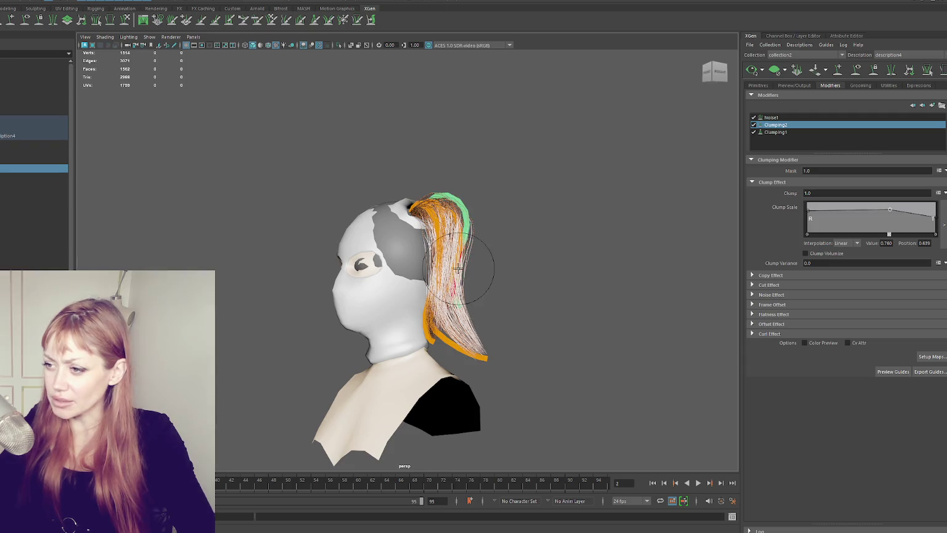
mouse_move(529, 194)
alt+mouse_down()
mouse_move(434, 351)
mouse_move(560, 308)
alt+mouse_up()
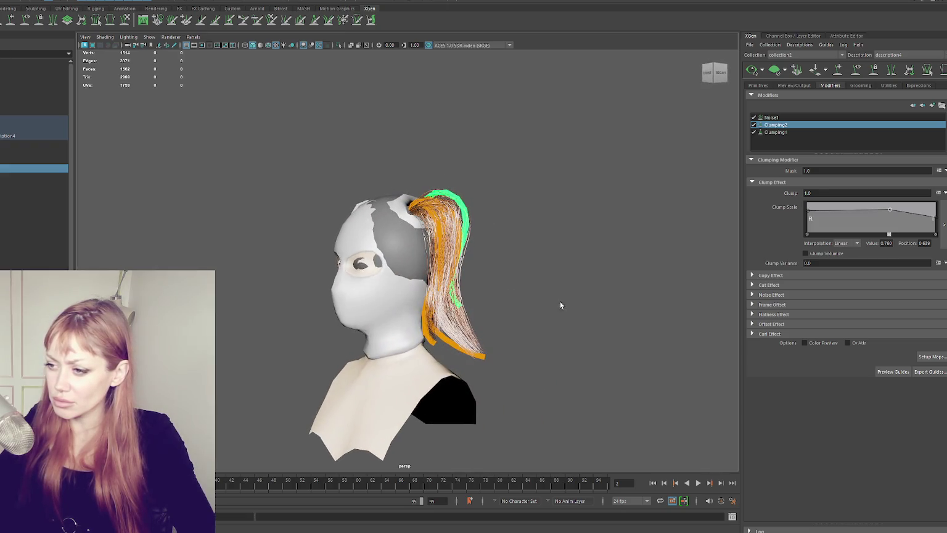
- Pick the ponytail guide to reshape and curl its tip inward at the ponytail end
click(3, 161)
click(3, 176)
click(4, 161)
click(16, 146)
click(17, 144)
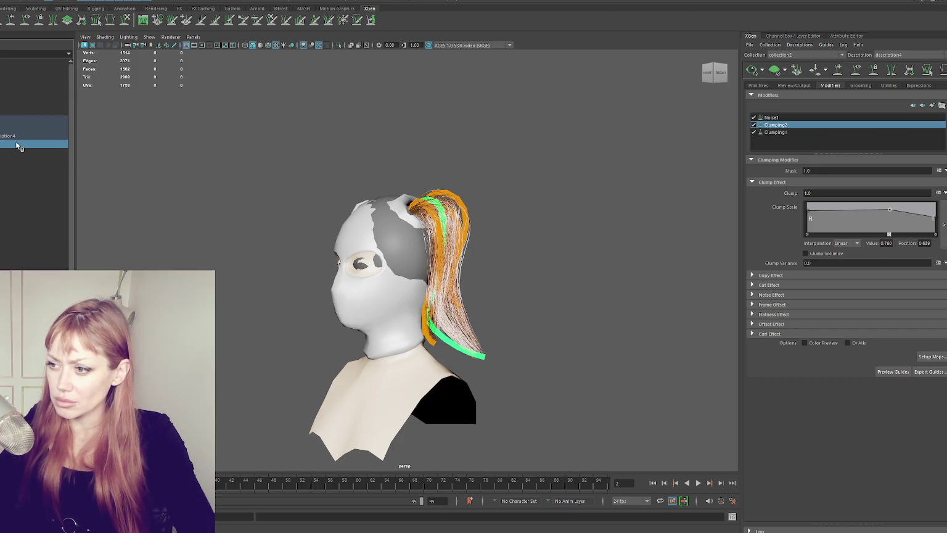
drag(389, 332, 479, 335)
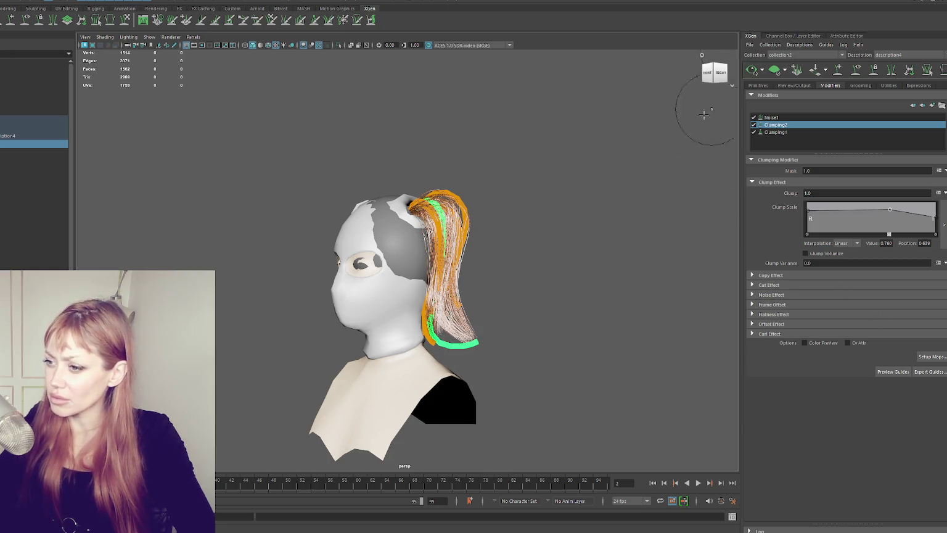
- Pull the selected guide's lower tip into a longer curve, undoing a bad stroke and refreshing the preview
click(762, 69)
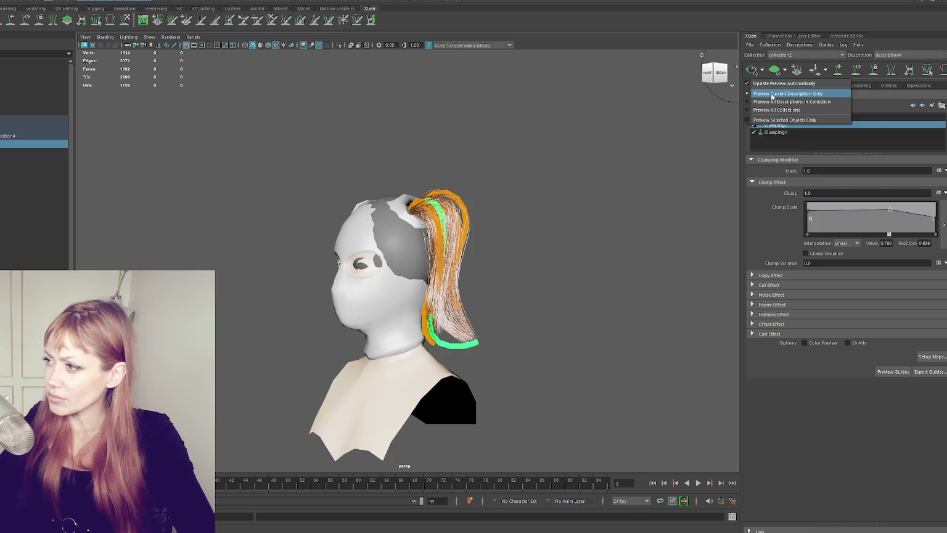
click(790, 85)
mouse_move(528, 275)
alt+mouse_down()
mouse_move(455, 253)
mouse_move(408, 259)
alt+mouse_up()
mouse_move(395, 308)
mouse_down()
mouse_move(358, 345)
mouse_move(390, 349)
mouse_move(373, 357)
mouse_up()
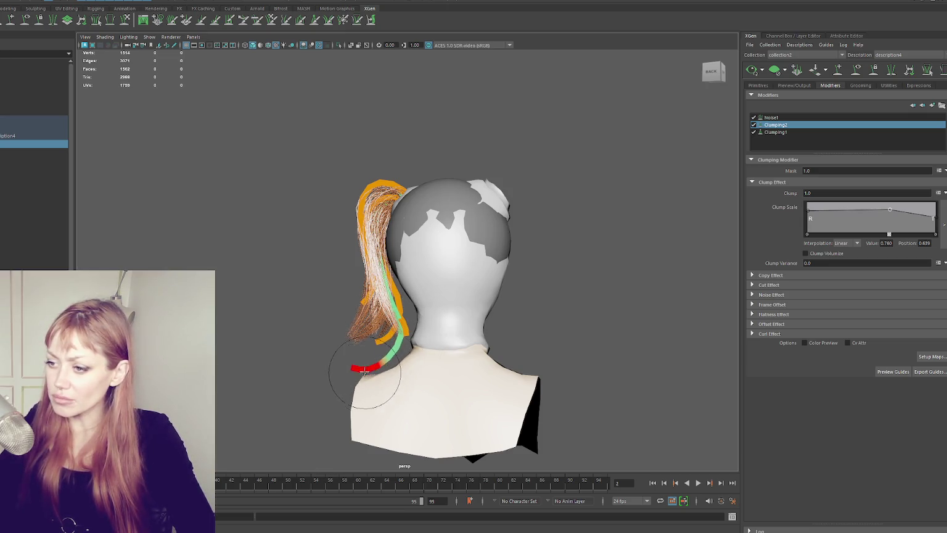
click(752, 73)
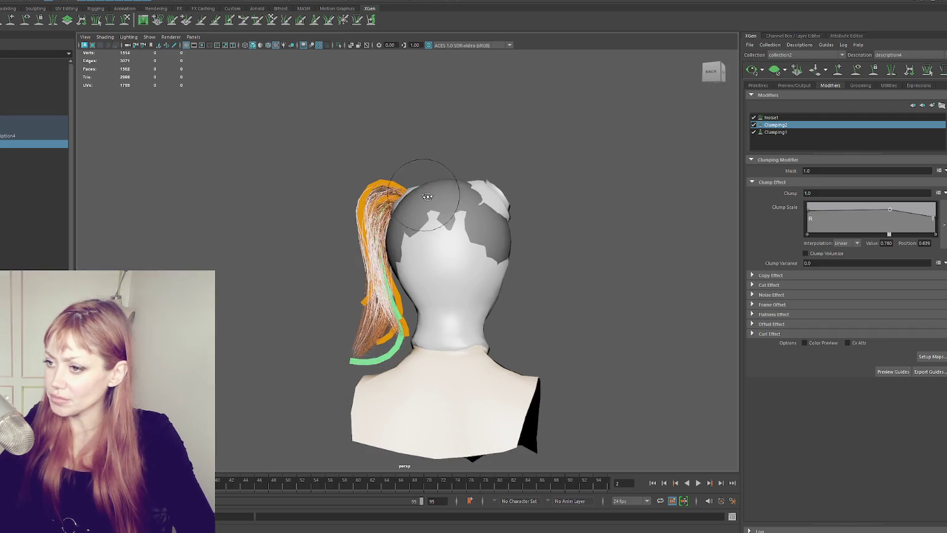
alt+drag(423, 195, 605, 190)
drag(458, 356, 498, 395)
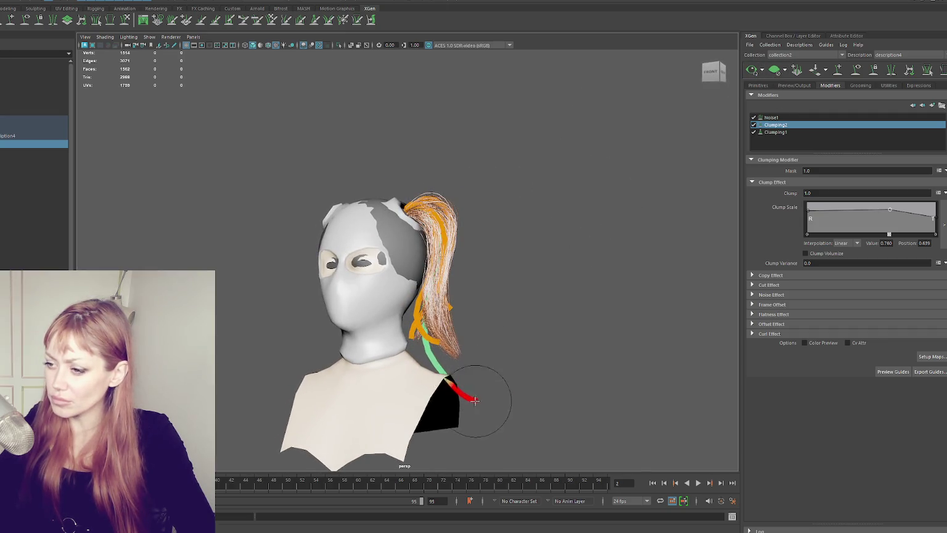
click(753, 72)
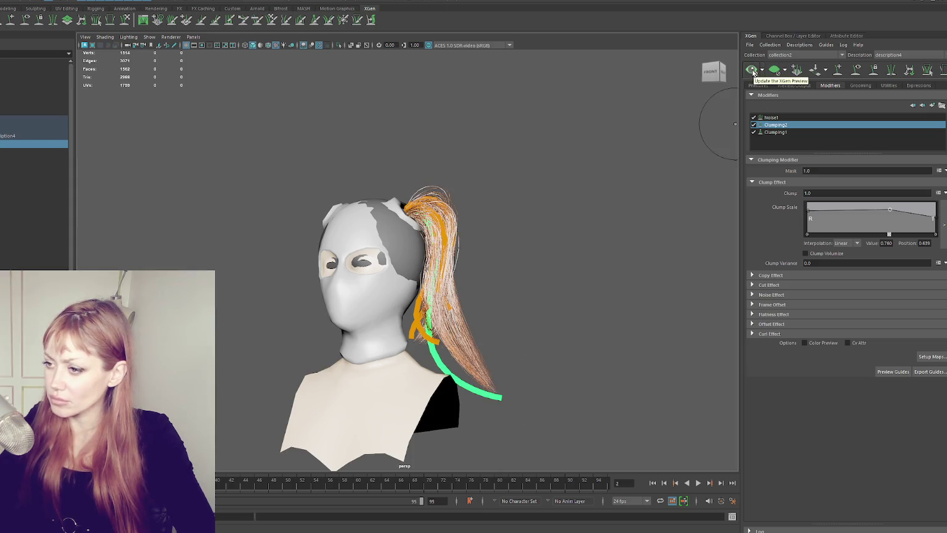
key(ctrl+z)
click(753, 73)
- Select another ponytail strand guide, undo its last sculpt stroke, and refresh the preview
alt+drag(524, 259, 388, 300)
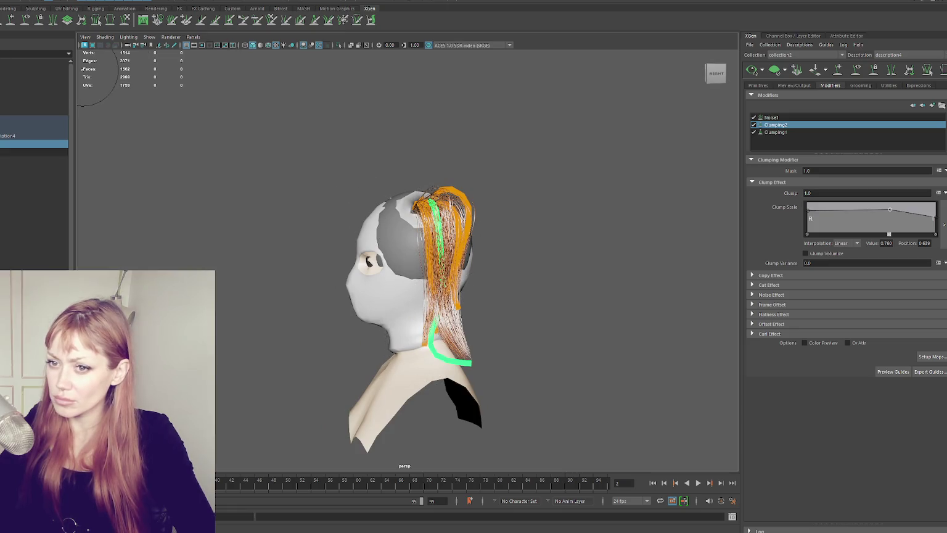
click(3, 162)
click(126, 20)
key(ctrl+z)
click(753, 70)
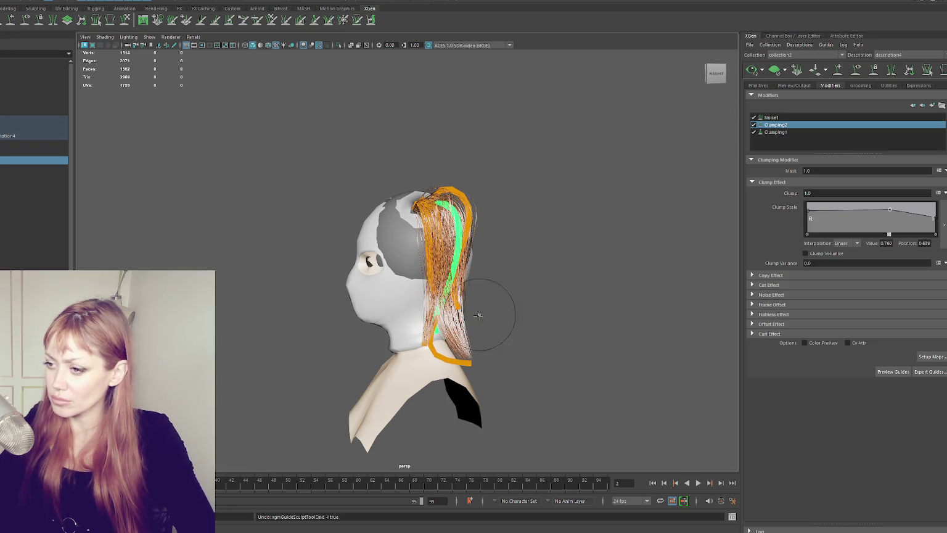
mouse_move(518, 296)
alt+mouse_down()
mouse_move(386, 323)
mouse_move(373, 318)
mouse_move(376, 345)
alt+mouse_up()
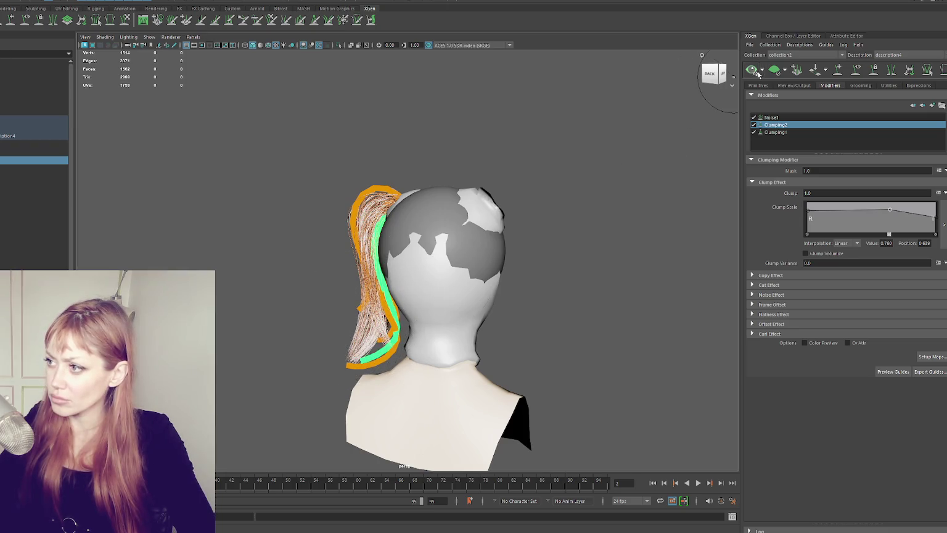
alt+drag(686, 106, 555, 249)
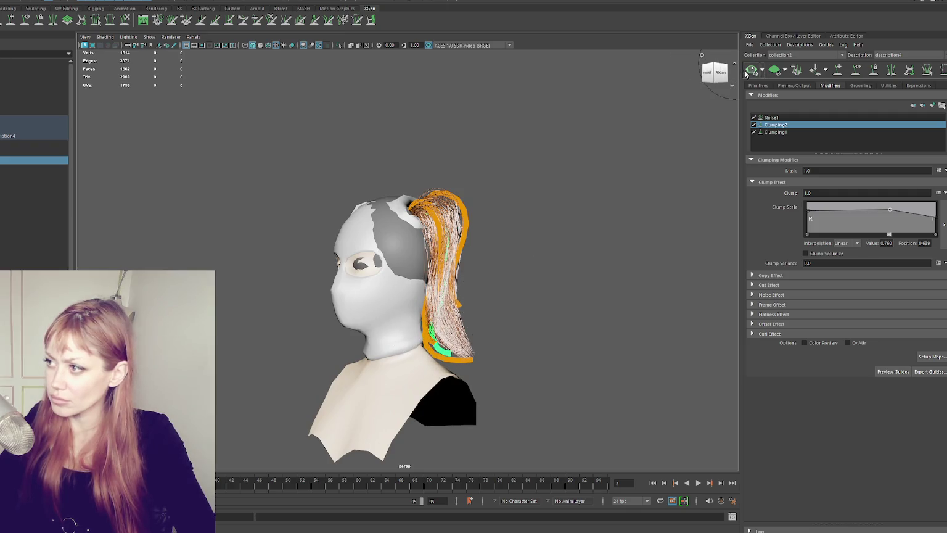
alt+drag(512, 243, 345, 123)
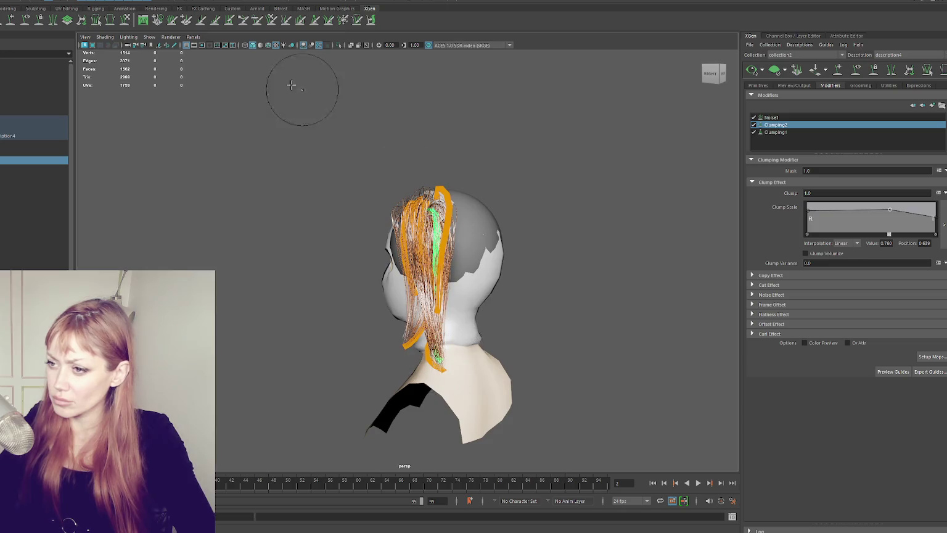
- Select a different ponytail guide and bend its lower end into a smooth arc
click(18, 175)
click(22, 159)
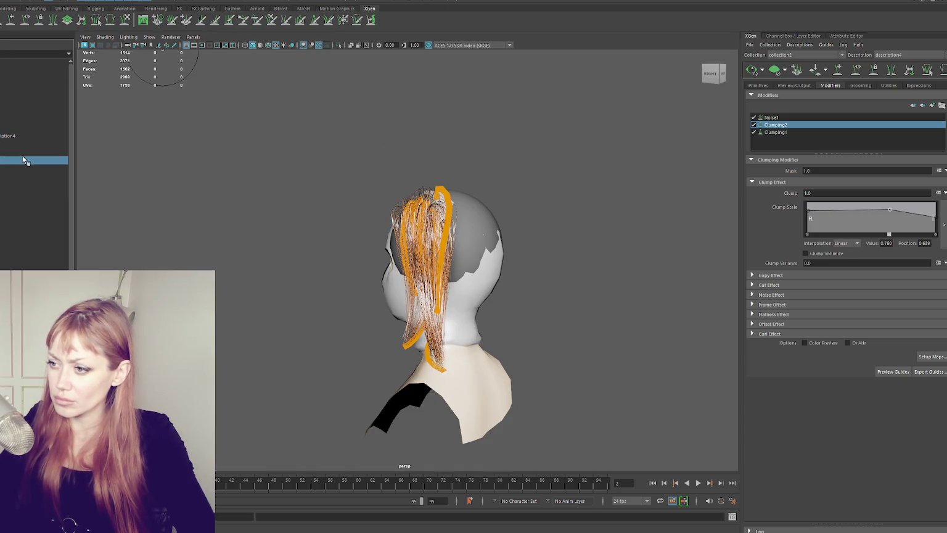
click(25, 149)
click(25, 142)
click(25, 177)
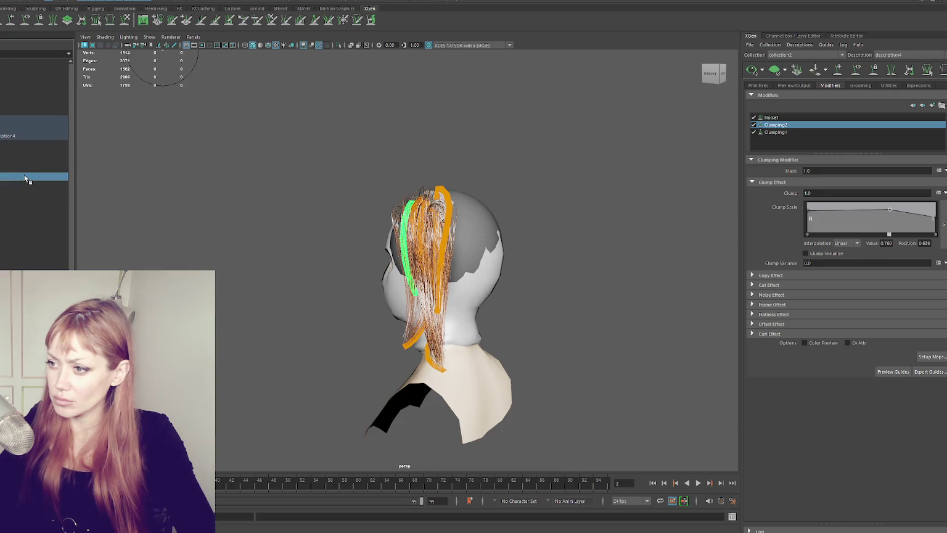
click(27, 169)
drag(439, 307, 456, 265)
click(751, 72)
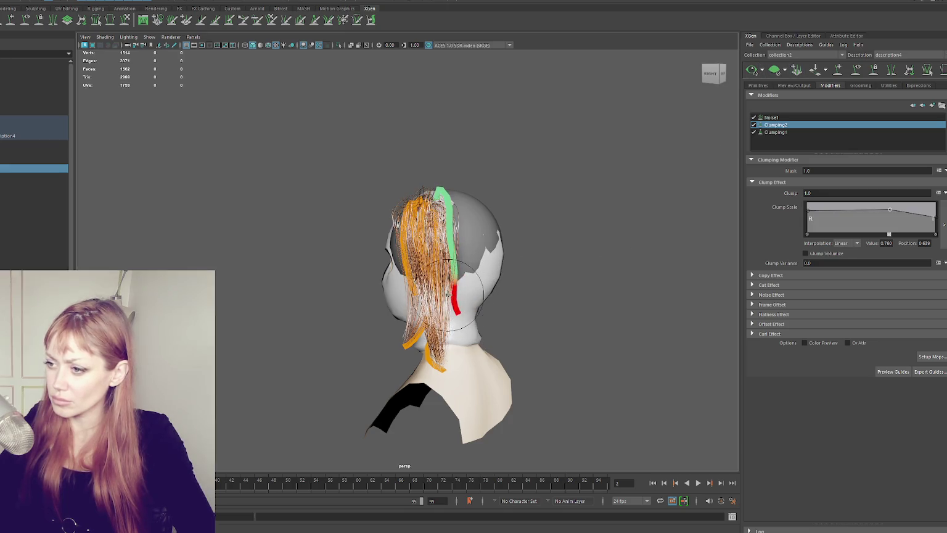
drag(463, 313, 455, 265)
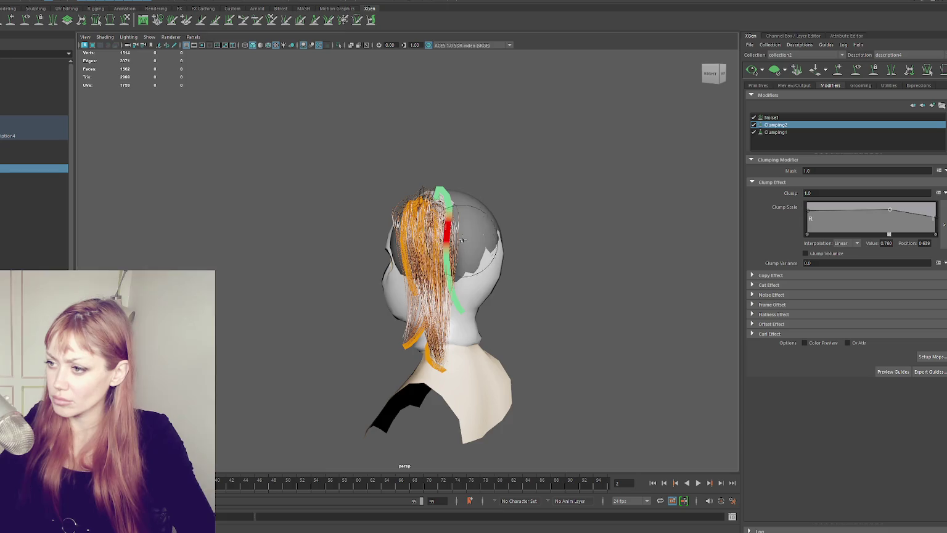
click(752, 71)
- Check the central and other guides from several angles, clear the selection, and show the Noise1 settings
mouse_move(558, 188)
alt+mouse_down()
mouse_move(583, 199)
mouse_move(611, 194)
alt+mouse_up()
alt+drag(548, 245, 380, 233)
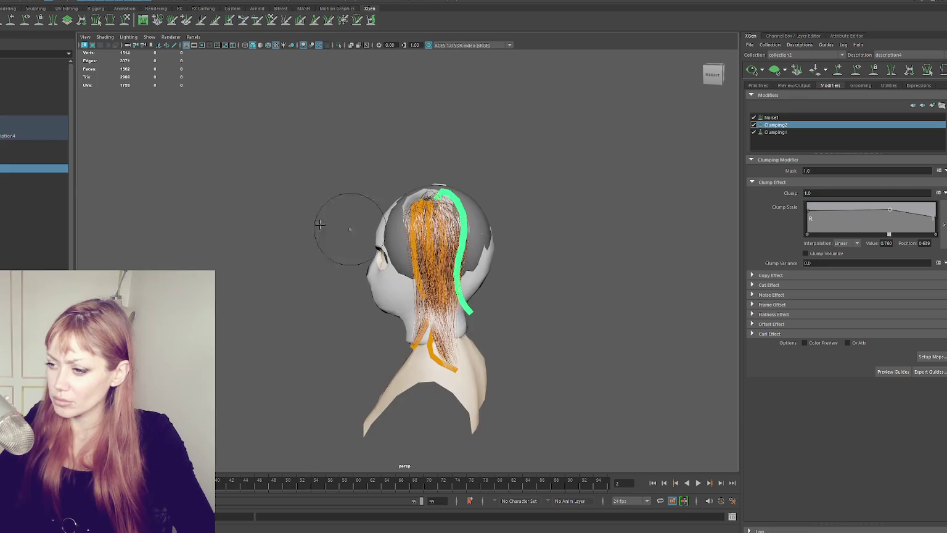
click(34, 160)
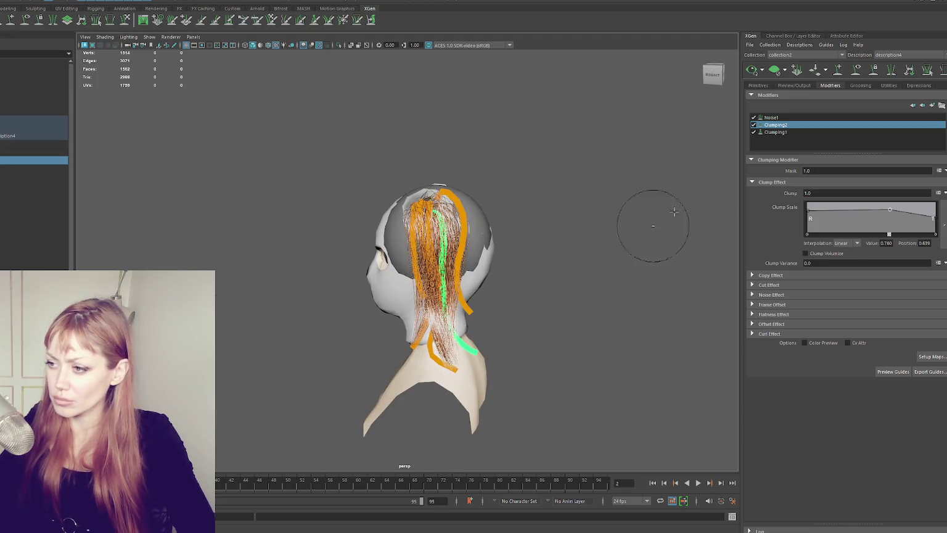
alt+drag(656, 97, 514, 139)
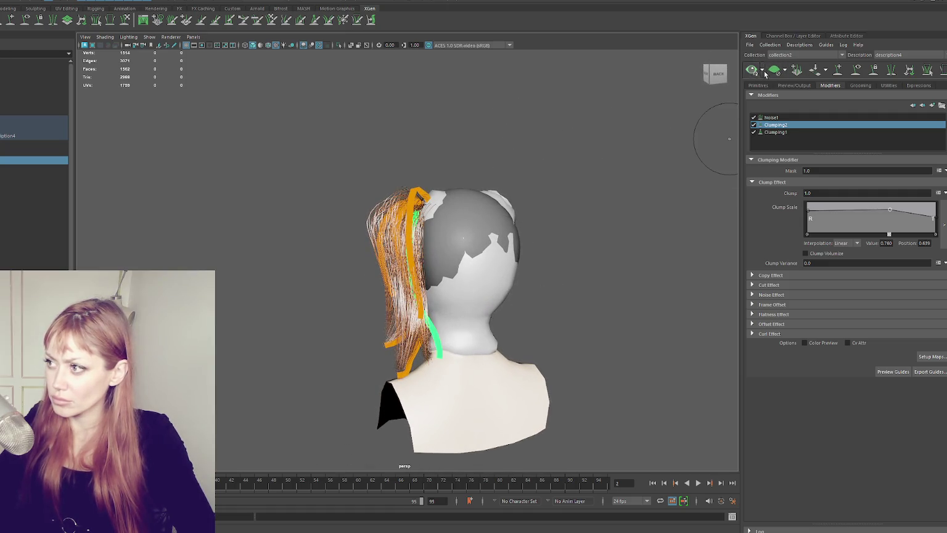
mouse_move(728, 133)
alt+mouse_down()
mouse_move(571, 212)
mouse_move(616, 207)
mouse_move(523, 212)
mouse_move(609, 211)
alt+mouse_up()
click(31, 177)
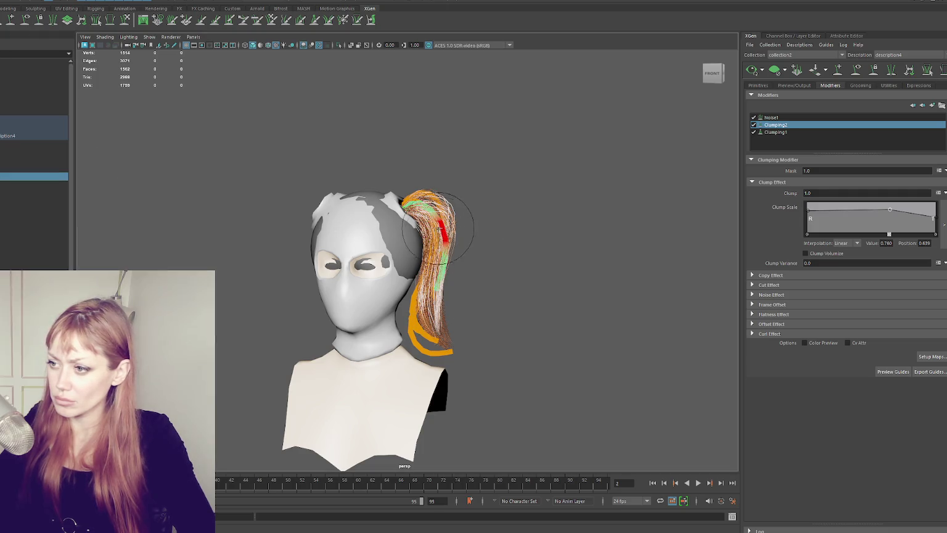
alt+drag(427, 208, 364, 208)
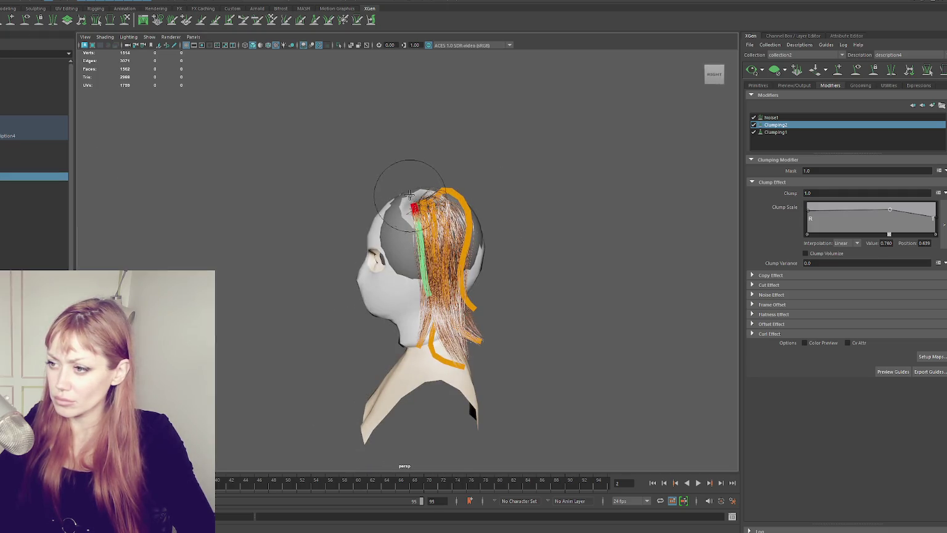
mouse_move(545, 180)
alt+mouse_down()
mouse_move(524, 164)
mouse_move(650, 164)
mouse_move(673, 148)
alt+mouse_up()
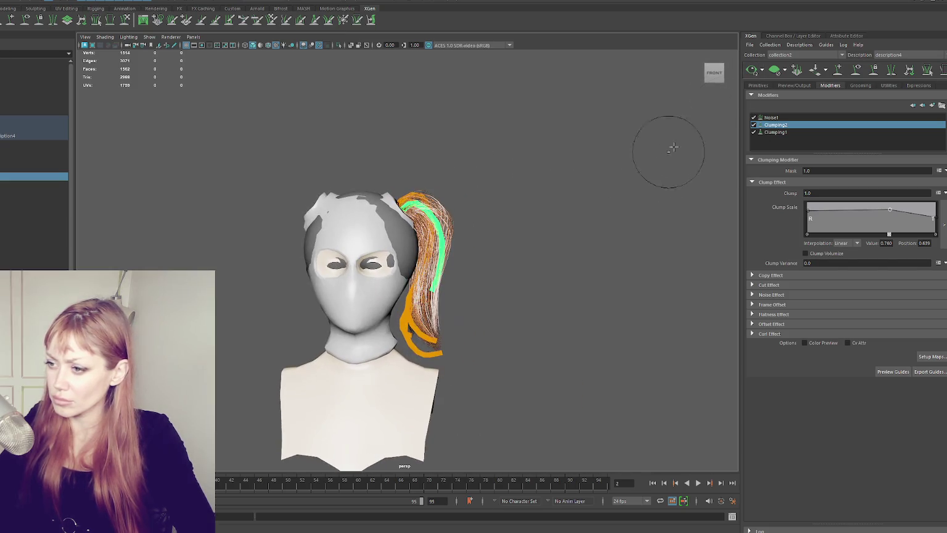
click(857, 70)
mouse_move(529, 203)
alt+mouse_down()
mouse_move(370, 205)
mouse_move(344, 217)
mouse_move(487, 179)
mouse_move(507, 207)
alt+mouse_up()
click(814, 117)
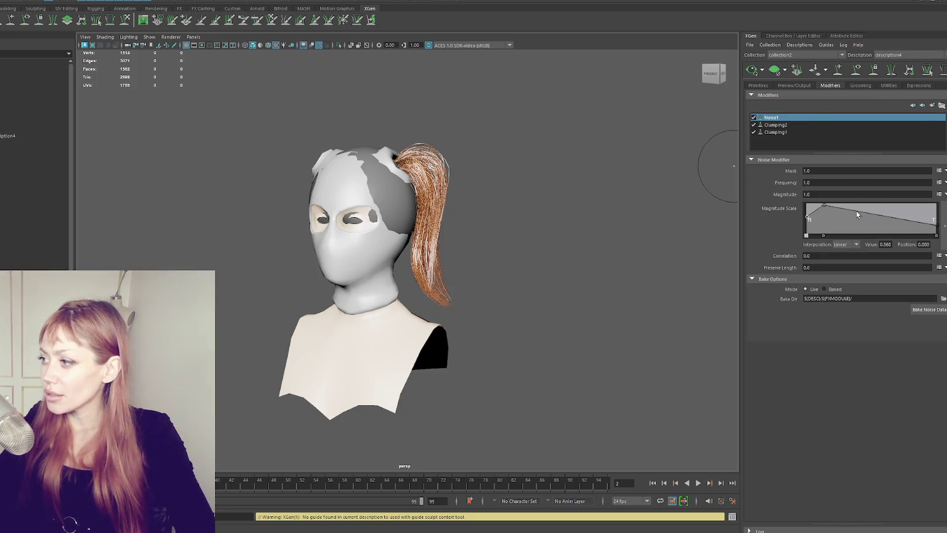
- Tweak the Noise1 magnitude falloff, then step through the ponytail guides in the Outliner
drag(825, 205, 823, 210)
alt+drag(678, 179, 503, 180)
click(792, 126)
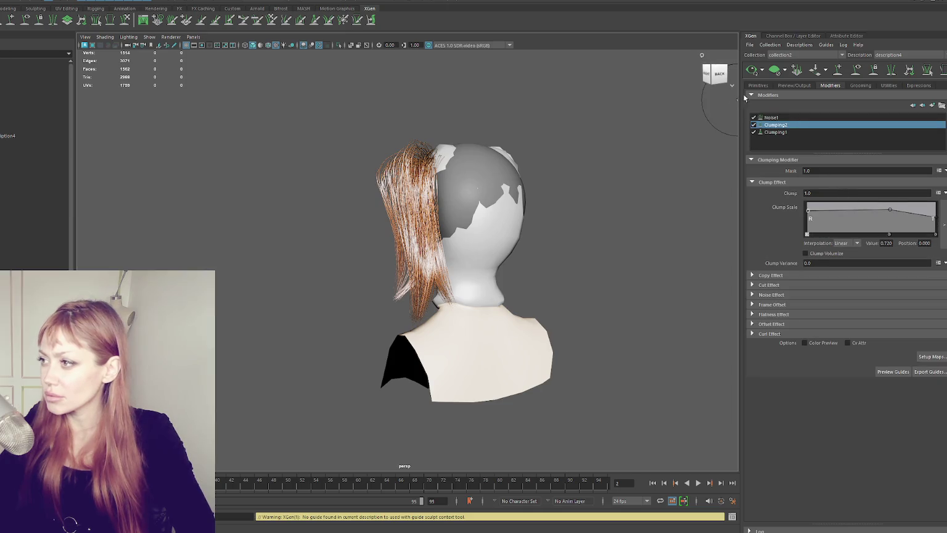
click(849, 72)
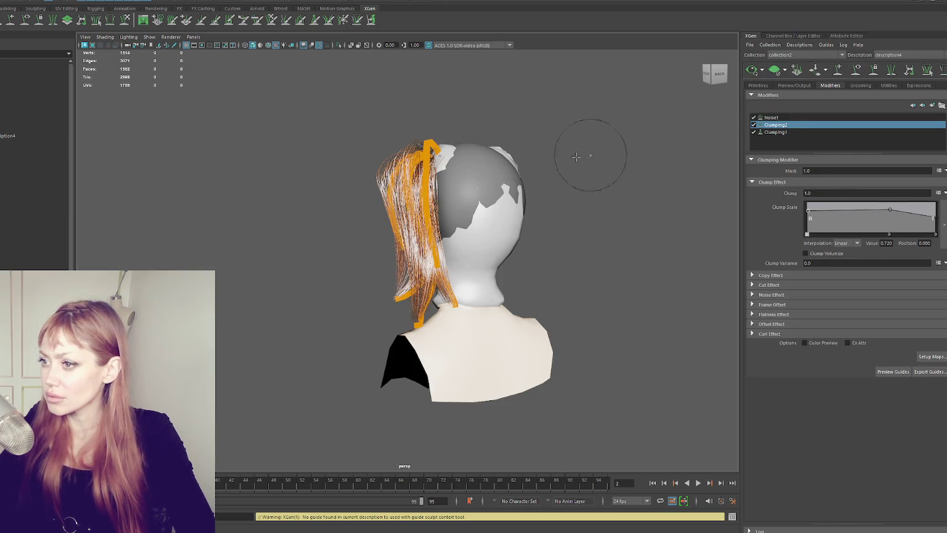
click(17, 160)
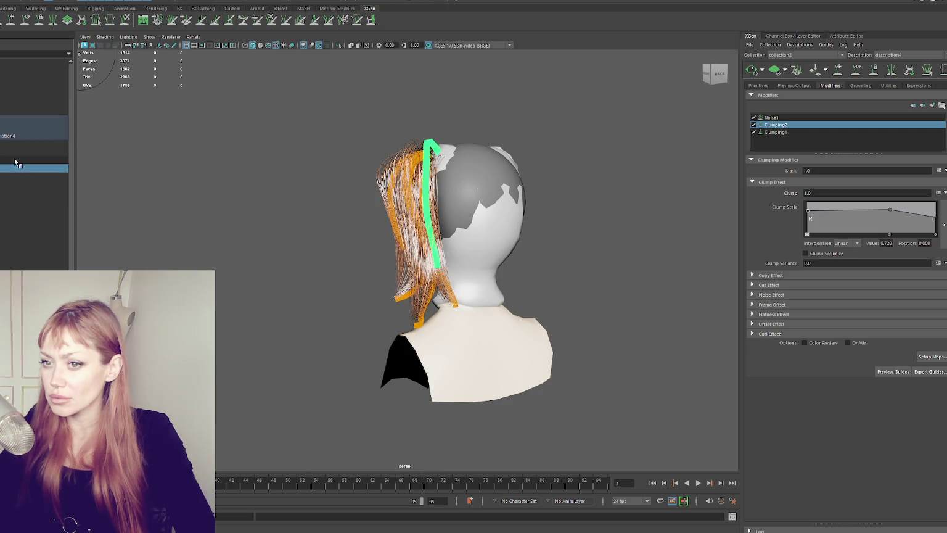
click(15, 145)
click(15, 170)
click(15, 178)
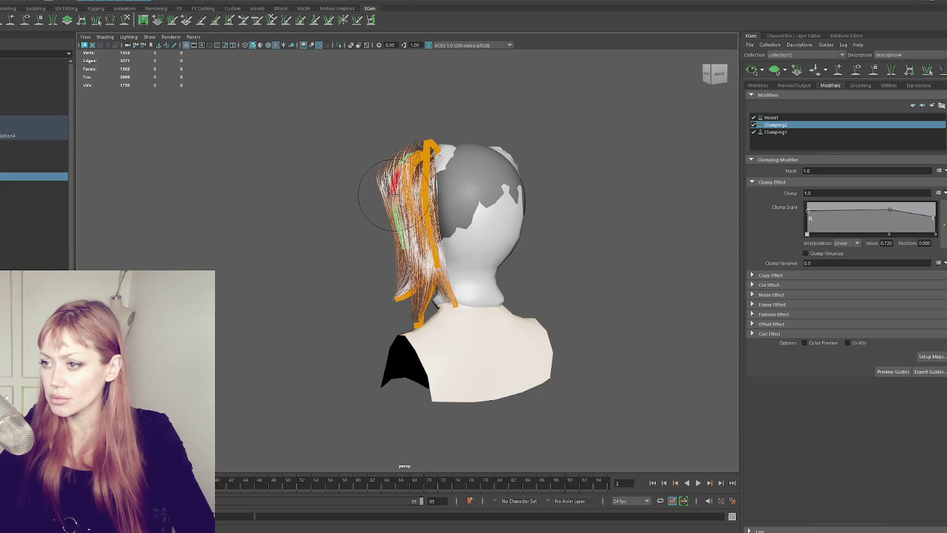
- Check the ponytail guides from front and three-quarter left views, selecting them in turn
click(715, 74)
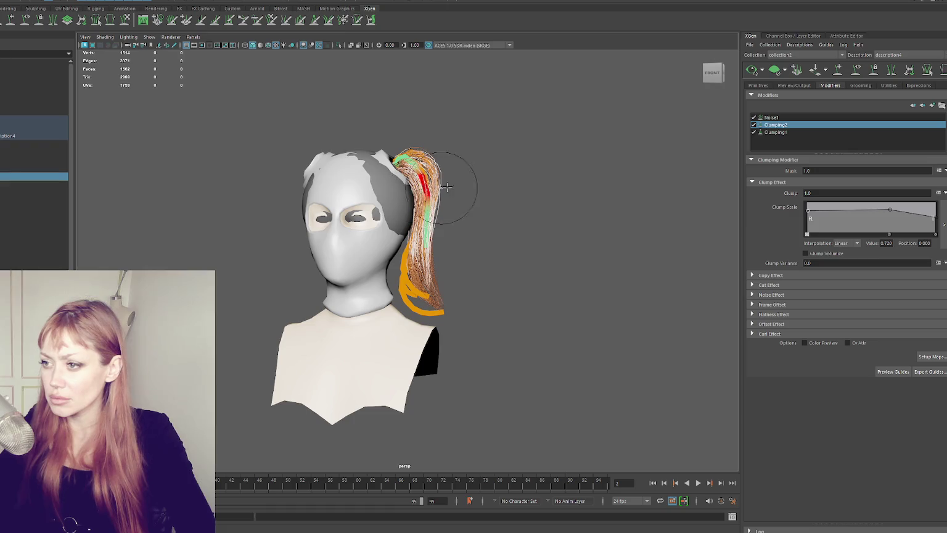
mouse_move(430, 185)
alt+mouse_down()
mouse_move(581, 144)
mouse_move(518, 137)
mouse_move(481, 154)
mouse_move(635, 138)
alt+mouse_up()
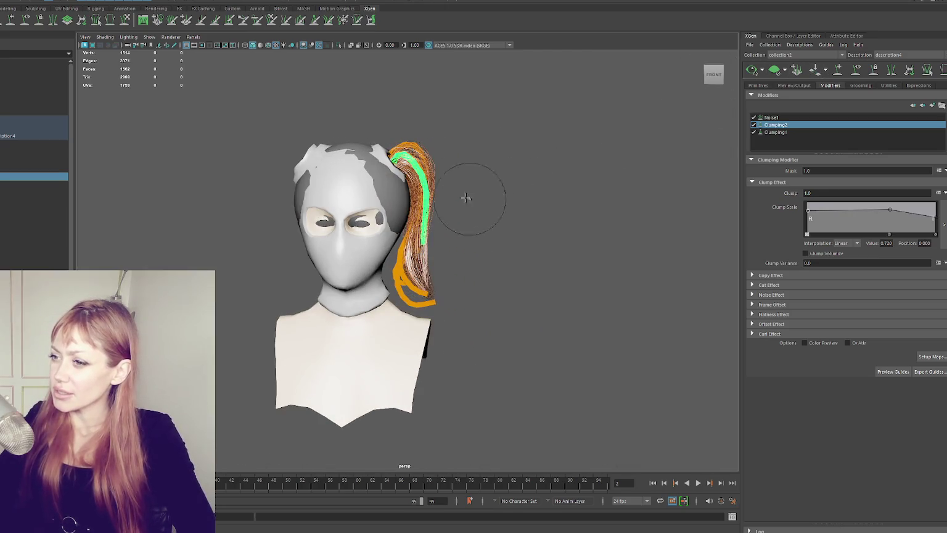
alt+drag(435, 192, 507, 155)
click(31, 160)
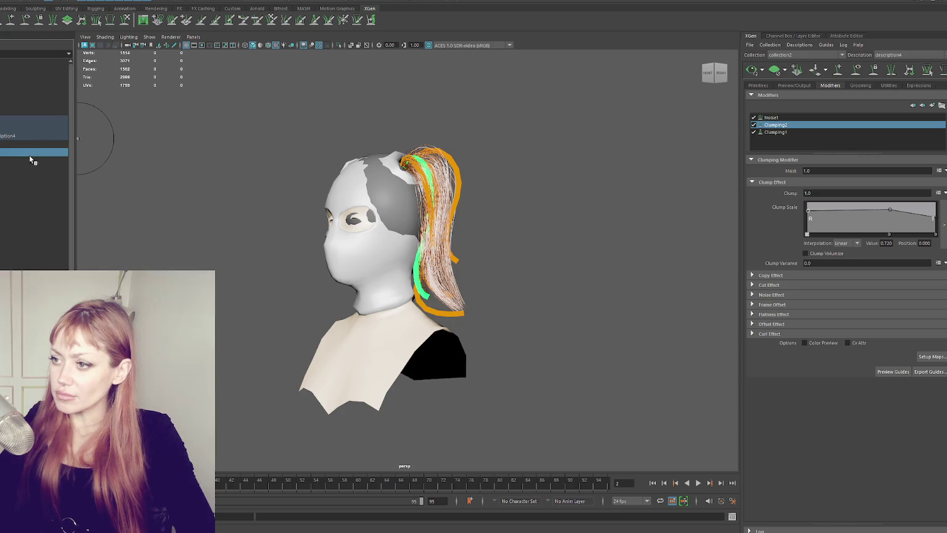
click(29, 152)
alt+drag(370, 185, 415, 177)
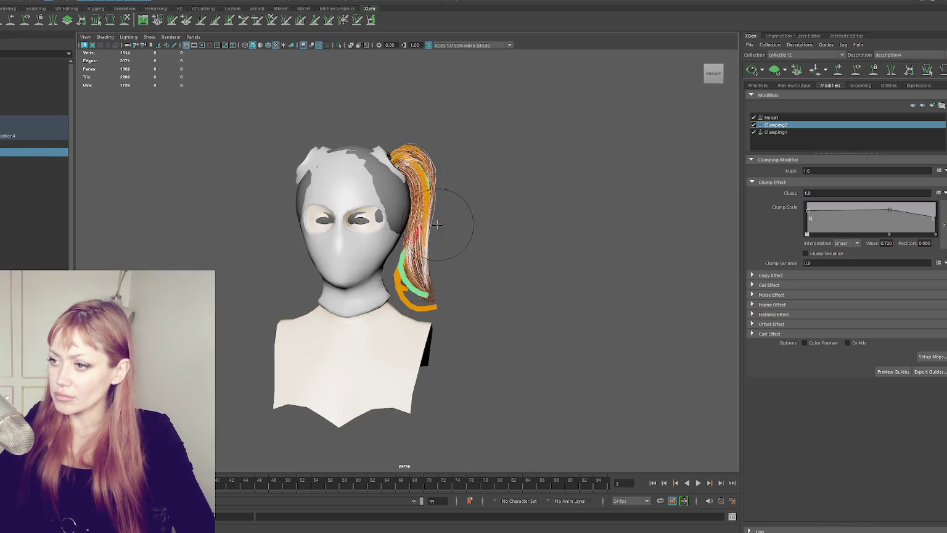
- Select the remaining guides and show the Primitives settings (density 10000, width 0.0050)
click(12, 160)
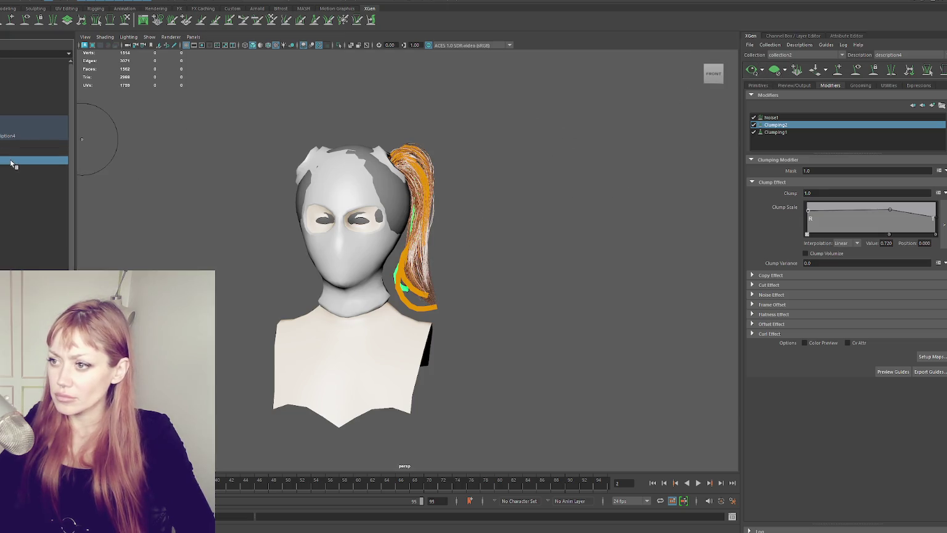
alt+drag(484, 216, 493, 215)
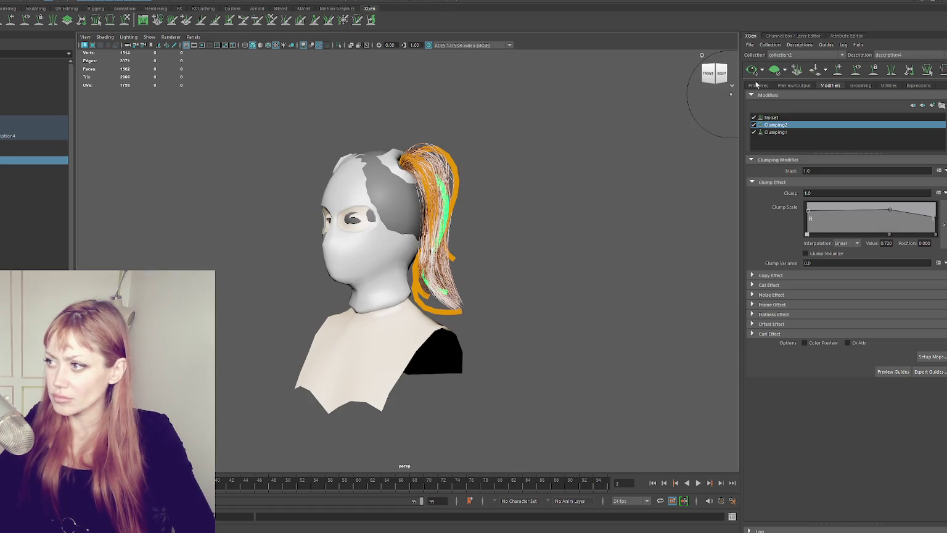
click(15, 168)
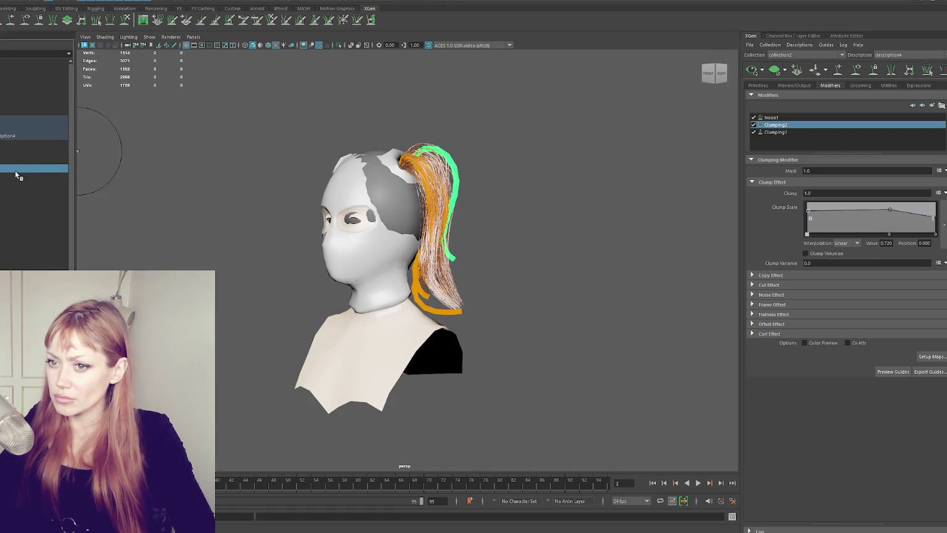
alt+drag(179, 185, 213, 185)
click(7, 145)
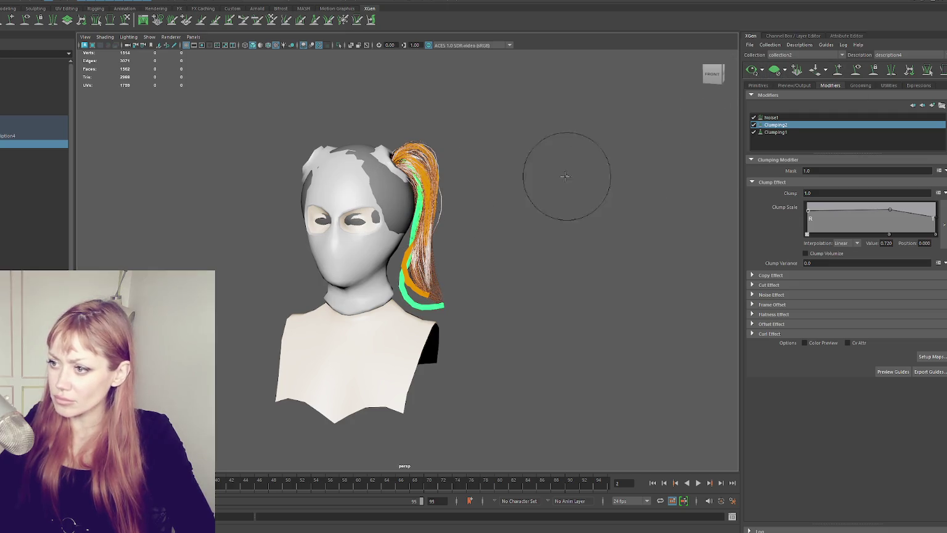
click(24, 152)
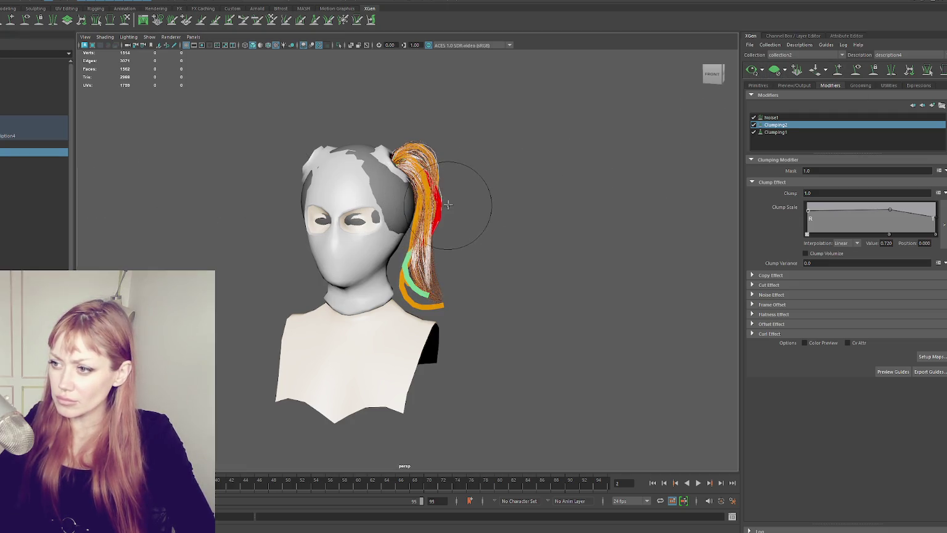
click(759, 85)
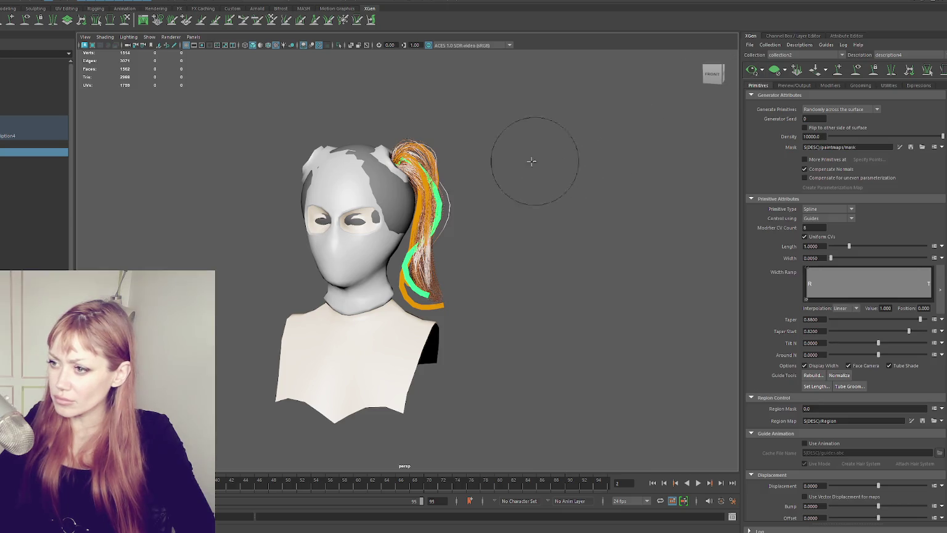
click(31, 161)
- Select further ponytail guides and undo the last guide sculpt stroke
mouse_move(453, 186)
alt+mouse_down()
mouse_move(426, 212)
mouse_move(335, 205)
alt+mouse_up()
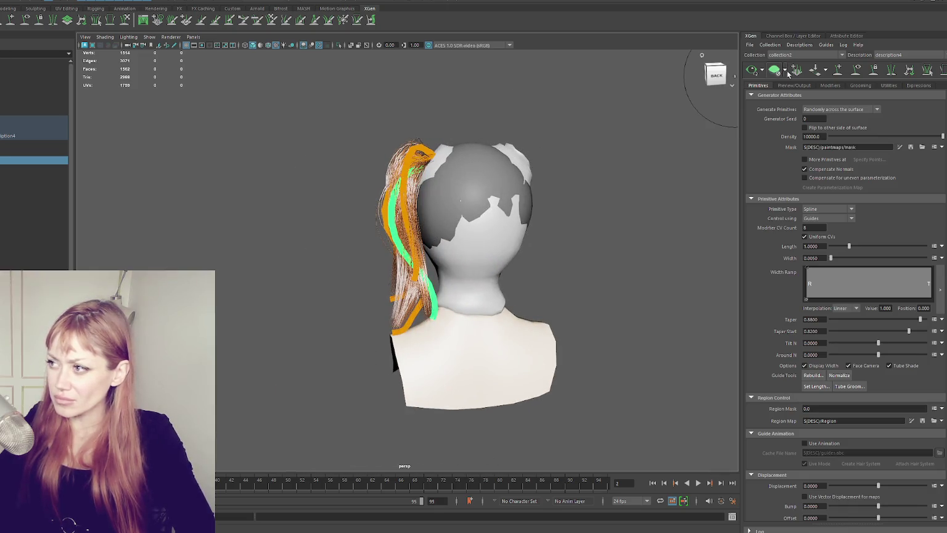
alt+drag(678, 93, 558, 177)
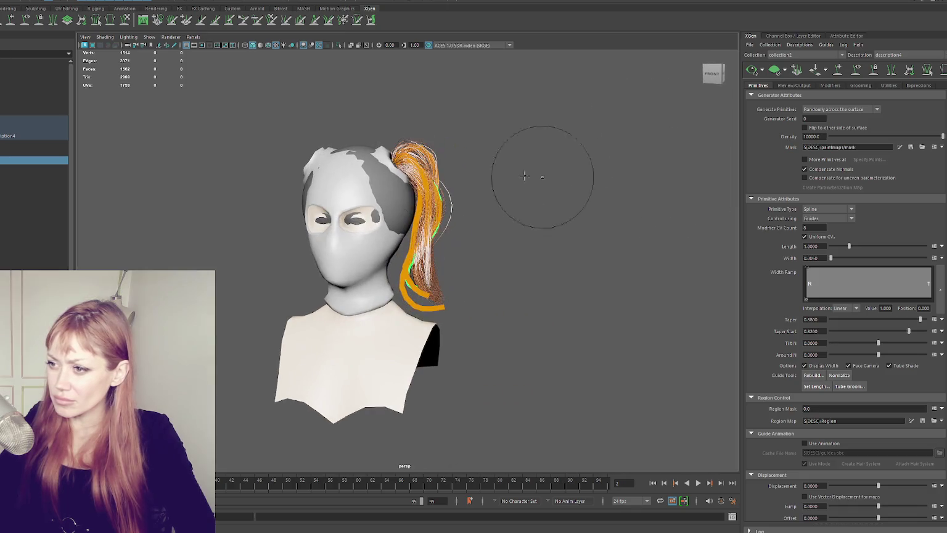
click(8, 169)
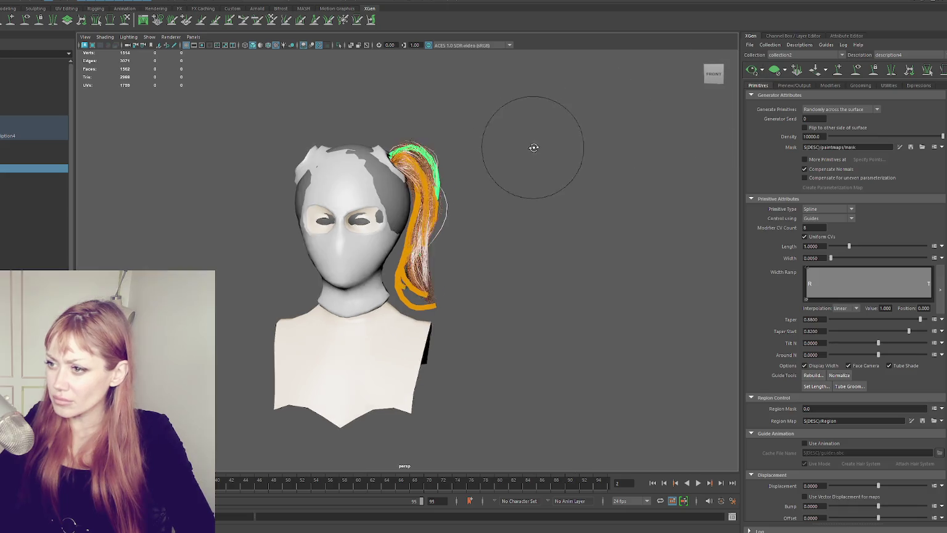
click(12, 177)
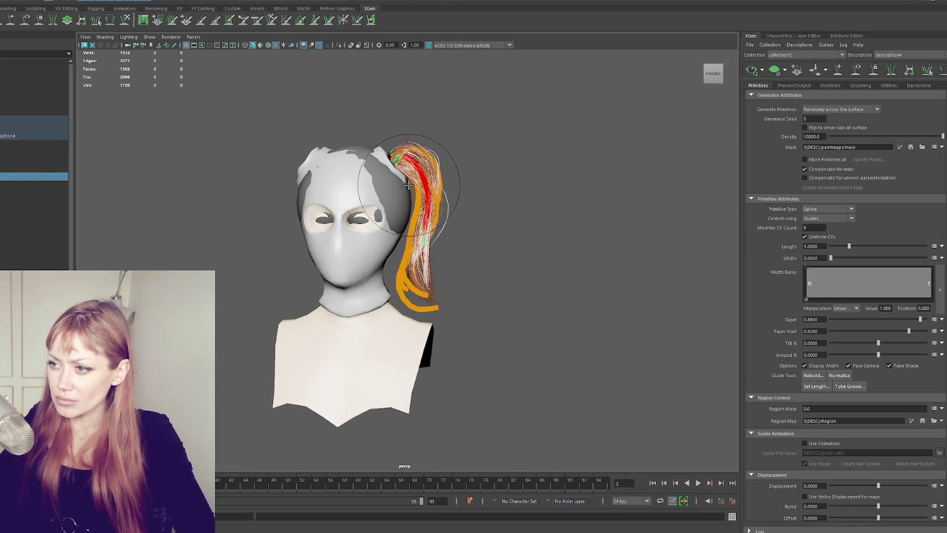
key(ctrl+z)
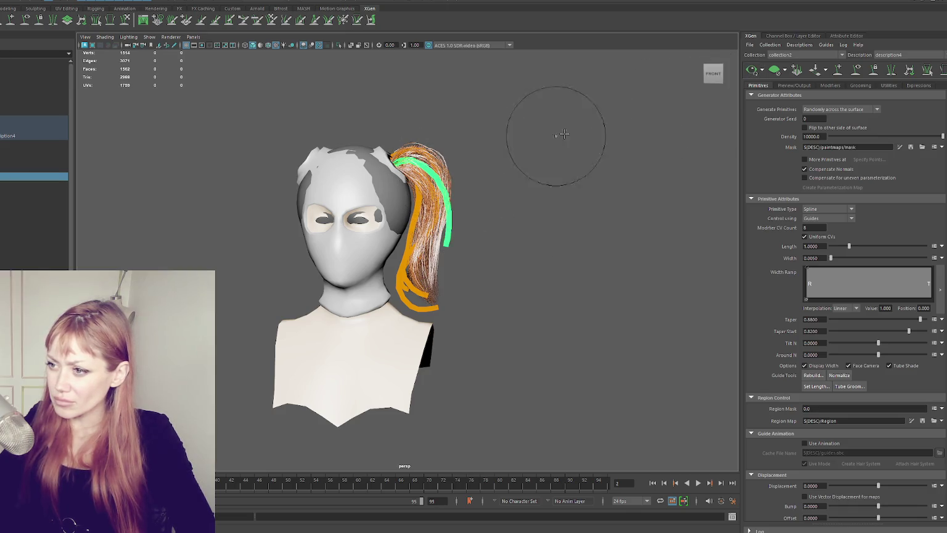
alt+drag(598, 153, 459, 175)
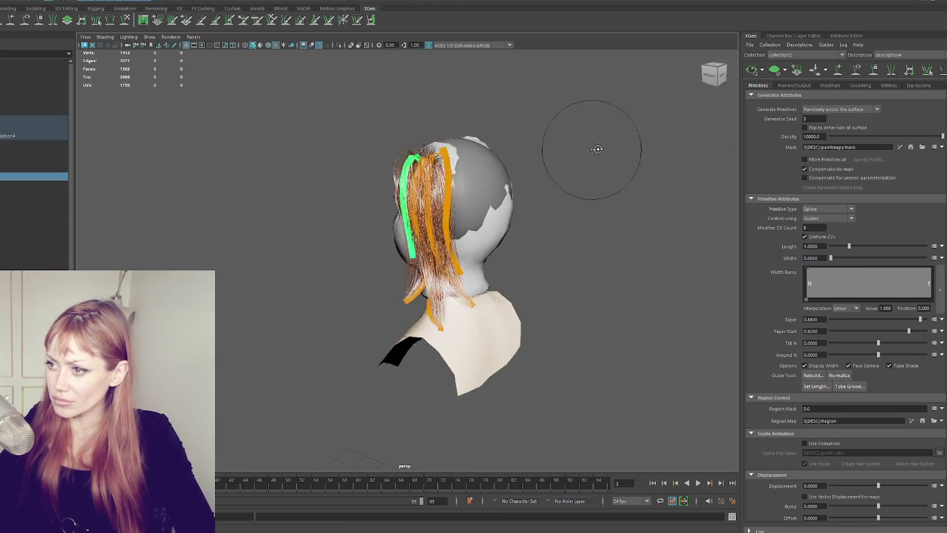
alt+drag(588, 150, 508, 155)
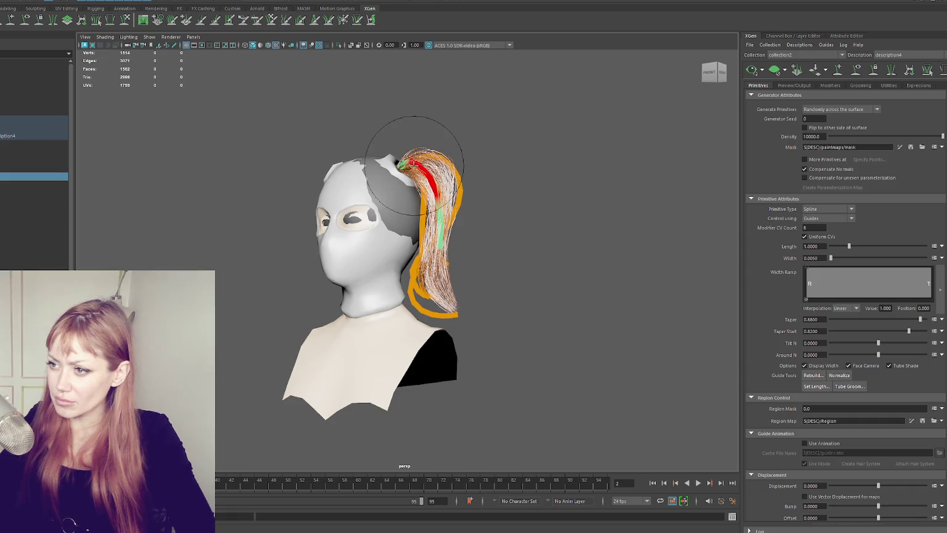
mouse_move(463, 171)
alt+mouse_down()
mouse_move(539, 148)
mouse_move(501, 148)
alt+mouse_up()
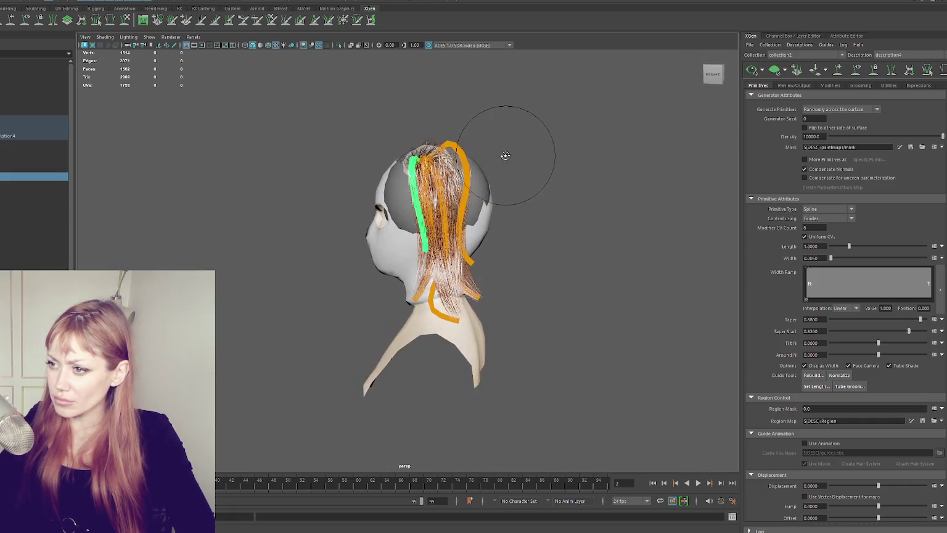
- Smooth the bulging top of the right-hand ponytail guide near the crown, then deselect all guides
click(7, 172)
drag(455, 155, 616, 123)
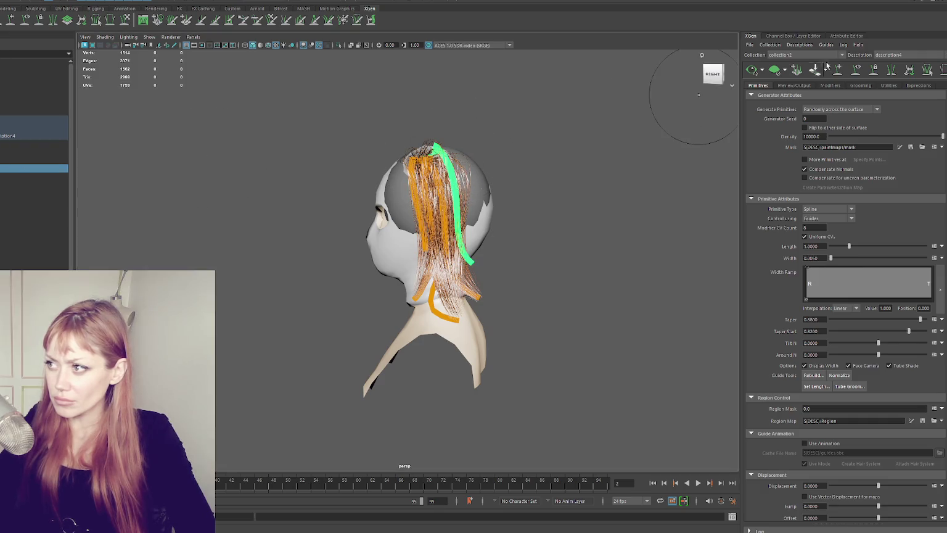
mouse_move(546, 182)
alt+mouse_down()
mouse_move(524, 169)
mouse_move(592, 169)
mouse_move(469, 177)
alt+mouse_up()
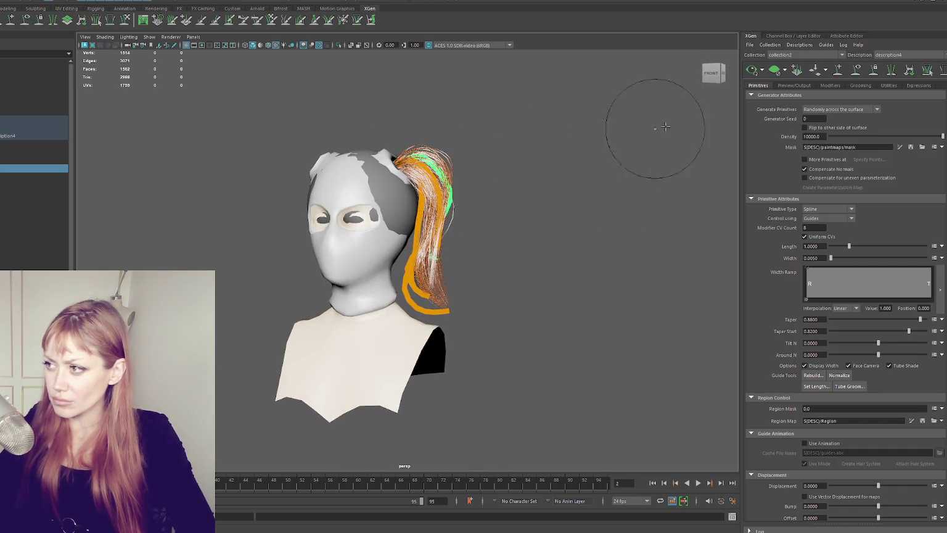
mouse_move(634, 132)
alt+mouse_down()
mouse_move(499, 144)
mouse_move(472, 183)
alt+mouse_up()
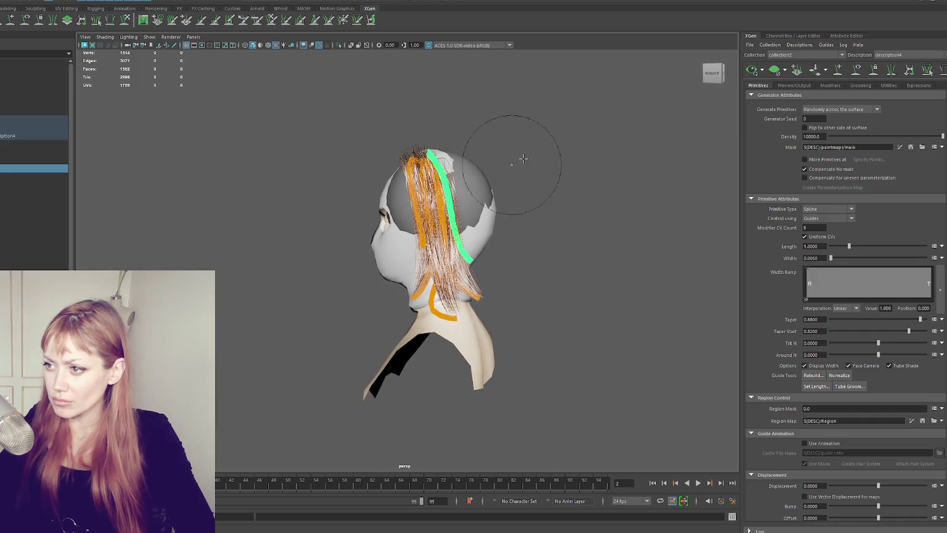
drag(512, 144, 451, 149)
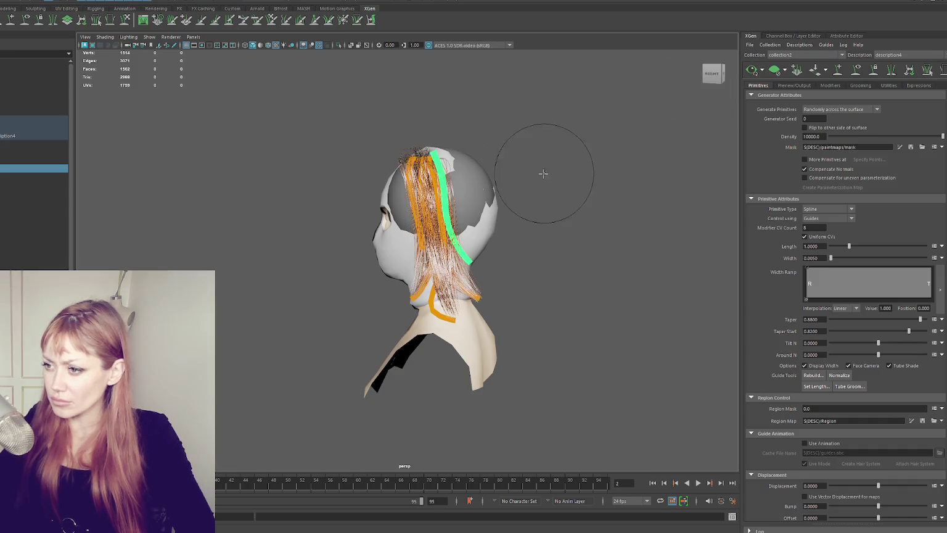
alt+drag(637, 179, 636, 183)
click(715, 74)
click(817, 89)
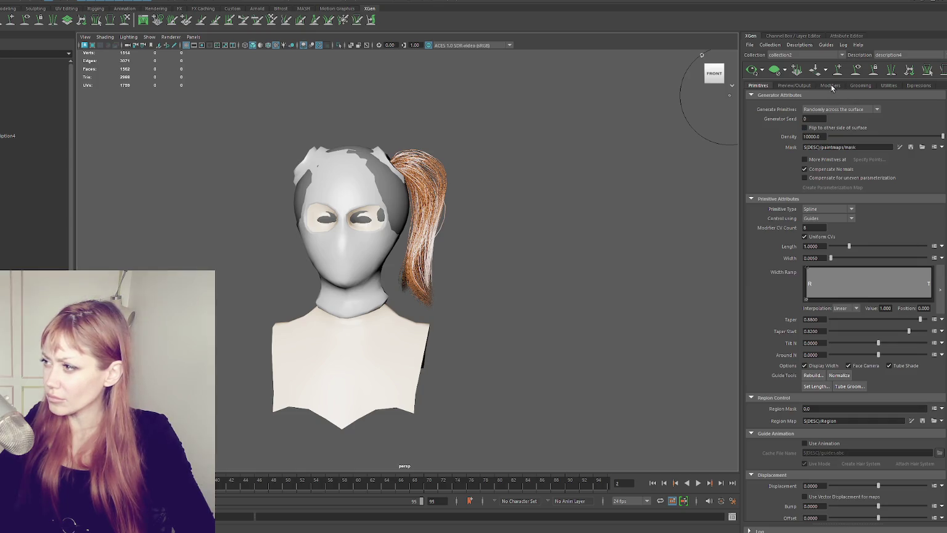
- Add Noise1 Magnitude Scale points, one at value 0.773 and position 0.713, and undo a stray sculpt
click(830, 86)
click(819, 117)
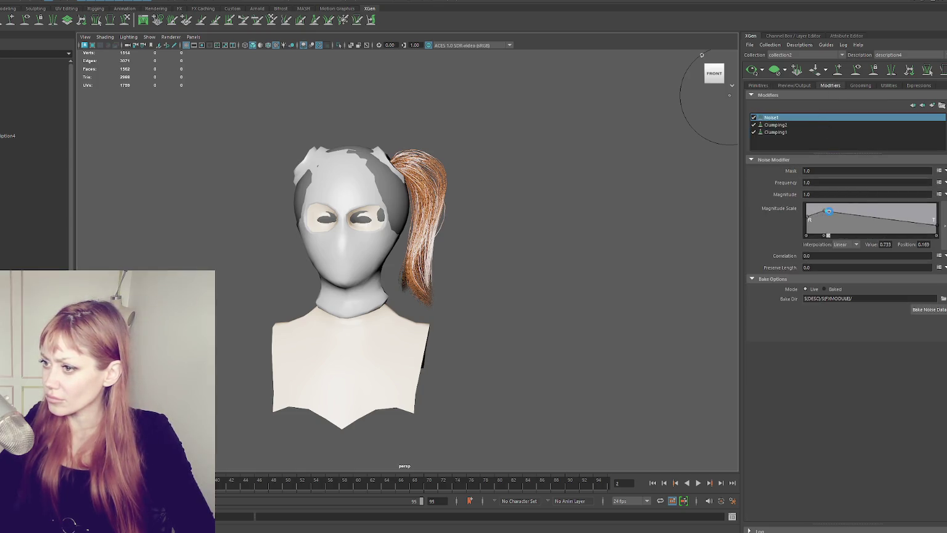
drag(888, 217, 895, 212)
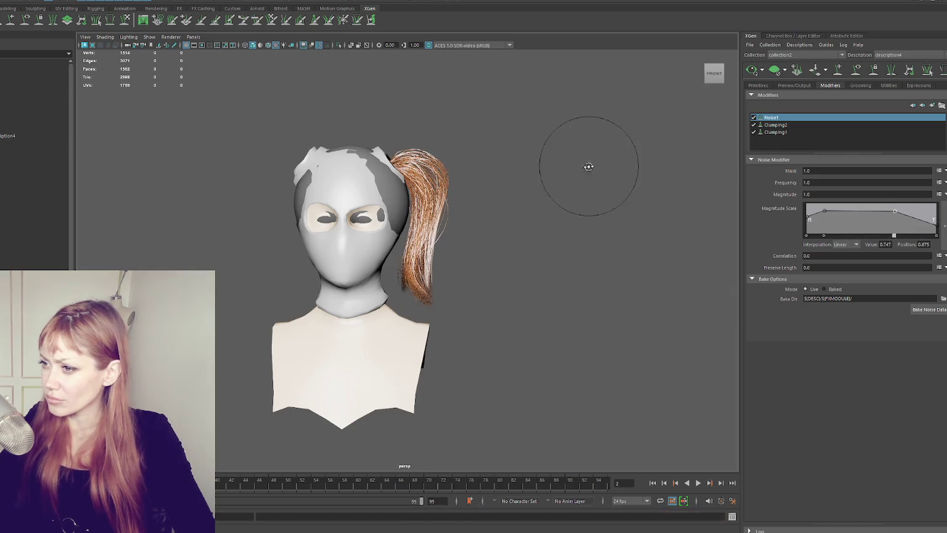
alt+drag(589, 166, 452, 171)
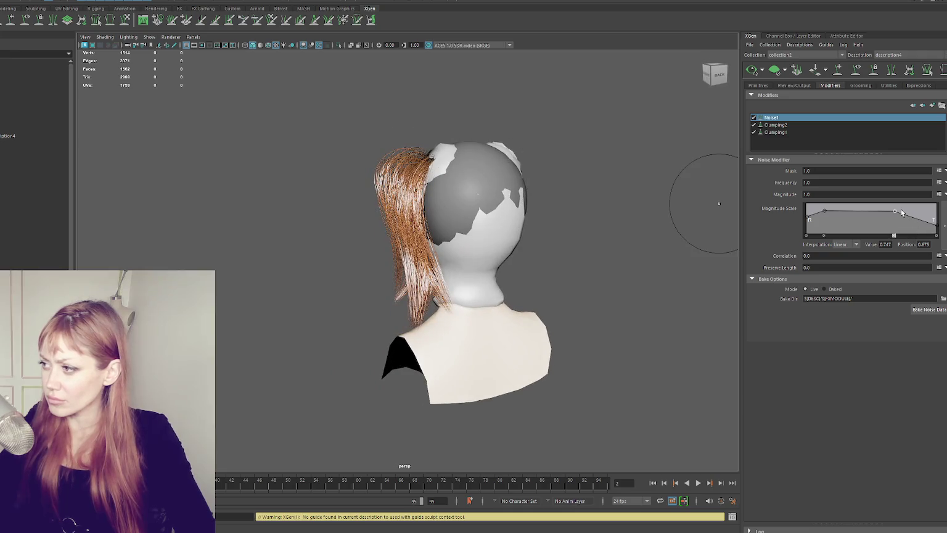
drag(825, 211, 826, 214)
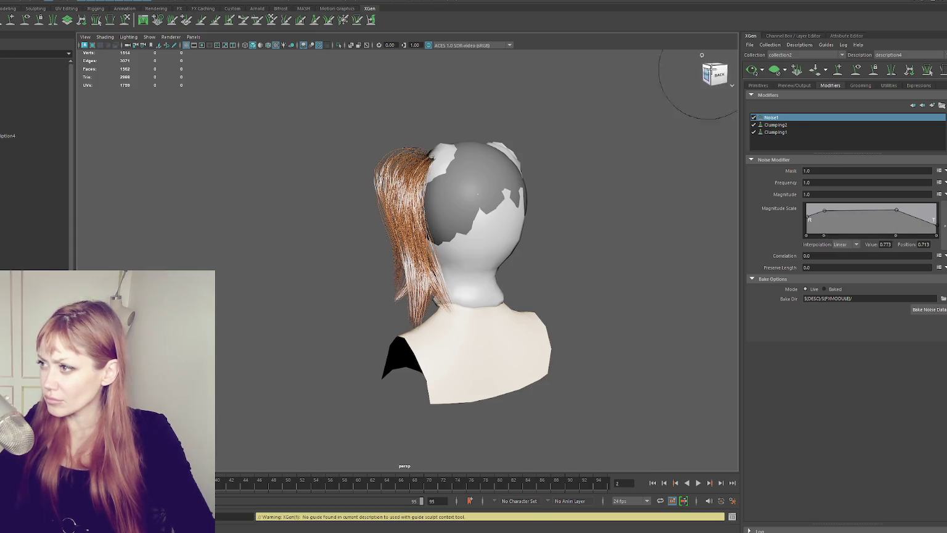
click(716, 75)
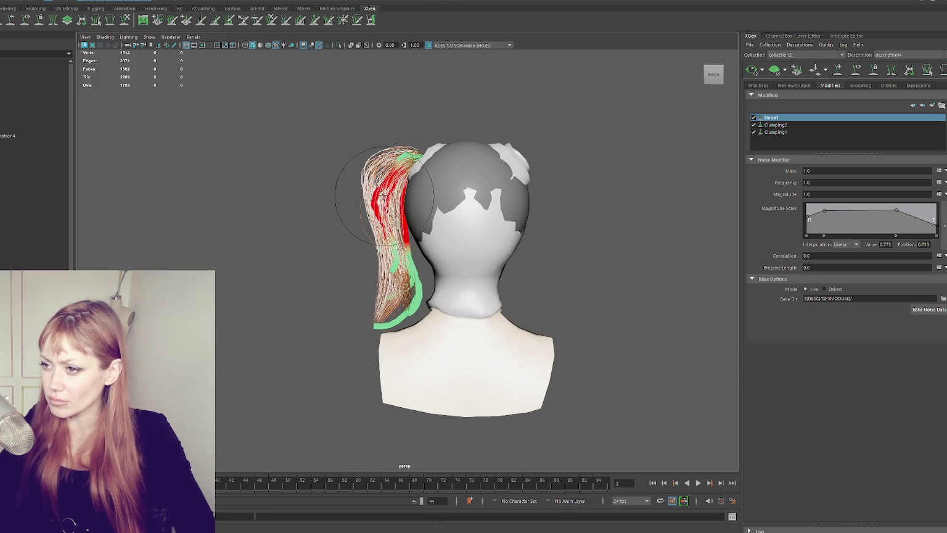
key(ctrl+z)
- Select ponytail guides and orbit around the head to inspect them from several angles
click(30, 176)
mouse_move(278, 203)
alt+mouse_down()
mouse_move(480, 197)
mouse_move(469, 166)
mouse_move(402, 198)
mouse_move(415, 164)
alt+mouse_up()
click(34, 169)
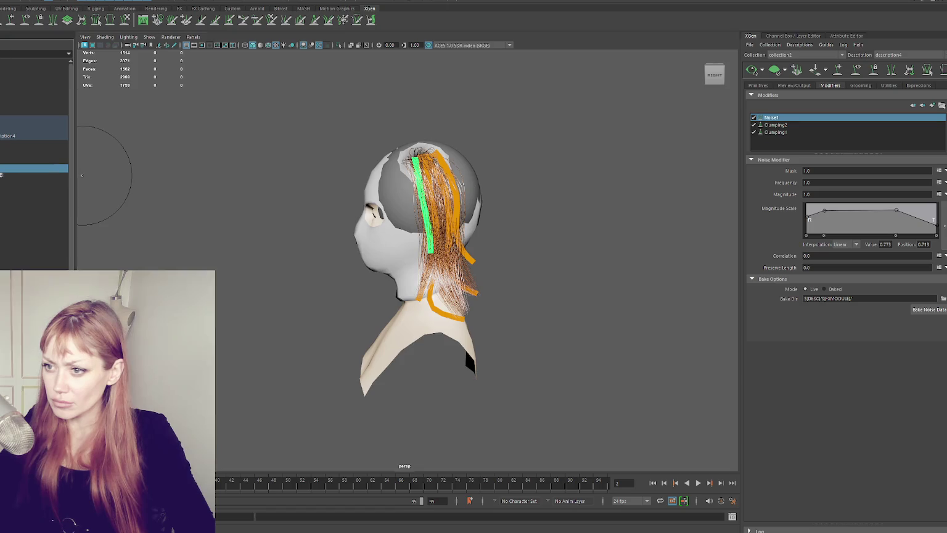
alt+drag(93, 142, 355, 198)
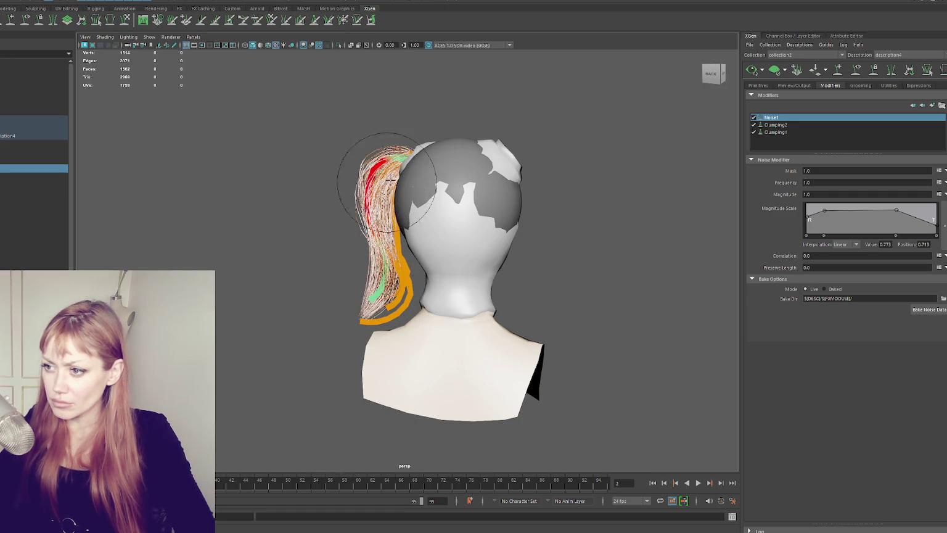
alt+drag(571, 127, 626, 148)
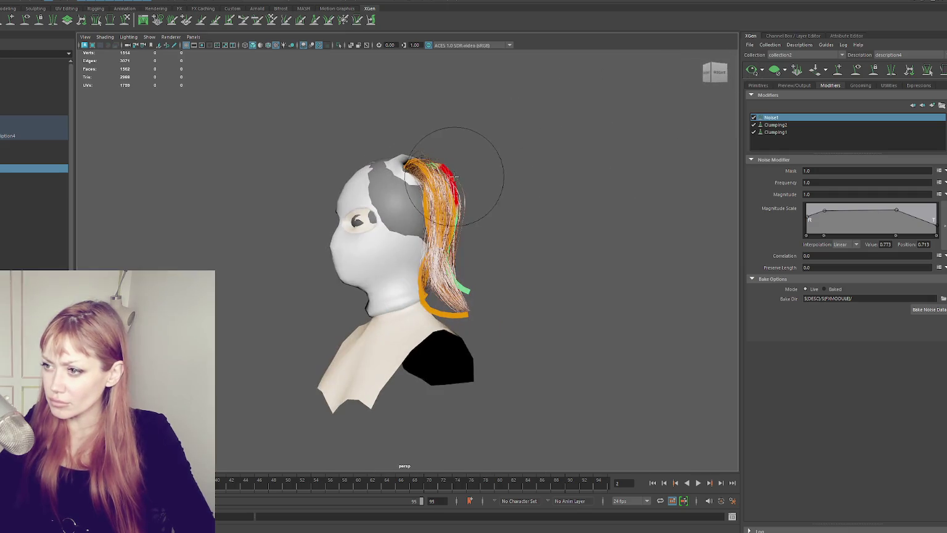
click(704, 72)
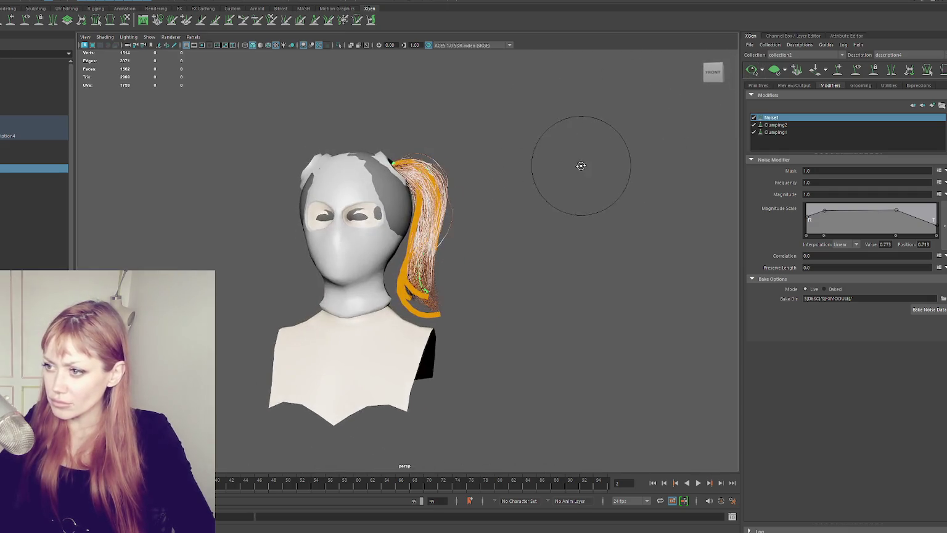
- Undo the last two guide sculpt strokes, check the side views, and deselect the guides
key(ctrl+z)
key(ctrl+z)
key(ctrl+z)
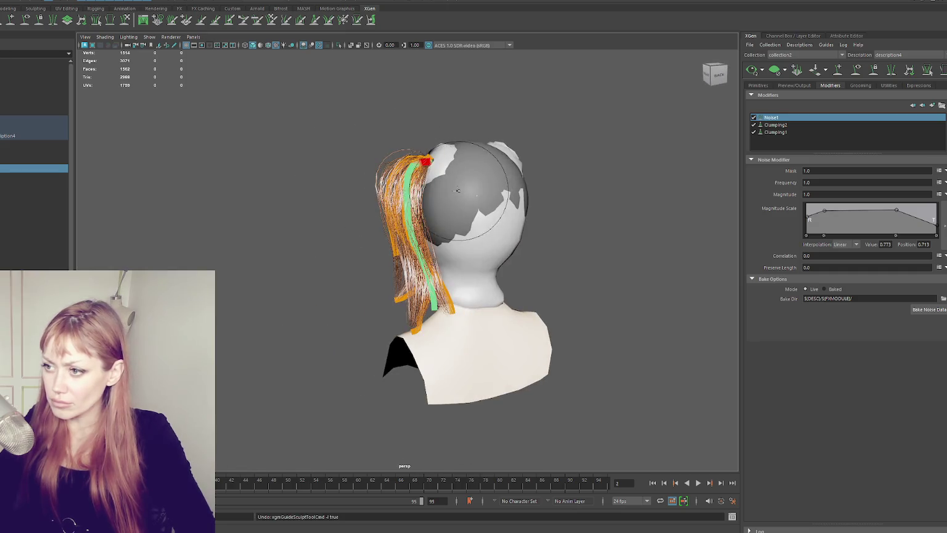
key(ctrl+z)
click(760, 76)
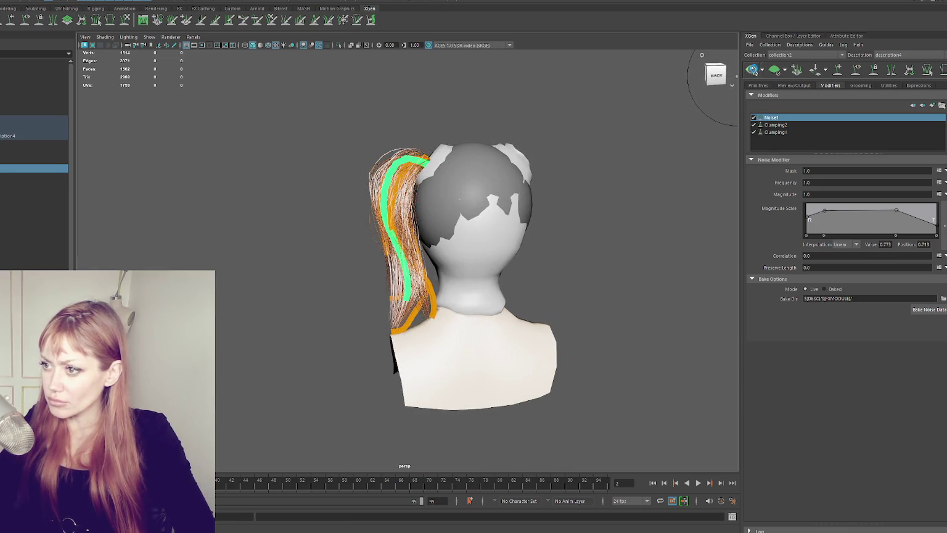
click(709, 76)
alt+drag(466, 163, 487, 165)
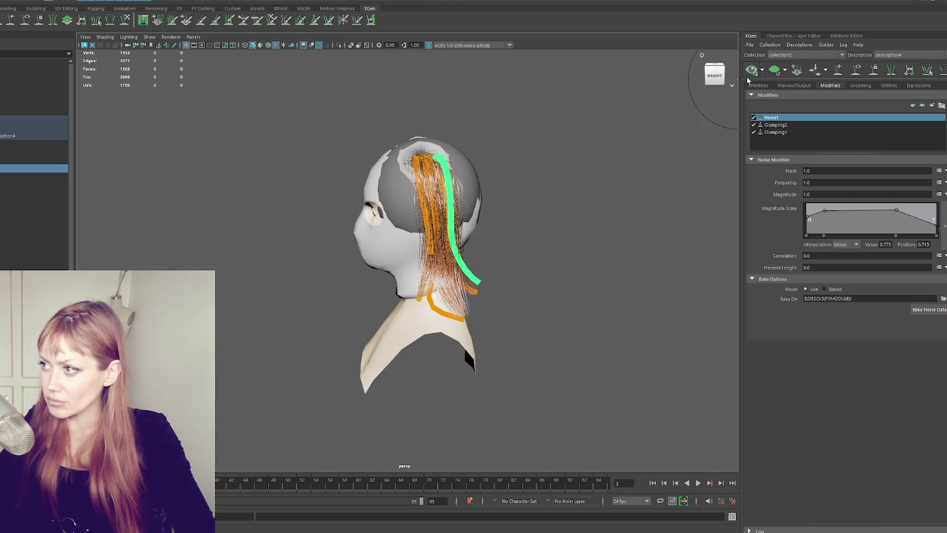
click(856, 69)
click(714, 73)
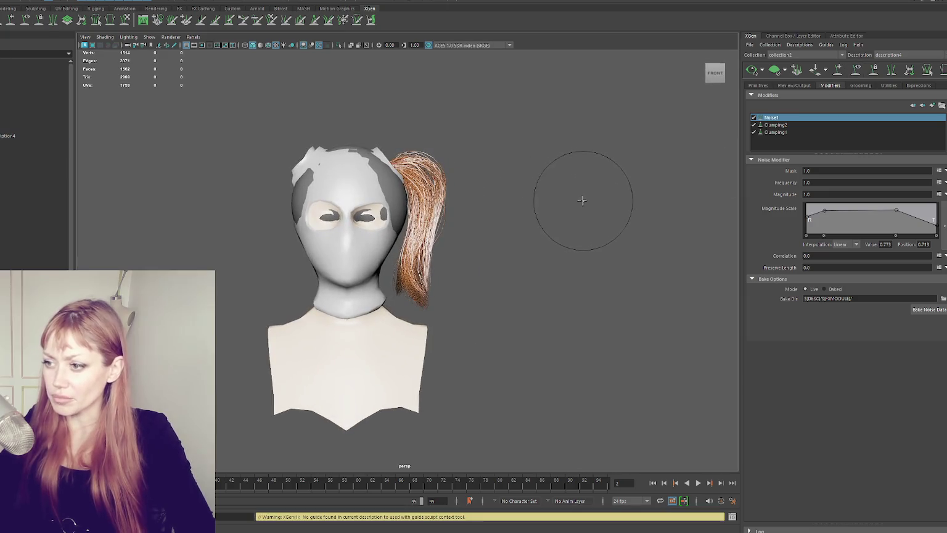
- Reshape Noise1's Magnitude Scale ramp, dropping one point to zero and removing the bottom point
alt+drag(585, 201, 516, 203)
mouse_move(557, 169)
alt+mouse_down()
mouse_move(490, 180)
mouse_move(401, 159)
mouse_move(426, 175)
mouse_move(523, 179)
alt+mouse_up()
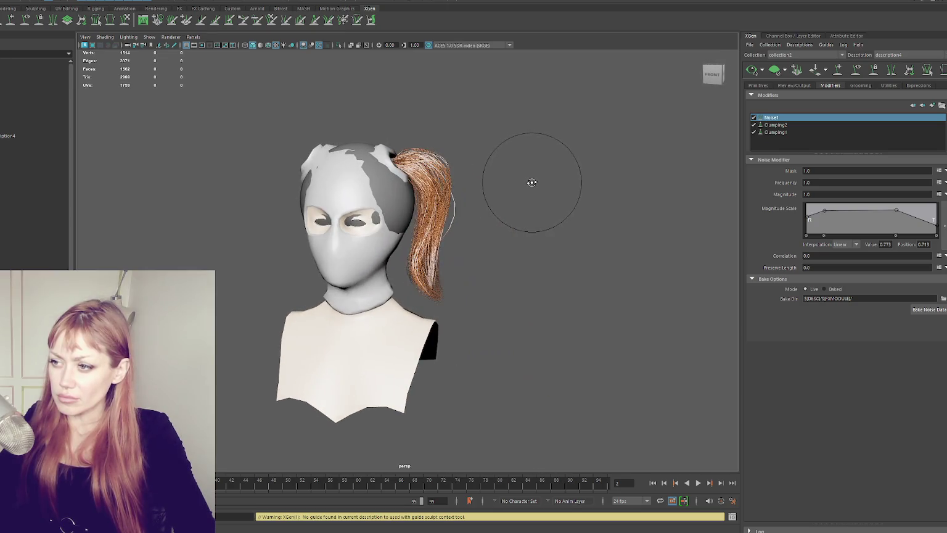
click(856, 86)
click(830, 85)
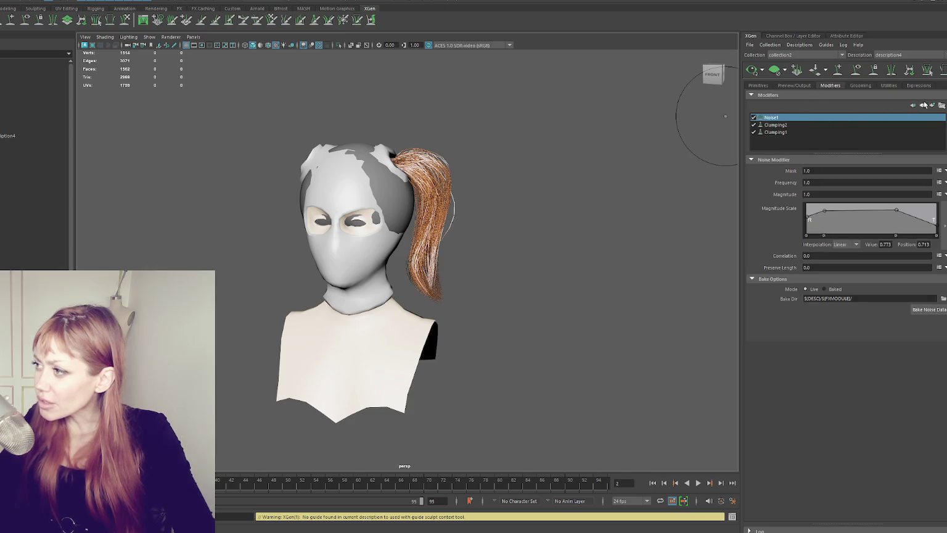
drag(896, 211, 895, 218)
drag(825, 211, 828, 214)
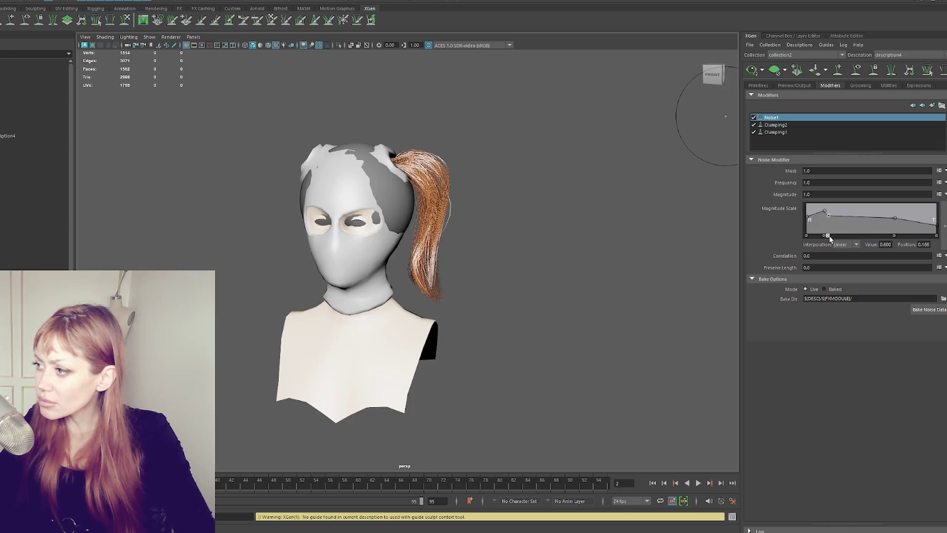
drag(831, 238, 828, 240)
click(831, 236)
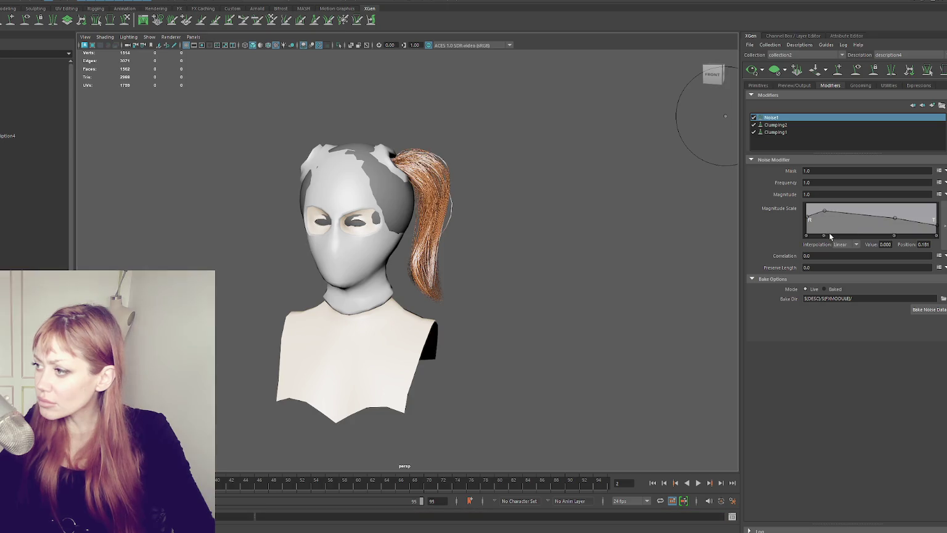
- Raise Clumping2's Clump Scale midpoint to about 0.653, then check the ponytail from the side
click(788, 127)
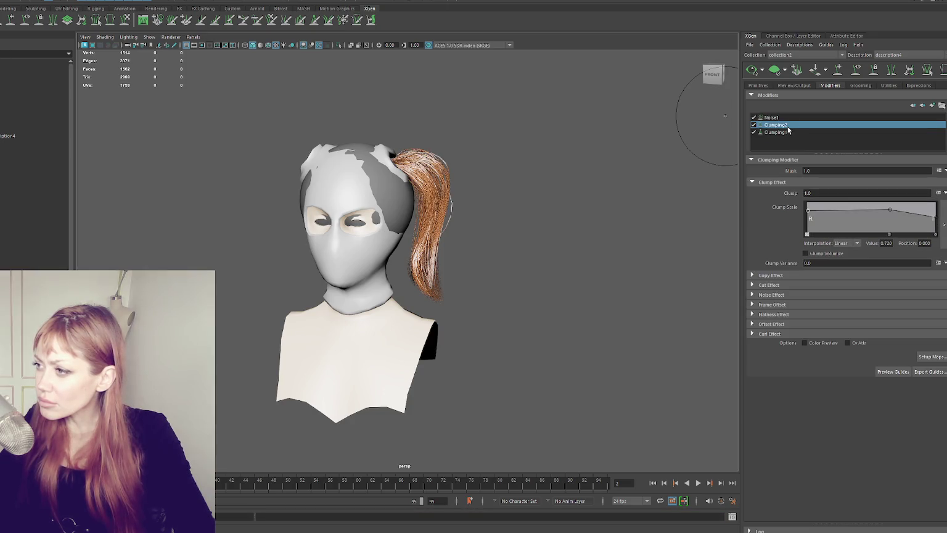
click(891, 211)
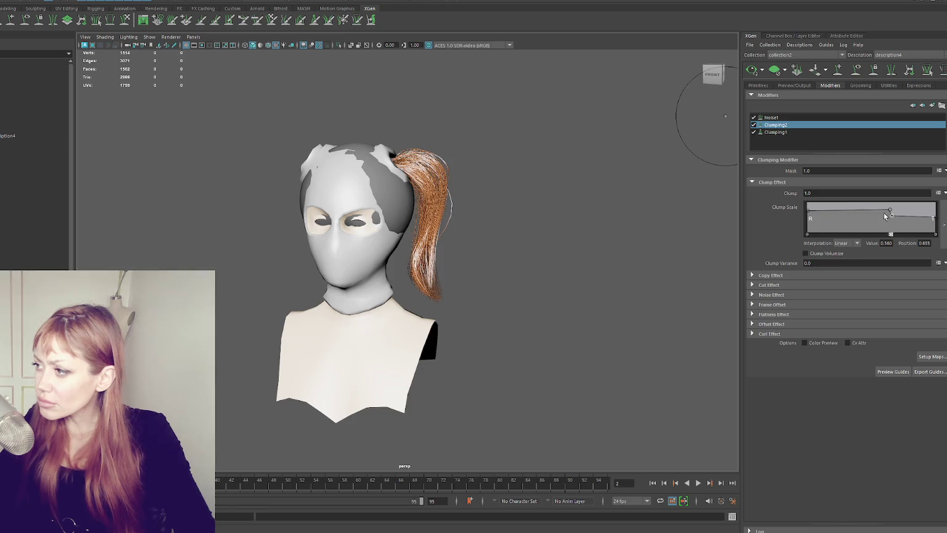
drag(890, 207, 890, 215)
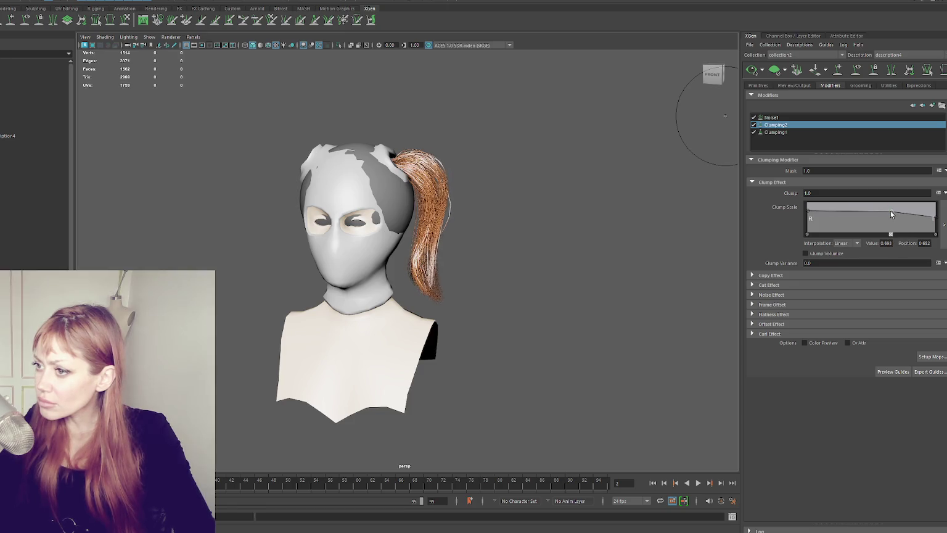
mouse_move(594, 192)
alt+mouse_down()
mouse_move(512, 196)
mouse_move(603, 196)
mouse_move(538, 188)
mouse_move(602, 196)
alt+mouse_up()
alt+drag(567, 196, 594, 194)
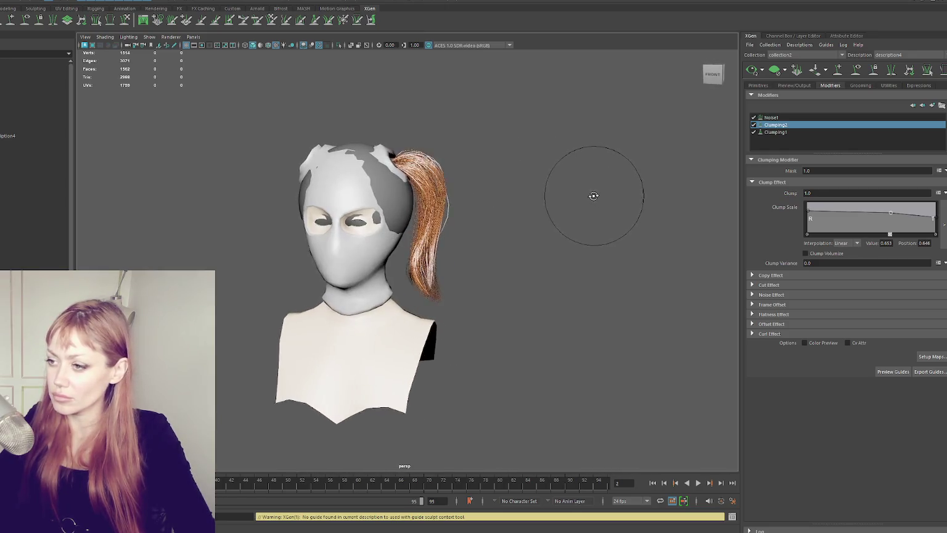
- Change Density from 10000 to 50000 and orbit around the head to inspect the fuller ponytail
click(758, 86)
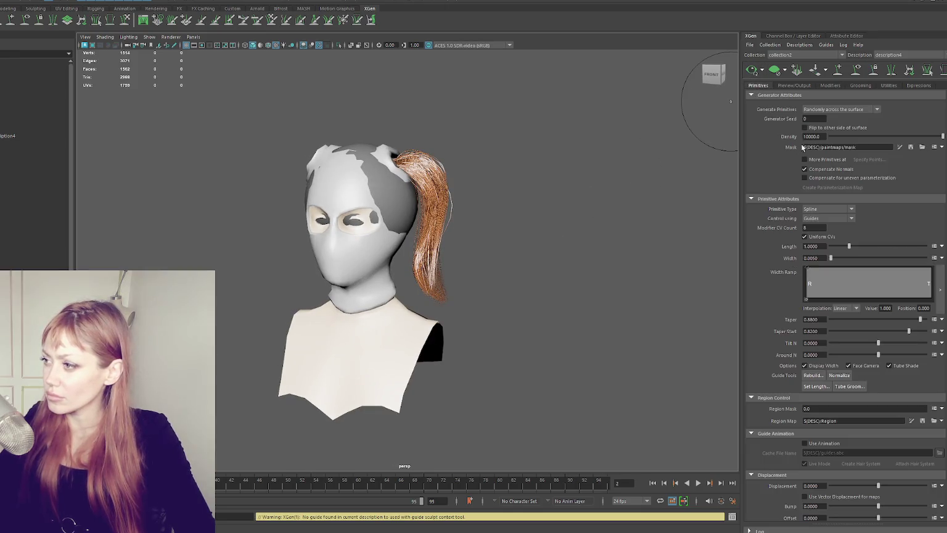
text(50000)
key(Return)
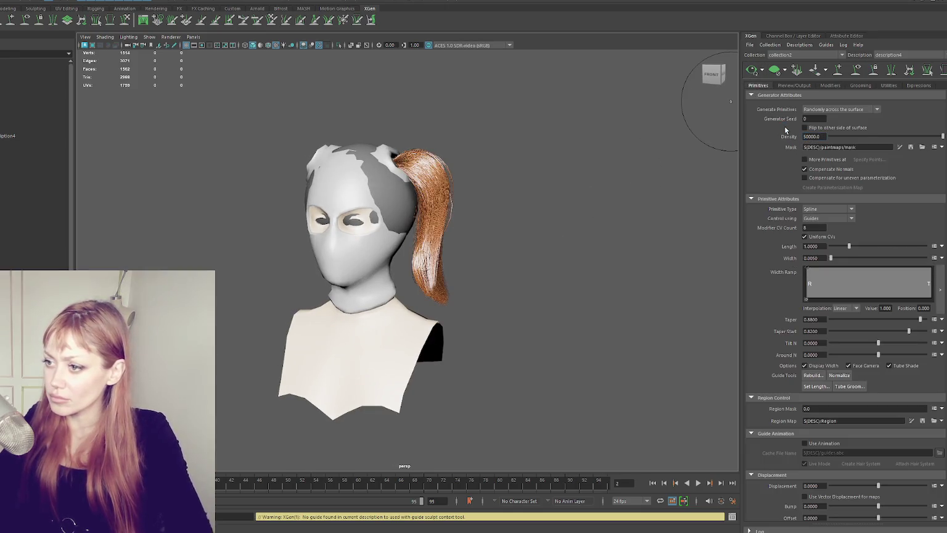
scroll(607, 186, up, 2)
mouse_move(608, 186)
alt+mouse_down()
mouse_move(461, 179)
mouse_move(571, 193)
mouse_move(648, 176)
alt+mouse_up()
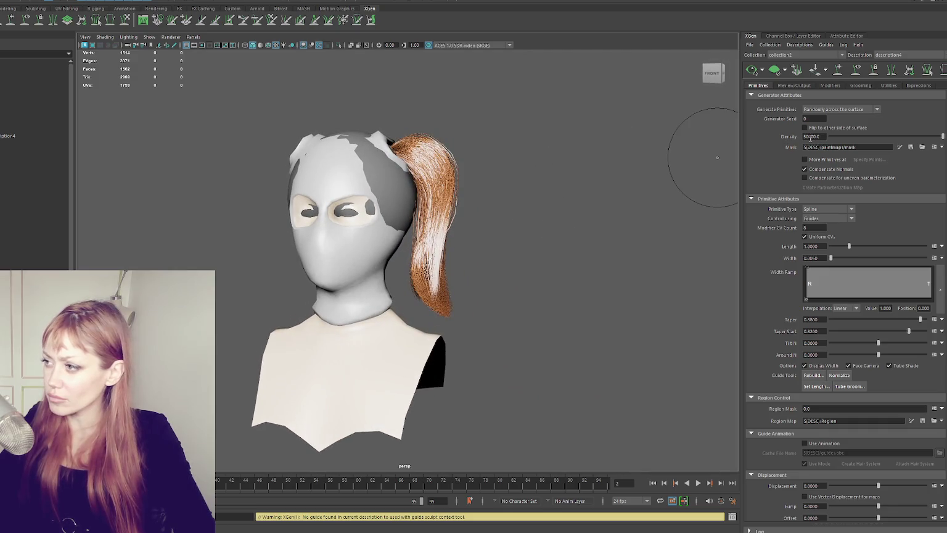
mouse_move(613, 106)
alt+mouse_down()
mouse_move(518, 117)
mouse_move(560, 117)
alt+mouse_up()
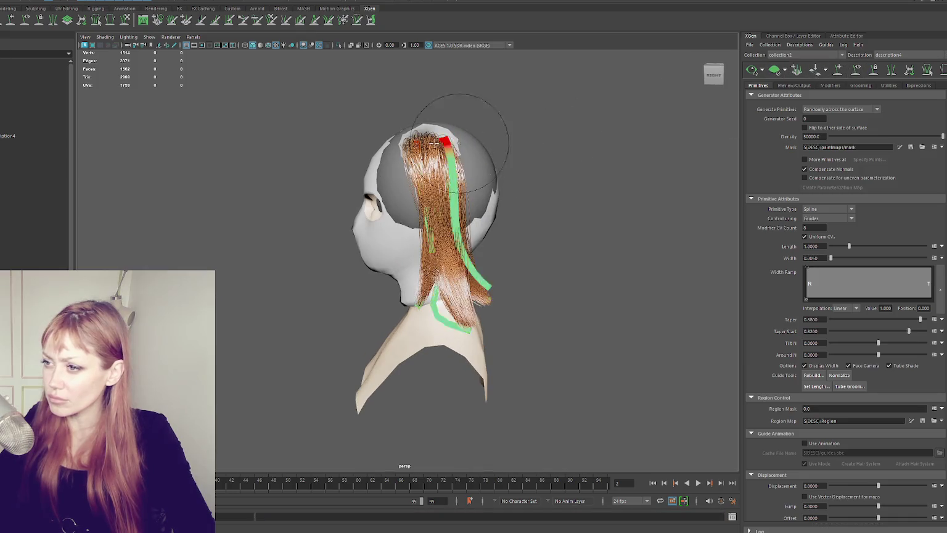
- Show the ponytail guides again and inspect them from the back and right side views
click(8, 177)
click(8, 169)
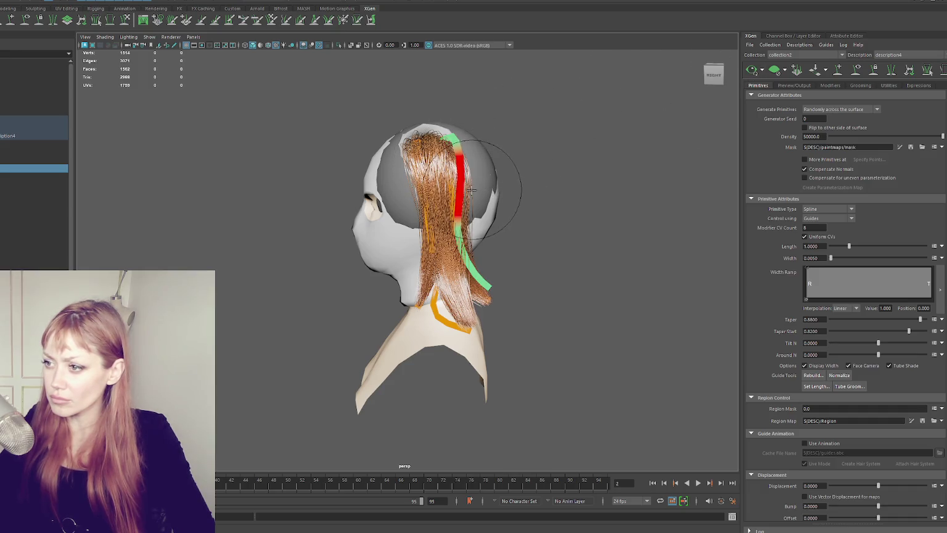
click(18, 160)
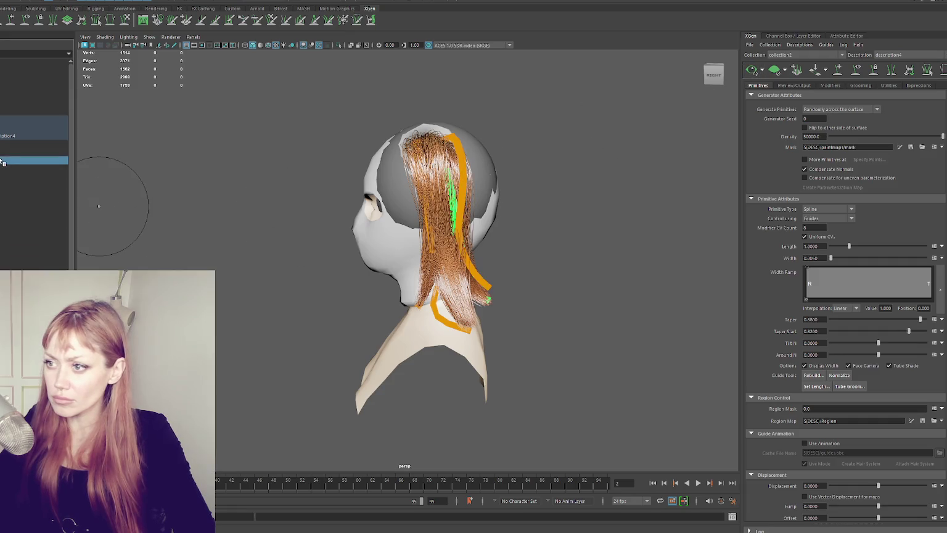
click(703, 75)
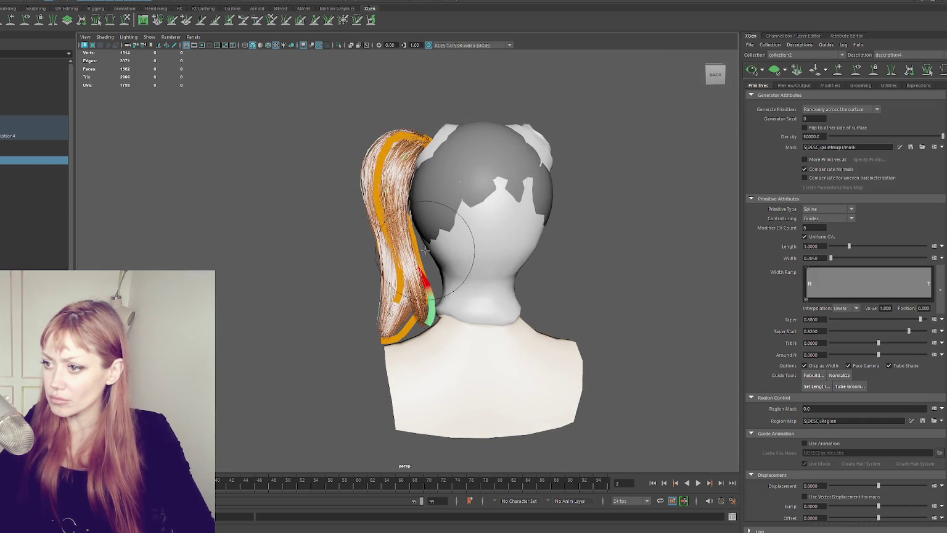
click(732, 76)
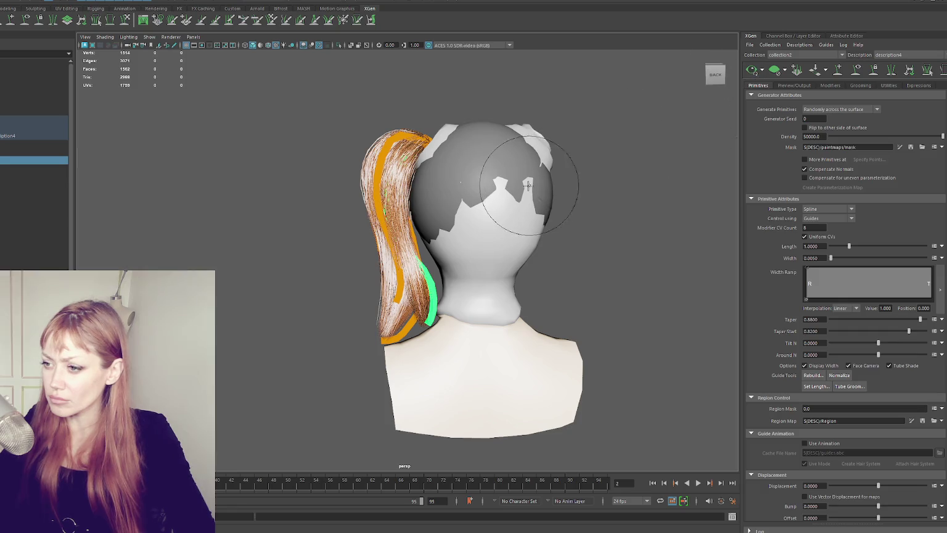
click(3, 168)
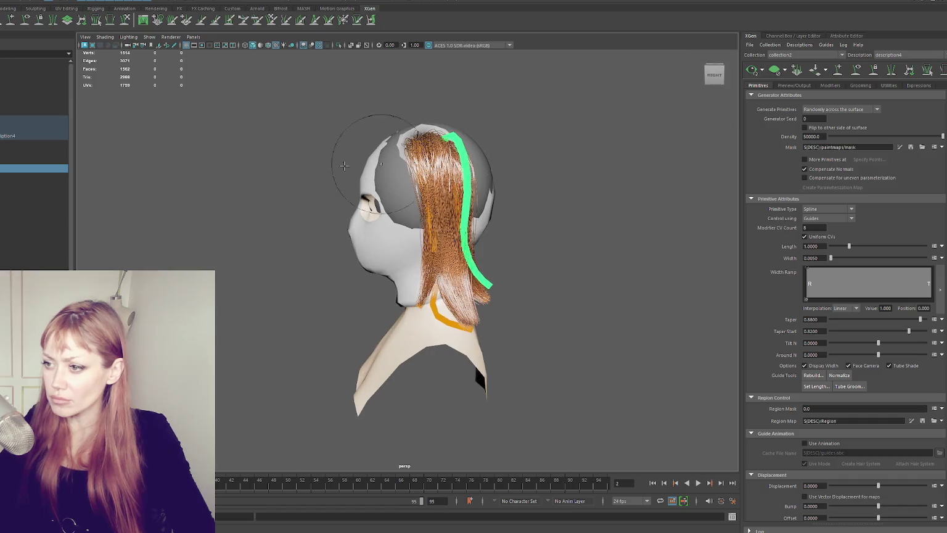
key(Up)
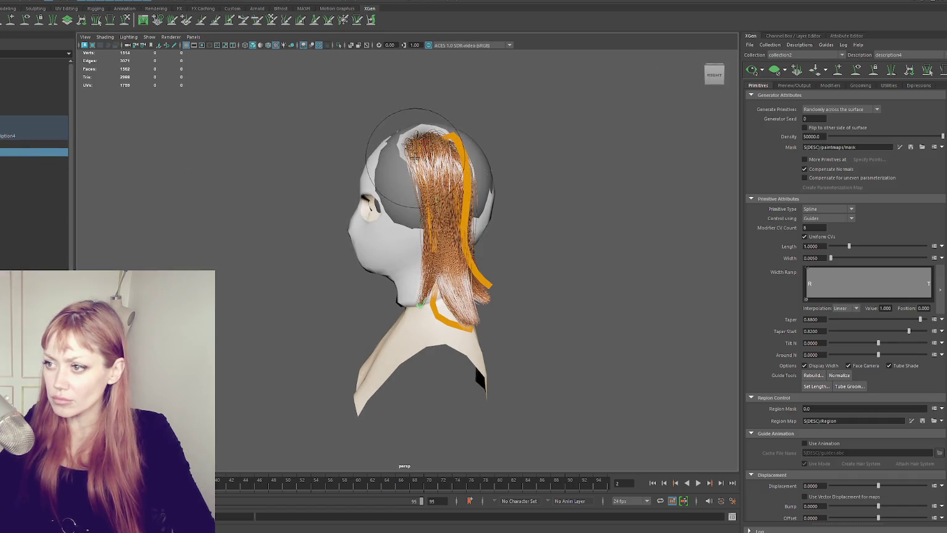
alt+drag(592, 148, 609, 154)
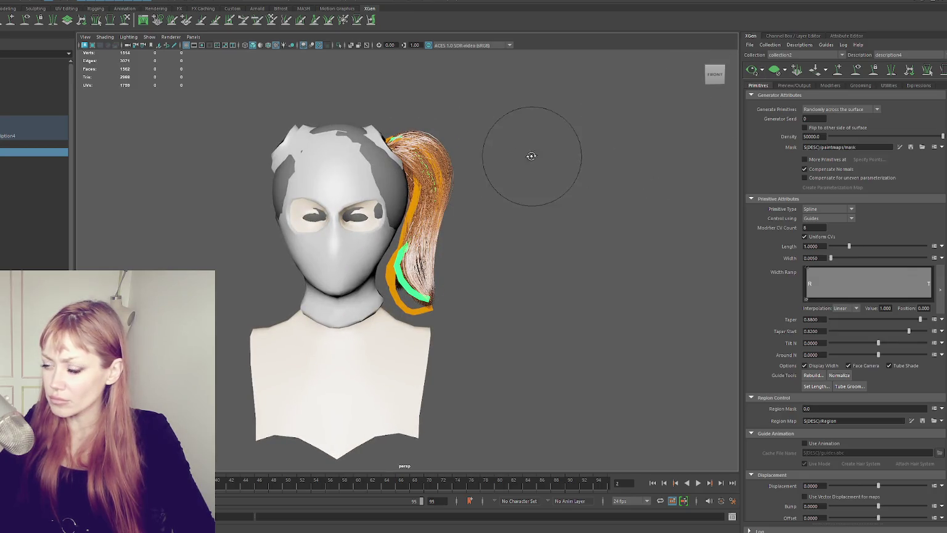
alt+drag(529, 152, 426, 140)
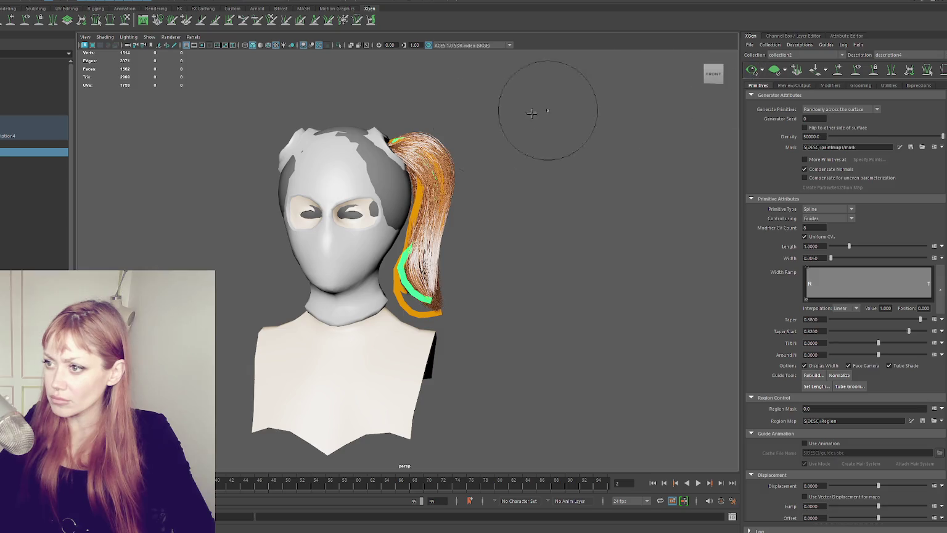
- Select the ponytail guides, undo the last stroke, and sculpt the guides at the ponytail's top
click(34, 143)
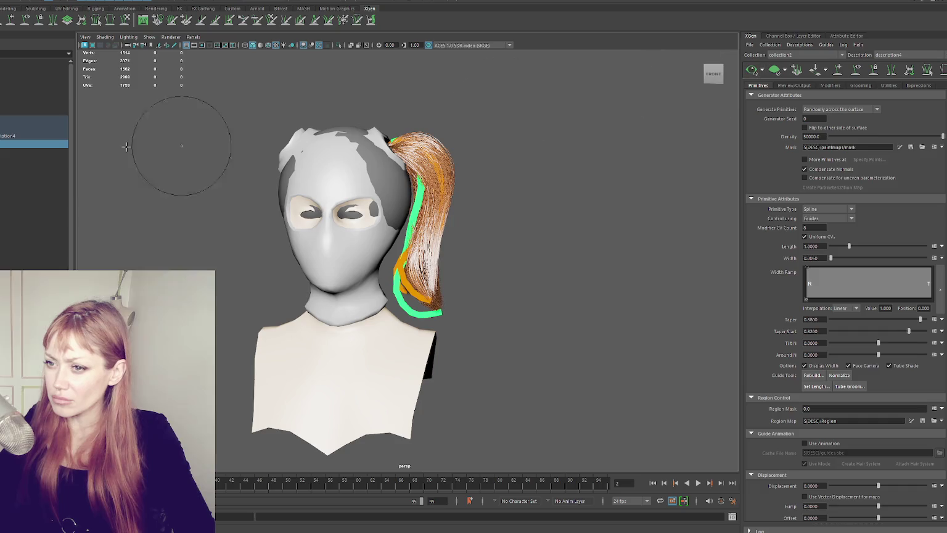
click(34, 168)
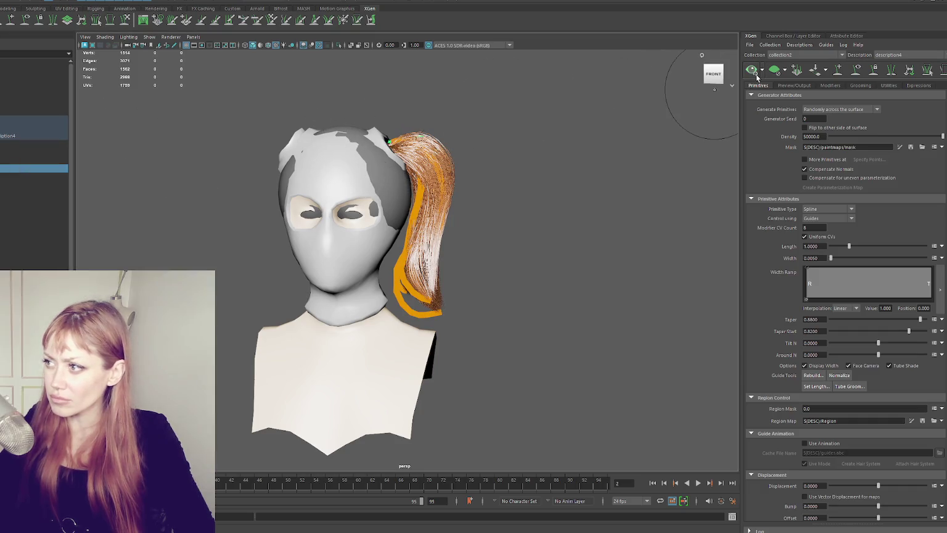
click(34, 144)
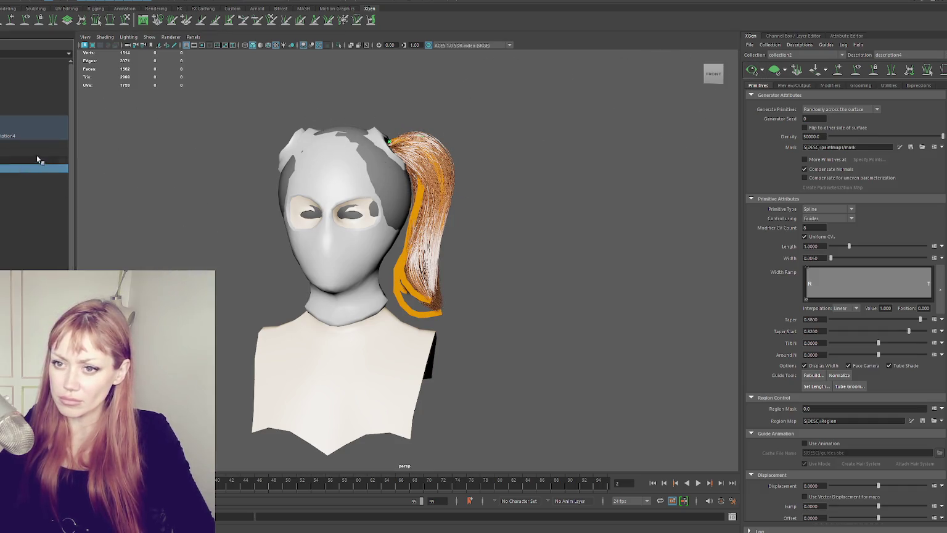
shift+click(27, 177)
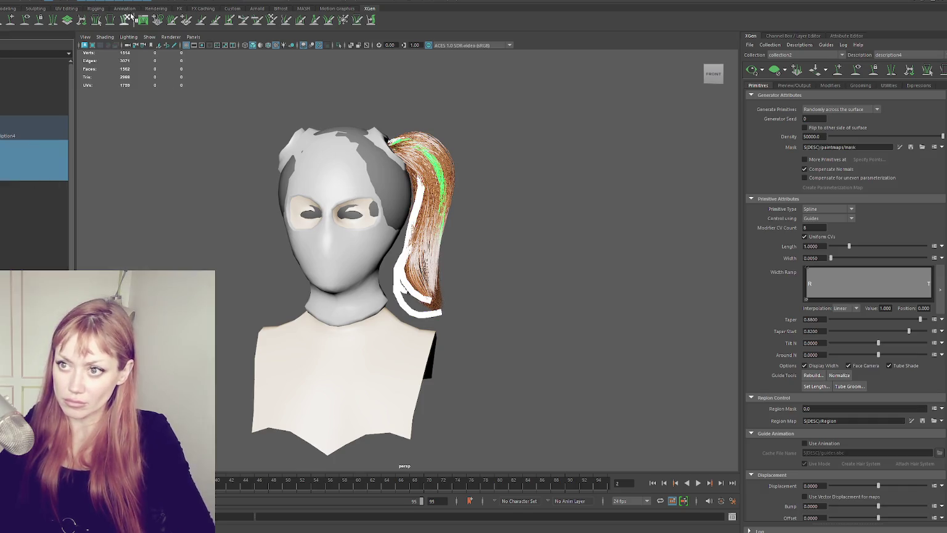
key(ctrl+z)
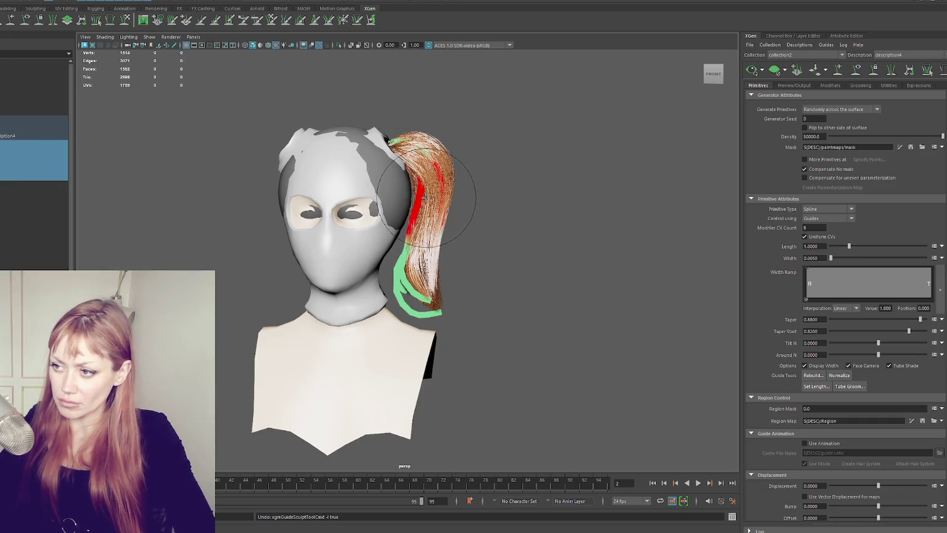
drag(412, 213, 424, 143)
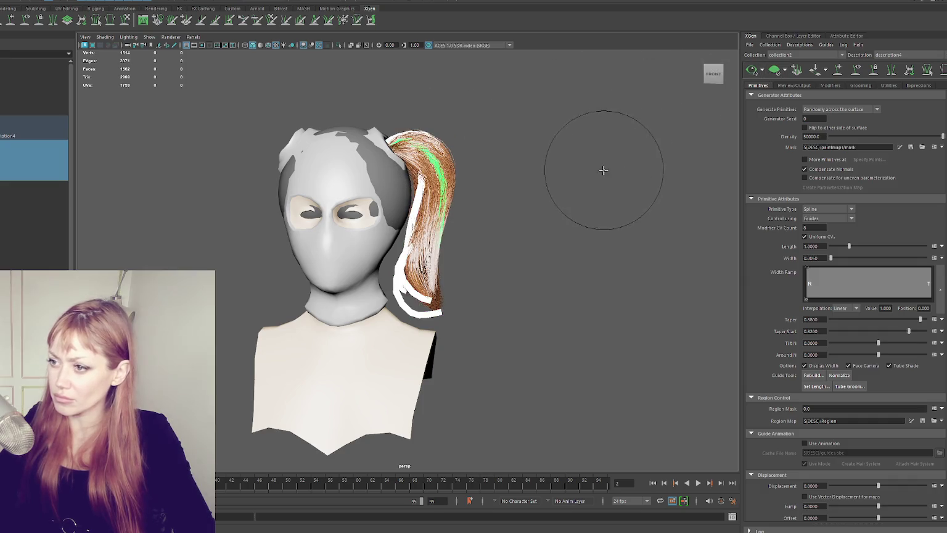
- Clear the guide selection and orbit to inspect the dense ponytail from front and back
alt+drag(603, 169, 454, 130)
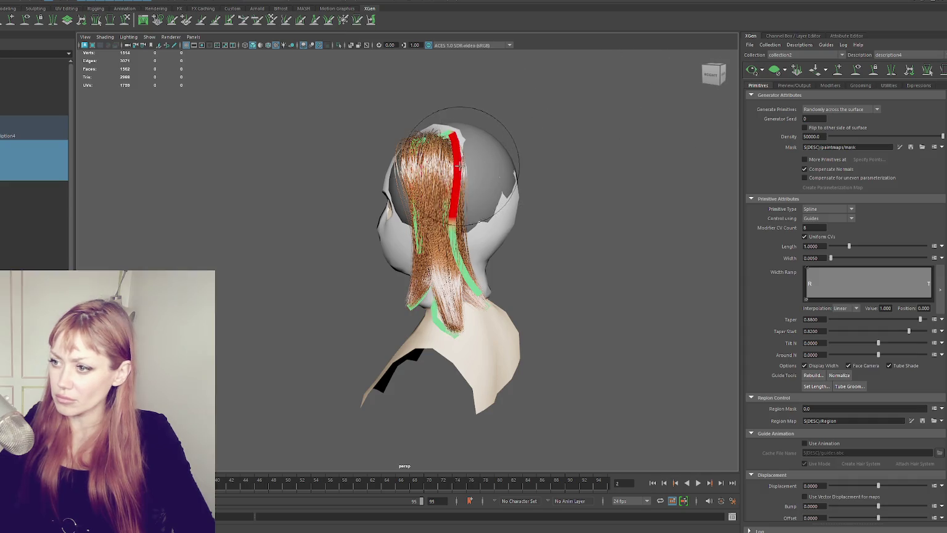
click(714, 74)
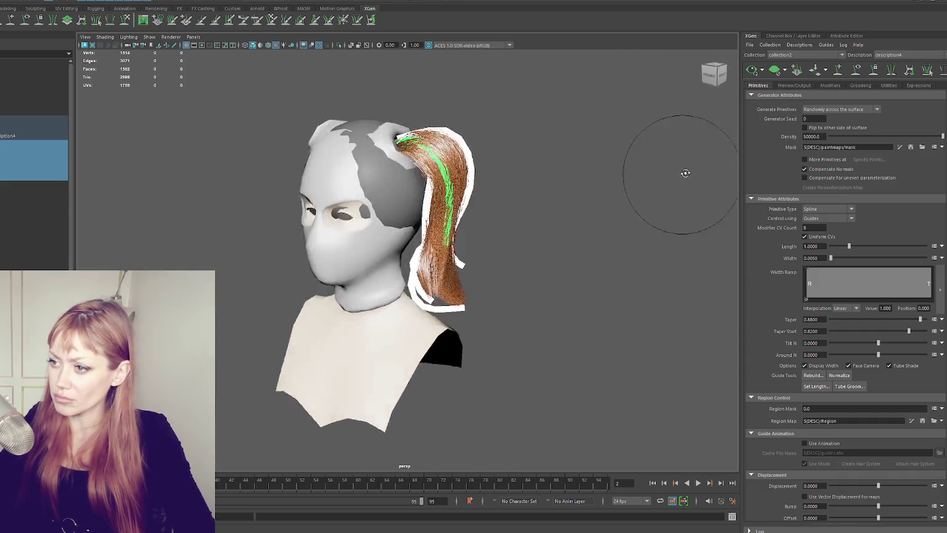
click(728, 157)
scroll(560, 186, down, 3)
mouse_move(561, 186)
alt+mouse_down()
mouse_move(421, 193)
mouse_move(553, 194)
mouse_move(402, 191)
mouse_move(546, 187)
alt+mouse_up()
scroll(546, 187, up, 3)
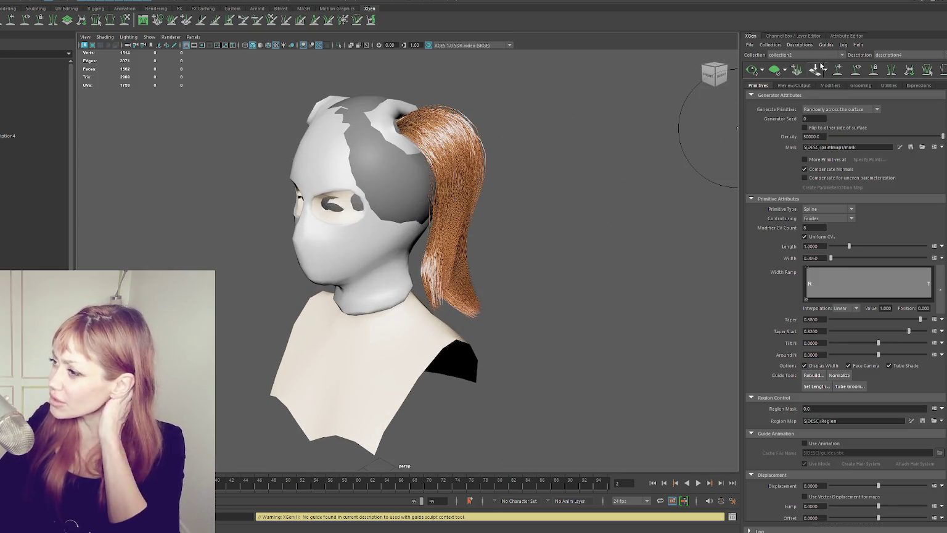
- Adjust Noise1's Magnitude Scale ramp, nudging the first point and raising a later one
click(830, 85)
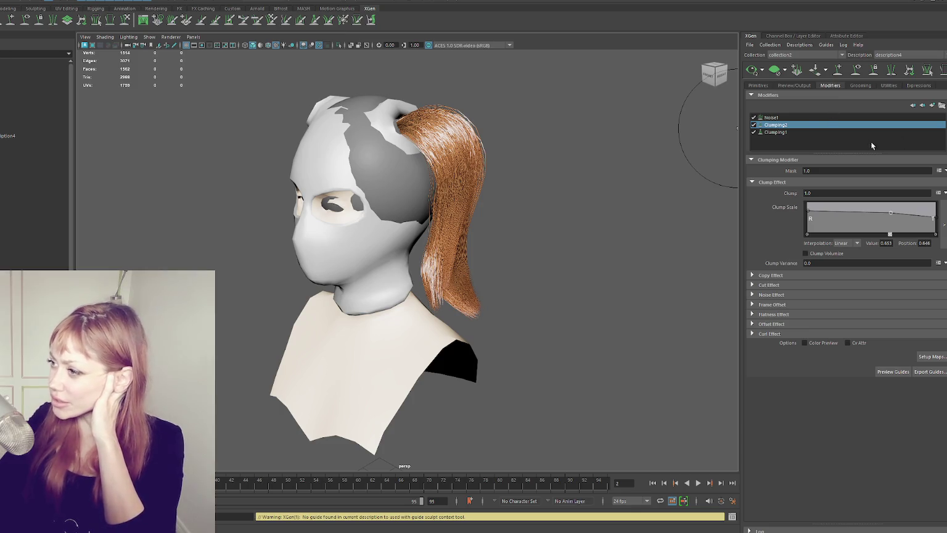
click(825, 117)
drag(827, 211, 828, 210)
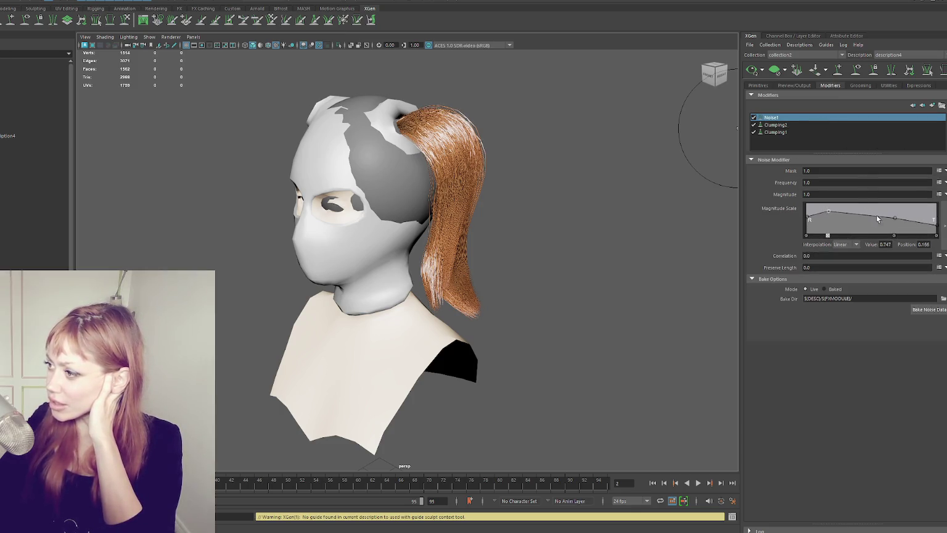
drag(895, 218, 898, 213)
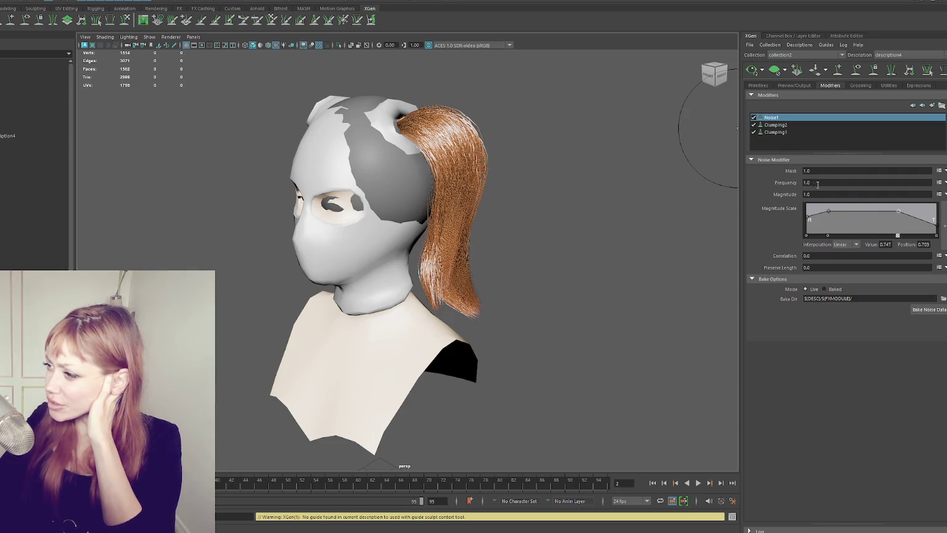
- Try Noise1 Frequency values of 4, 1 and 10 while orbiting to compare
drag(816, 185, 785, 184)
text(4)
key(Return)
mouse_move(617, 185)
alt+mouse_down()
mouse_move(461, 173)
mouse_move(545, 162)
alt+mouse_up()
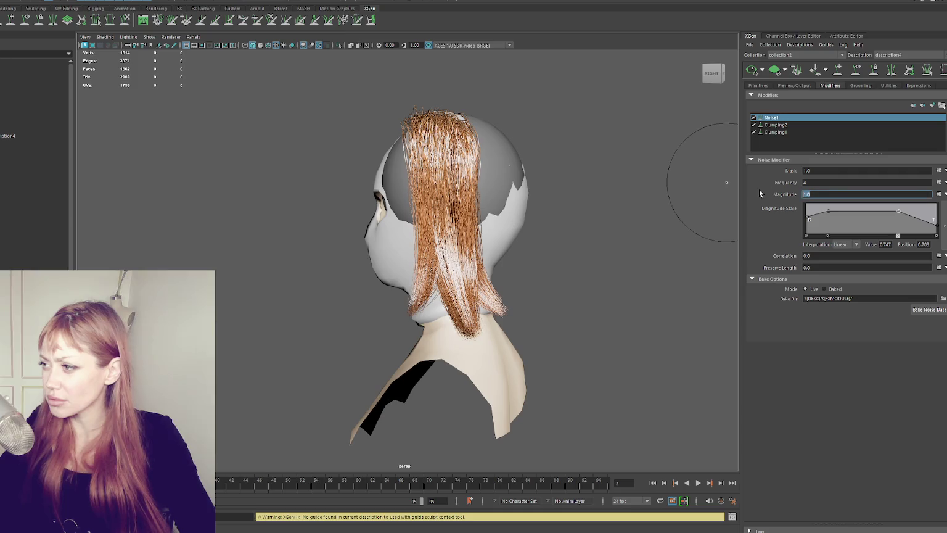
key(shift+Tab)
text(1)
key(Return)
text(0)
key(Return)
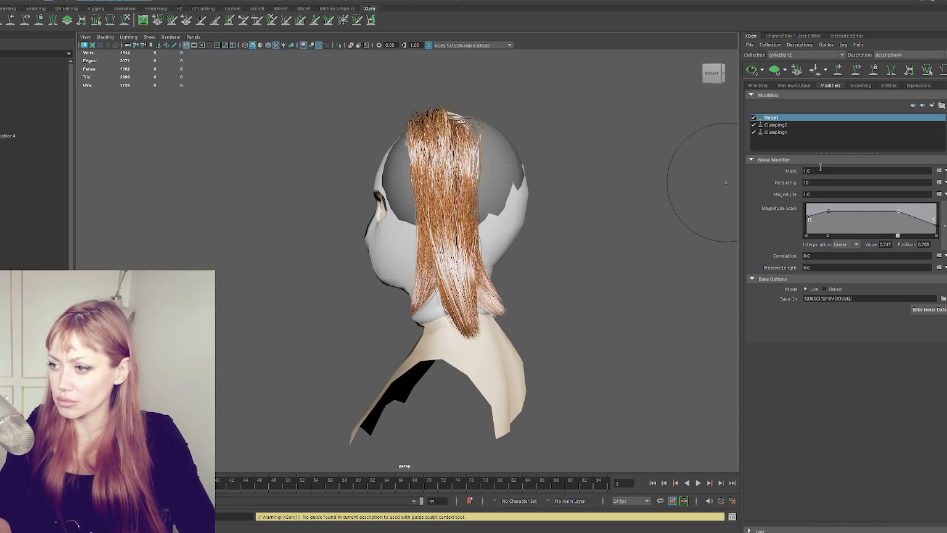
- Try a Noise1 Frequency of 3, then settle on a Frequency of 2
mouse_move(698, 180)
alt+mouse_down()
mouse_move(508, 339)
mouse_move(694, 345)
alt+mouse_up()
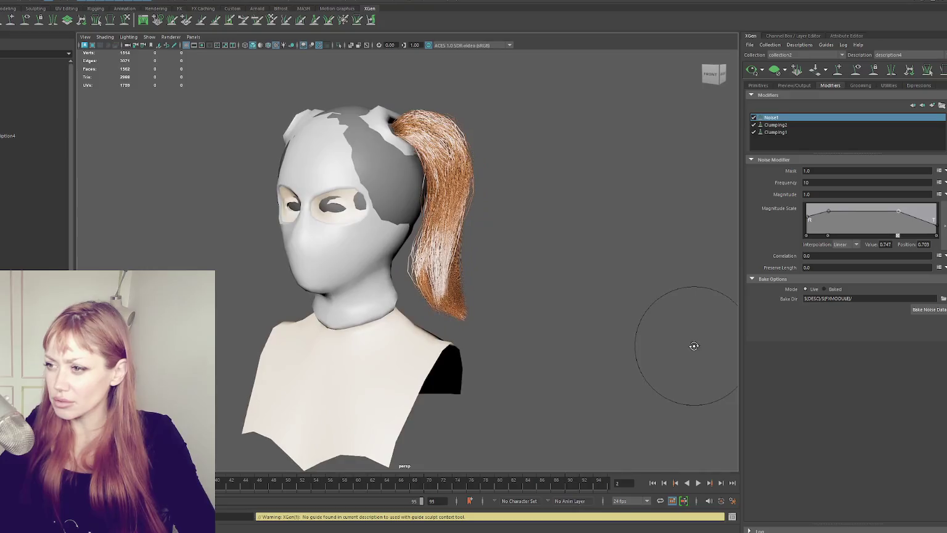
alt+drag(676, 205, 737, 195)
click(805, 182)
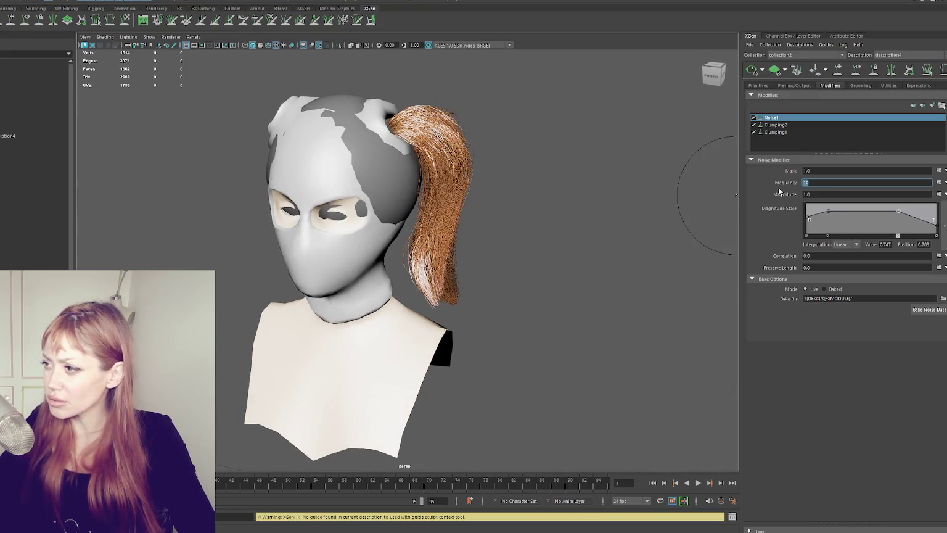
text(3)
key(Return)
key(Return)
mouse_move(703, 198)
alt+mouse_down()
mouse_move(632, 201)
mouse_move(650, 200)
alt+mouse_up()
click(820, 181)
text(2)
key(Return)
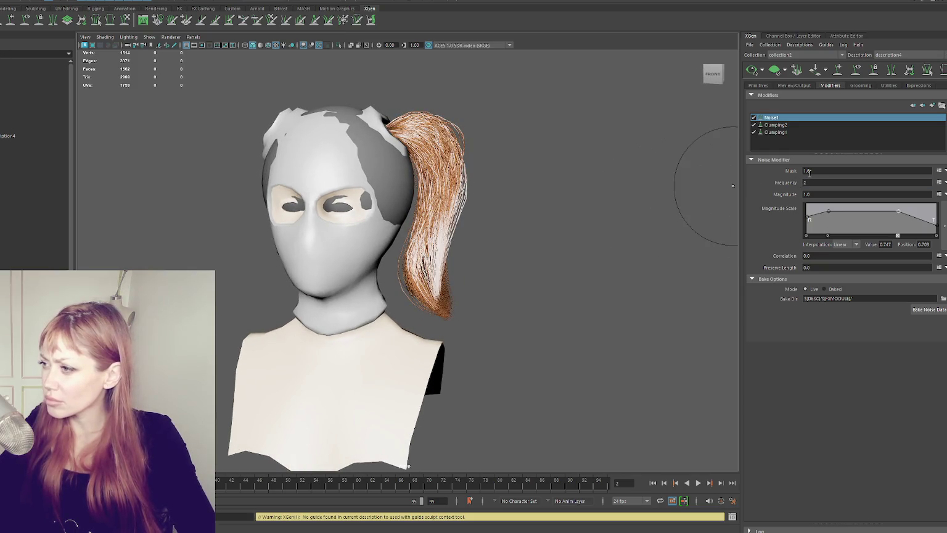
- Raise Clumping2's Noise Scale ramp to about 0.291 and set its Noise Frequency to 3
click(809, 125)
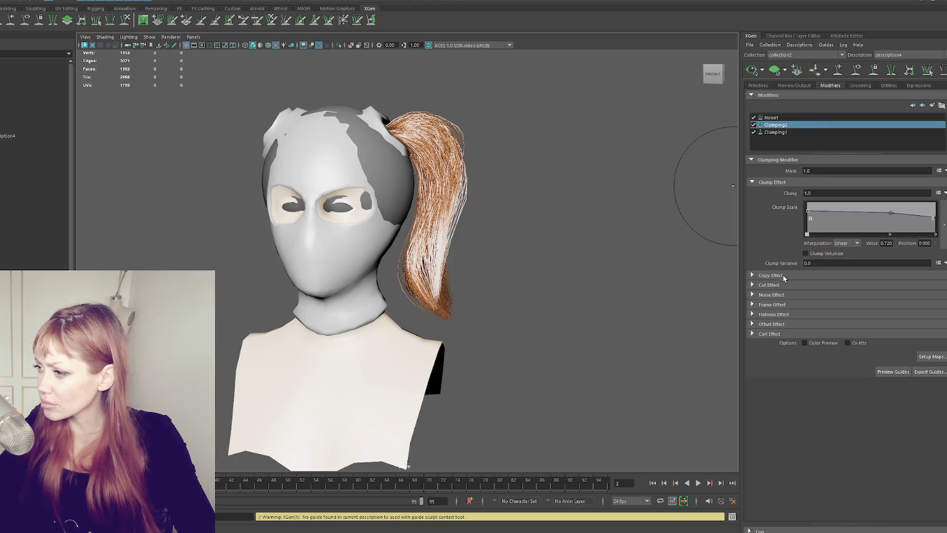
click(773, 295)
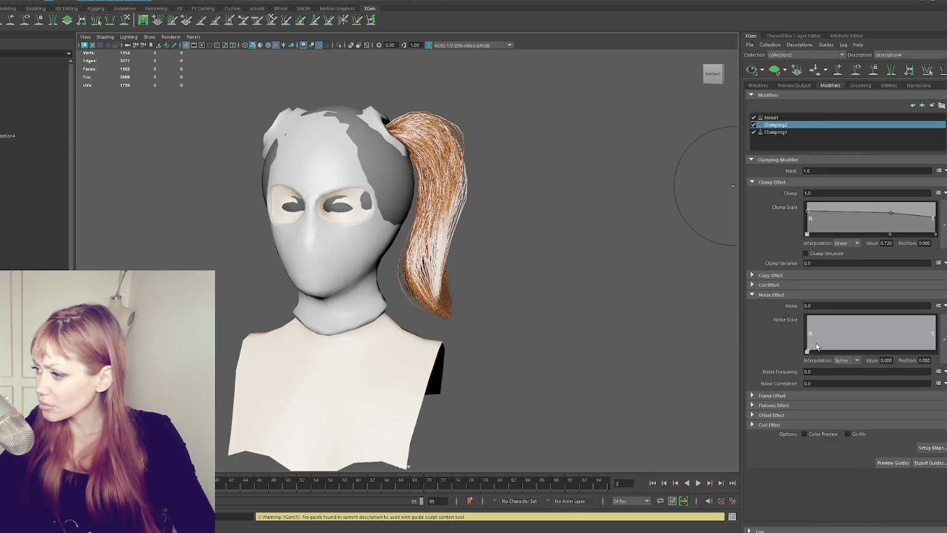
drag(808, 351, 807, 340)
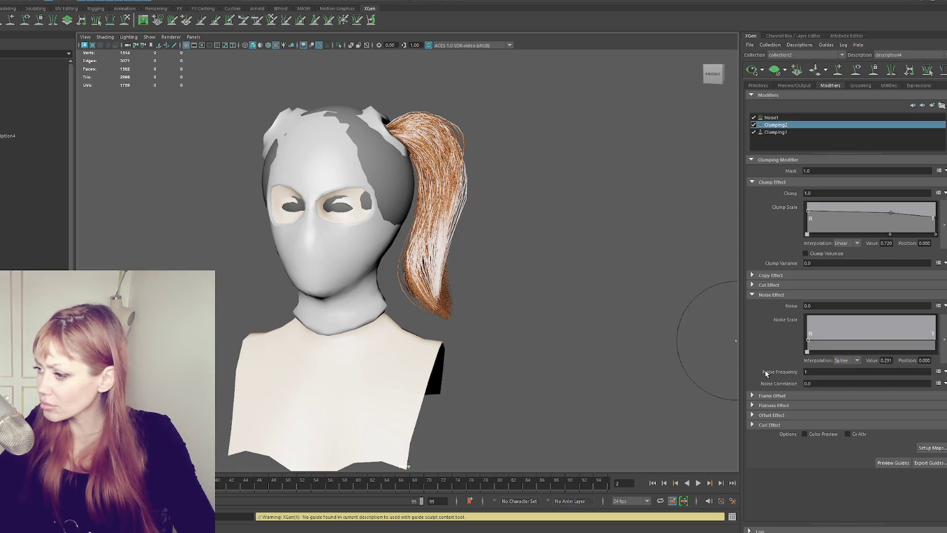
text(1)
key(BackSpace)
text(3)
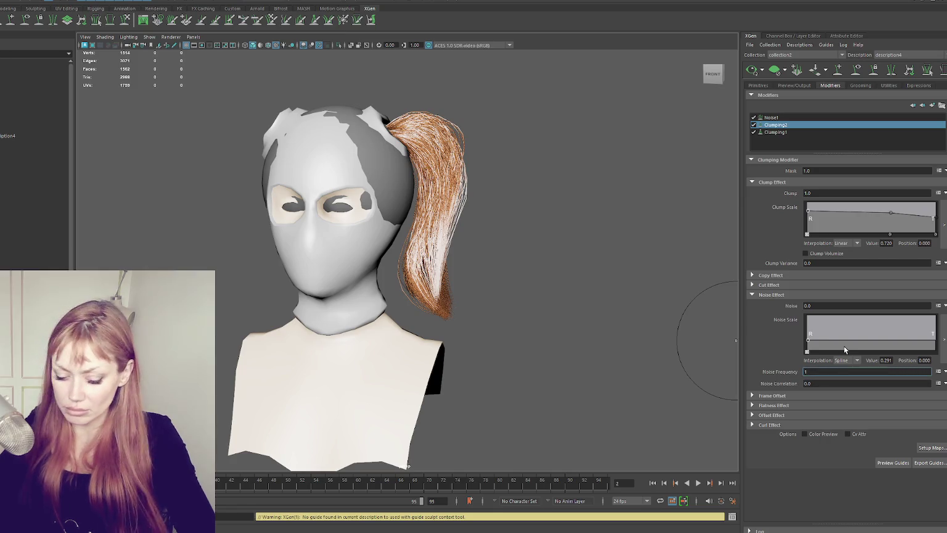
key(Return)
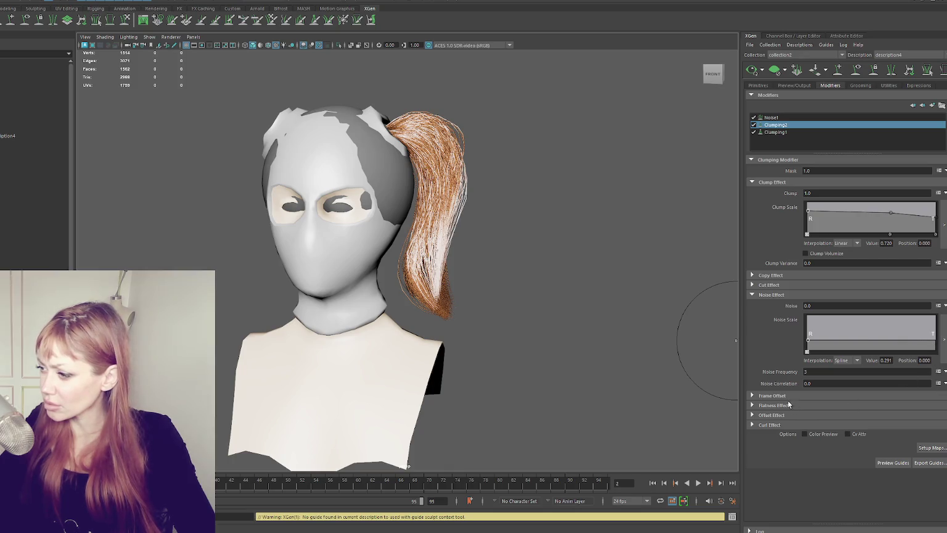
click(791, 293)
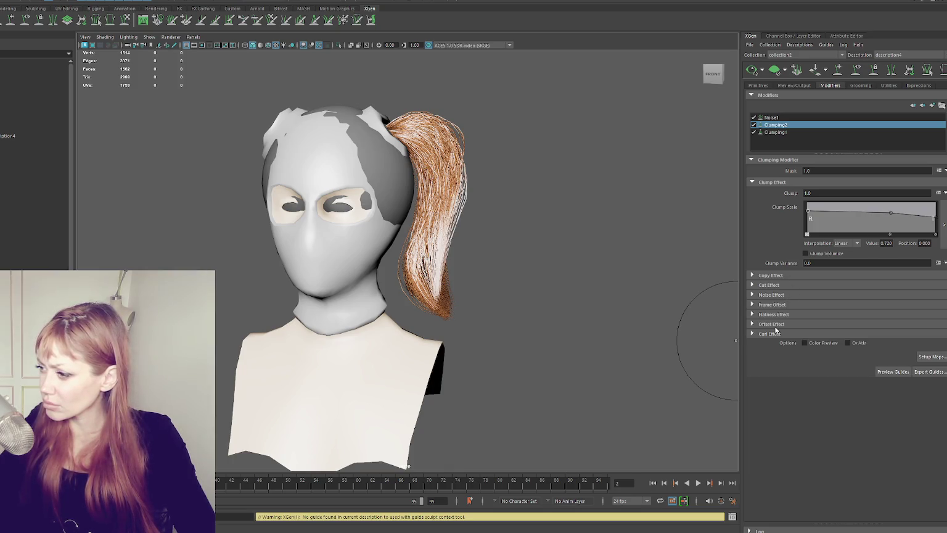
click(763, 183)
- Turn on Clump Volumize for both Clumping1 and Clumping2
click(776, 132)
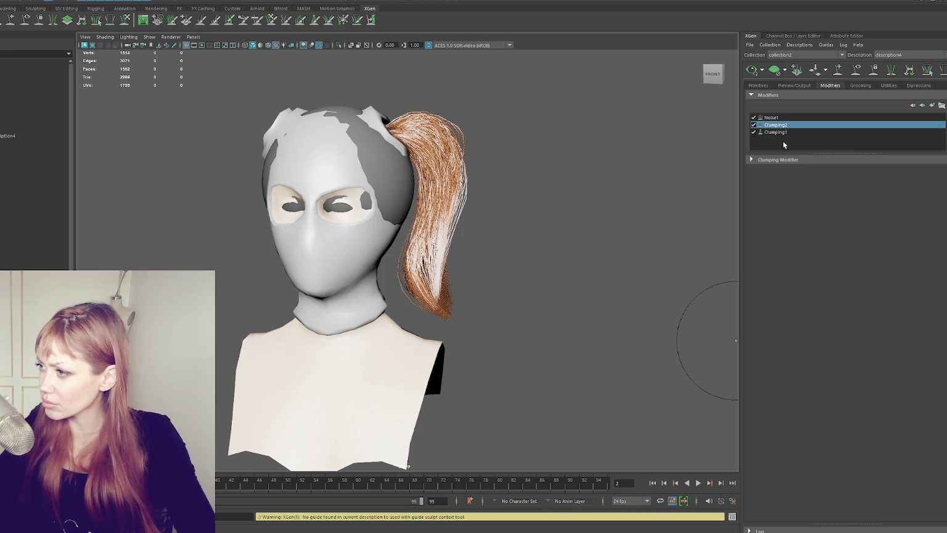
click(805, 253)
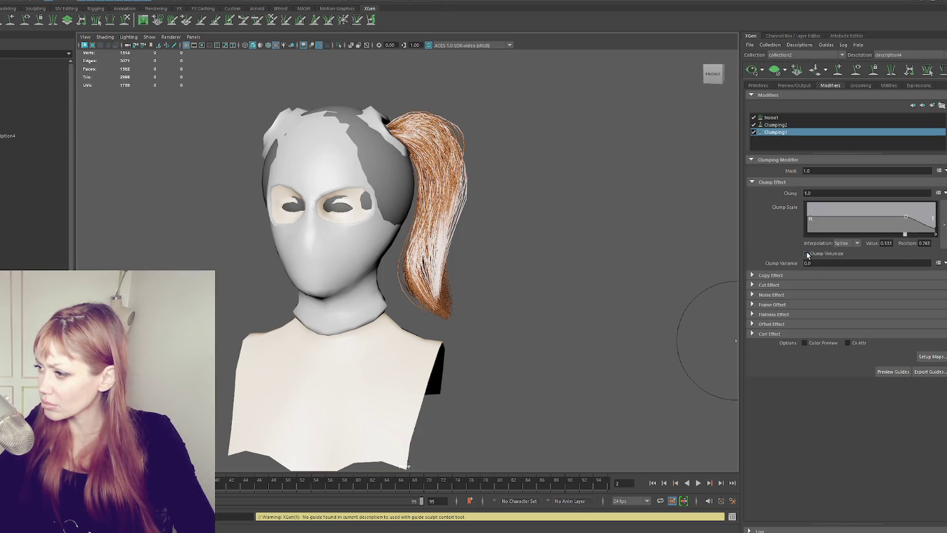
click(791, 125)
click(780, 160)
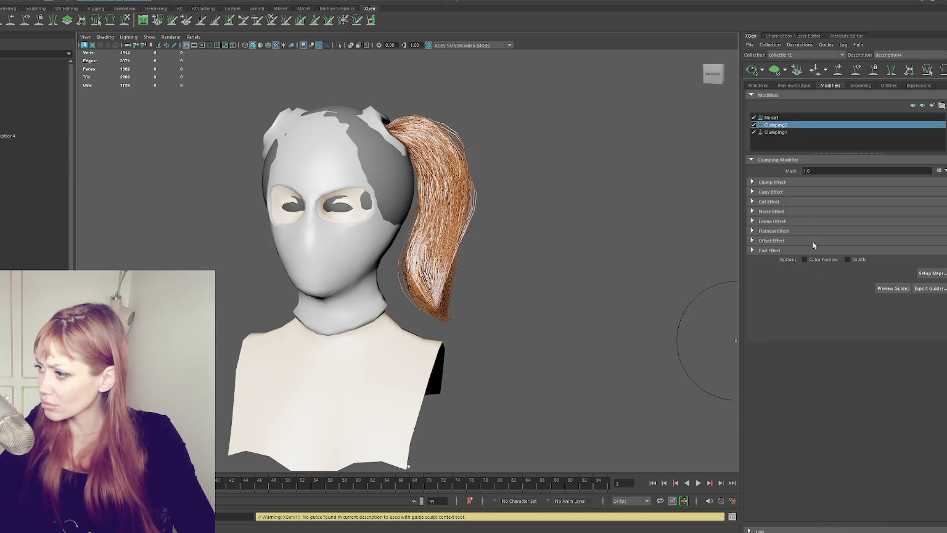
click(774, 182)
click(806, 253)
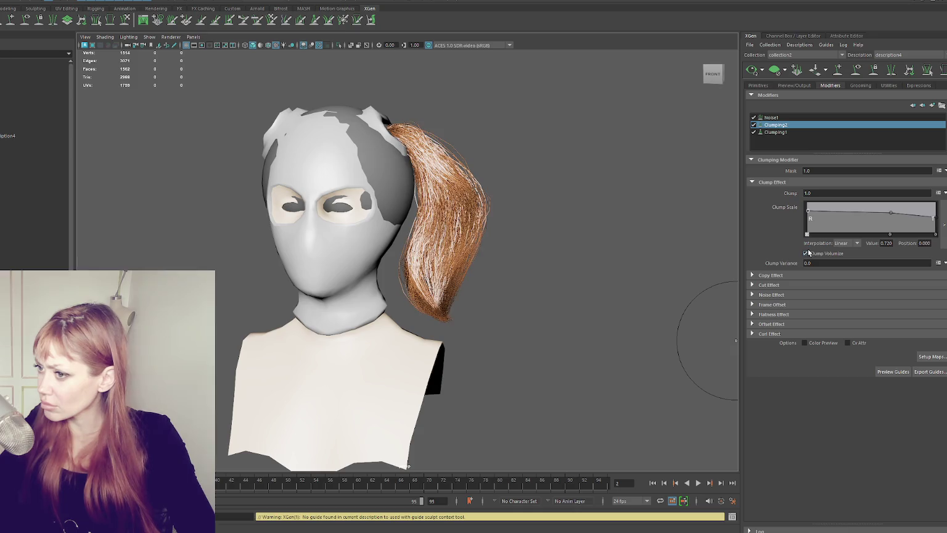
- Test a Noise1 Correlation of 1, then reset it to 0
click(808, 117)
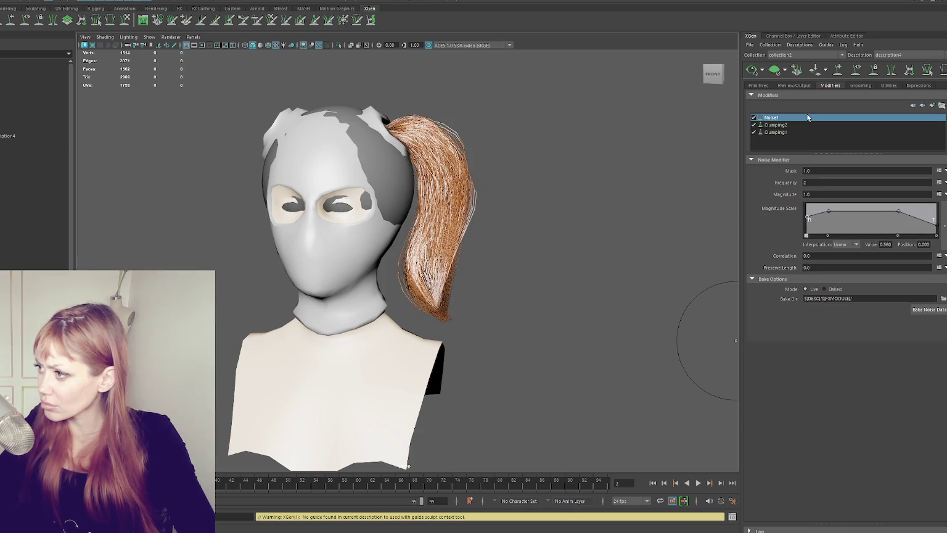
click(819, 256)
text(1)
key(Return)
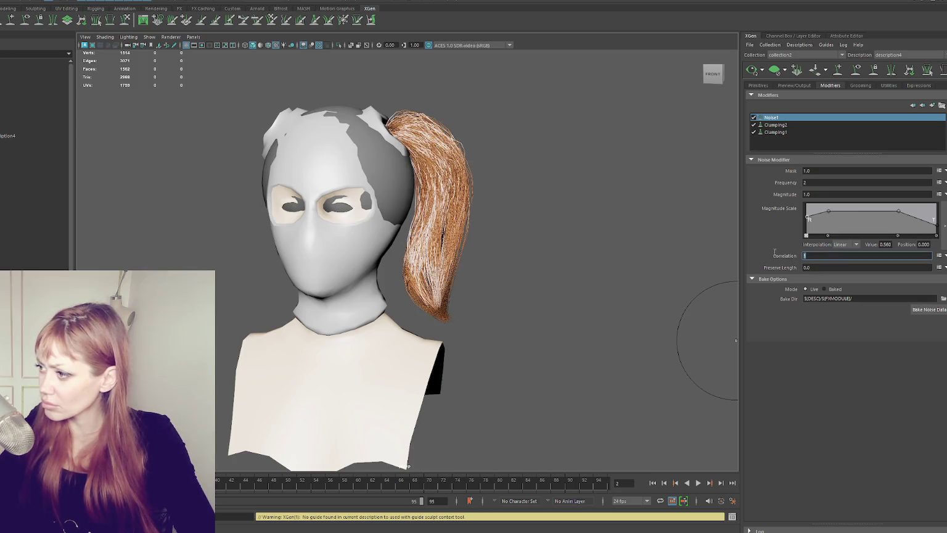
text(0)
key(Return)
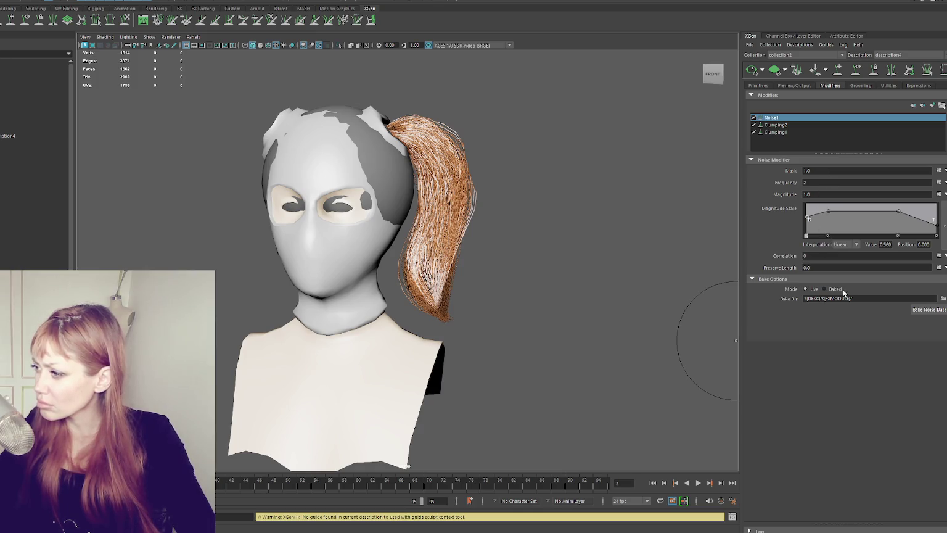
click(784, 132)
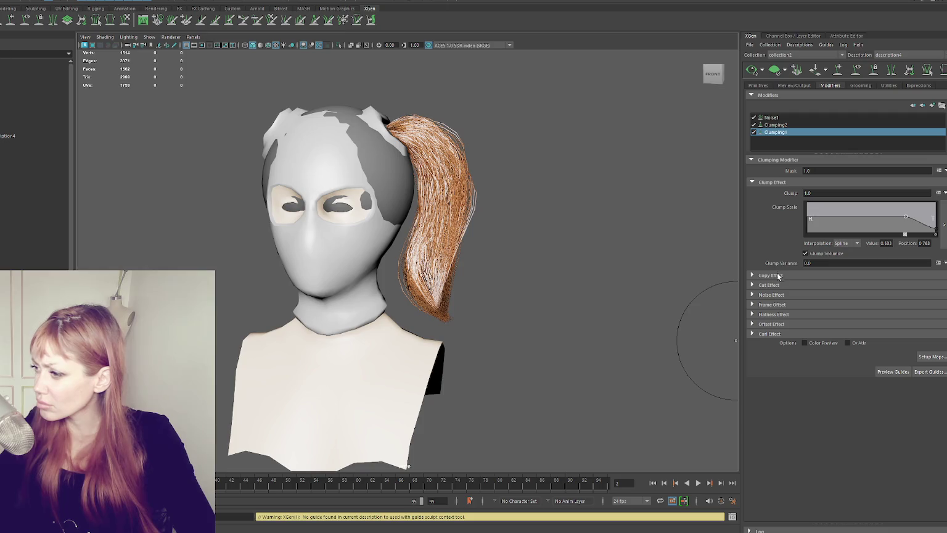
- Set Clumping1 Flatness to 2 and raise the Flatness Scale ramp's start to 0.151
click(783, 312)
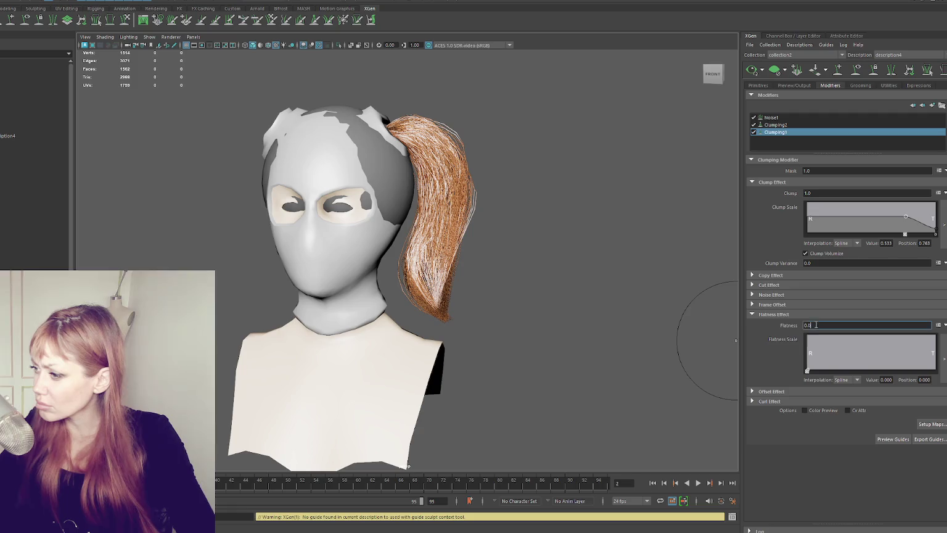
text(2)
key(Return)
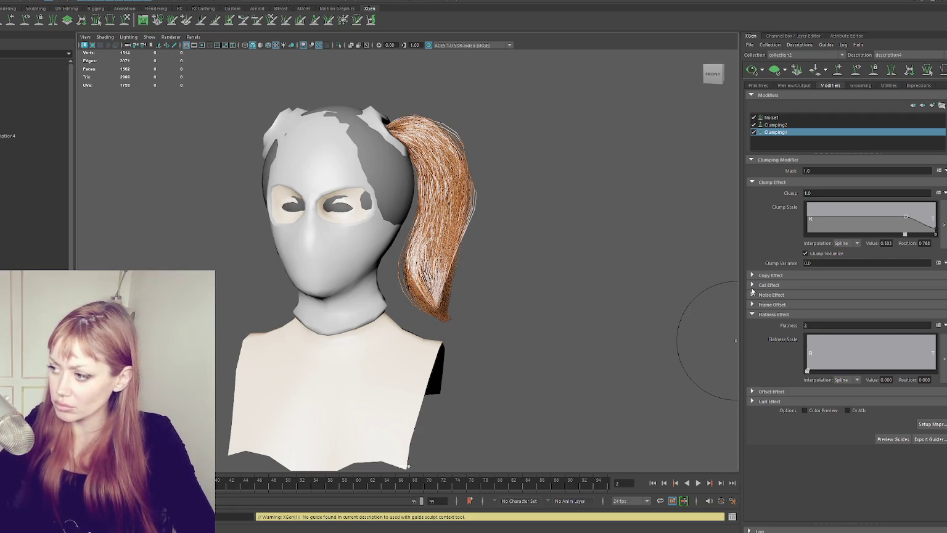
drag(834, 355, 834, 370)
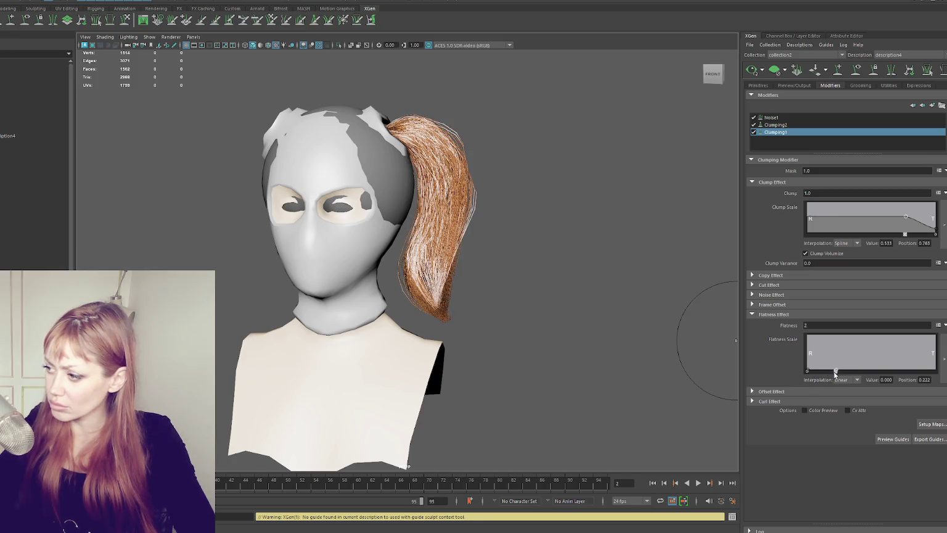
drag(808, 370, 793, 370)
drag(792, 370, 790, 367)
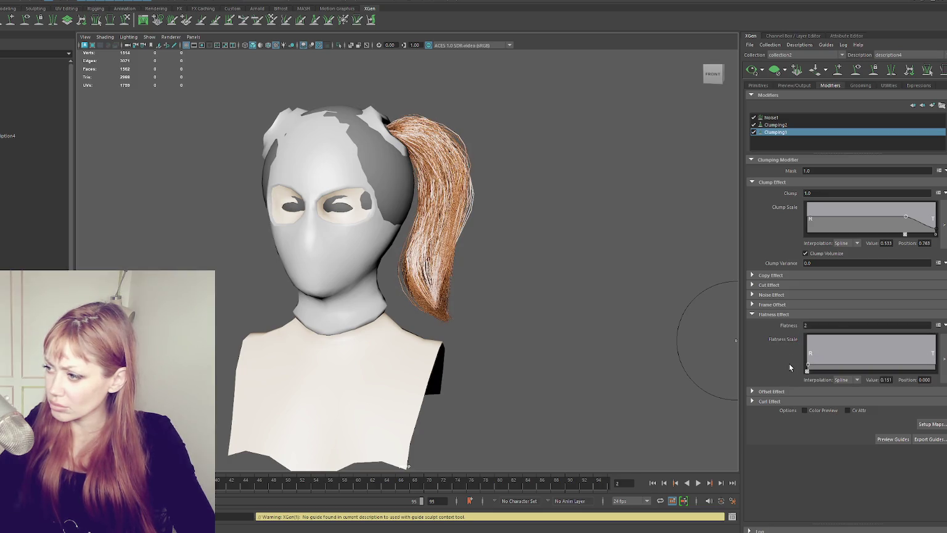
click(771, 314)
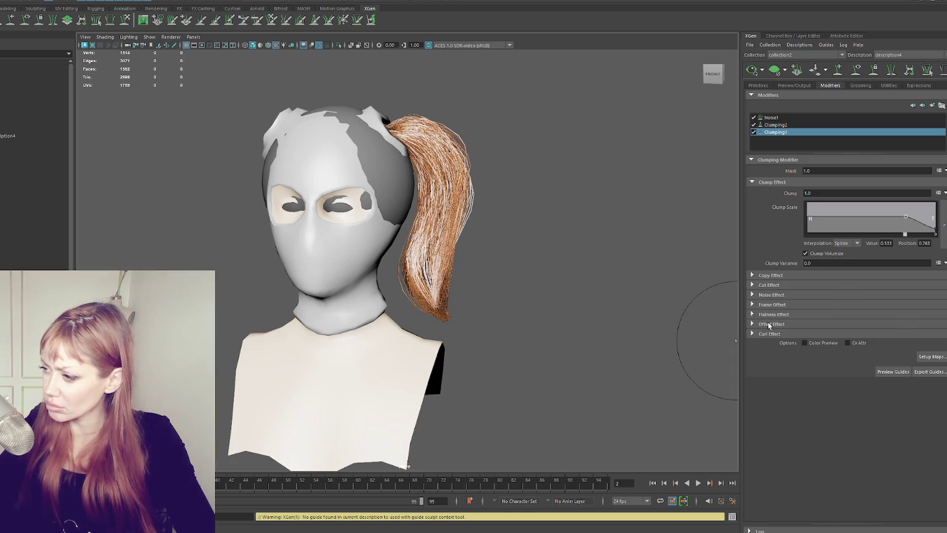
- Lower Clumping1's Offset Scale curve peak to about 0.958, then view the ponytail from the side
click(769, 325)
mouse_move(870, 345)
mouse_down()
mouse_move(867, 387)
mouse_move(864, 347)
mouse_up()
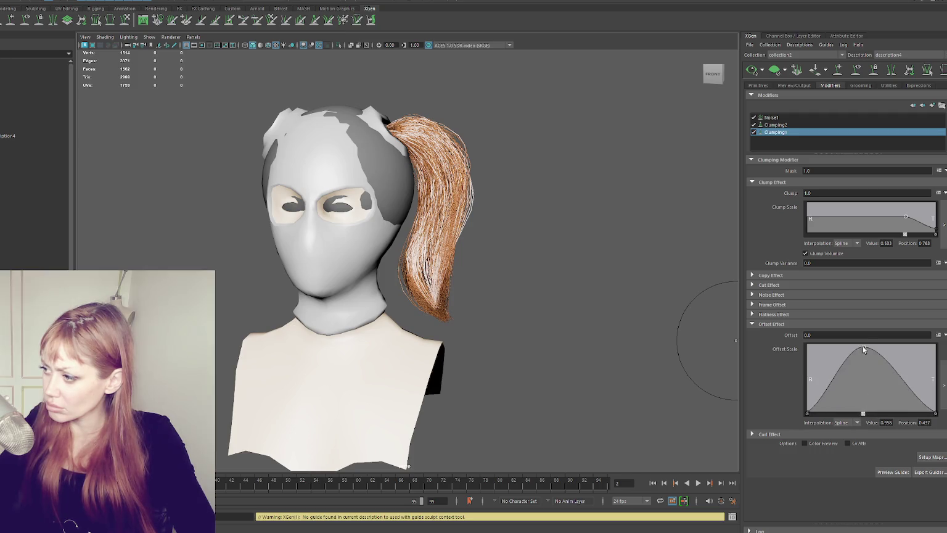
click(772, 324)
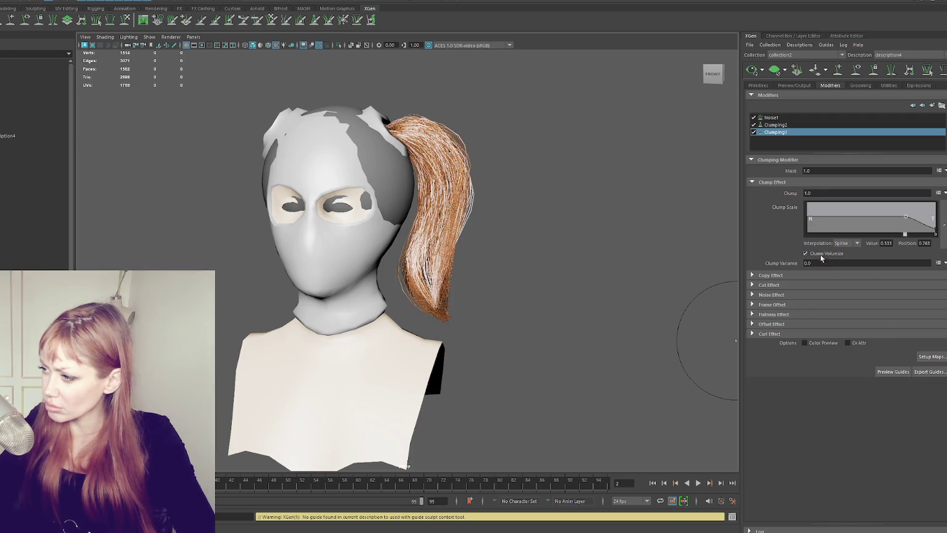
mouse_move(592, 240)
alt+mouse_down()
mouse_move(530, 240)
mouse_move(729, 195)
alt+mouse_up()
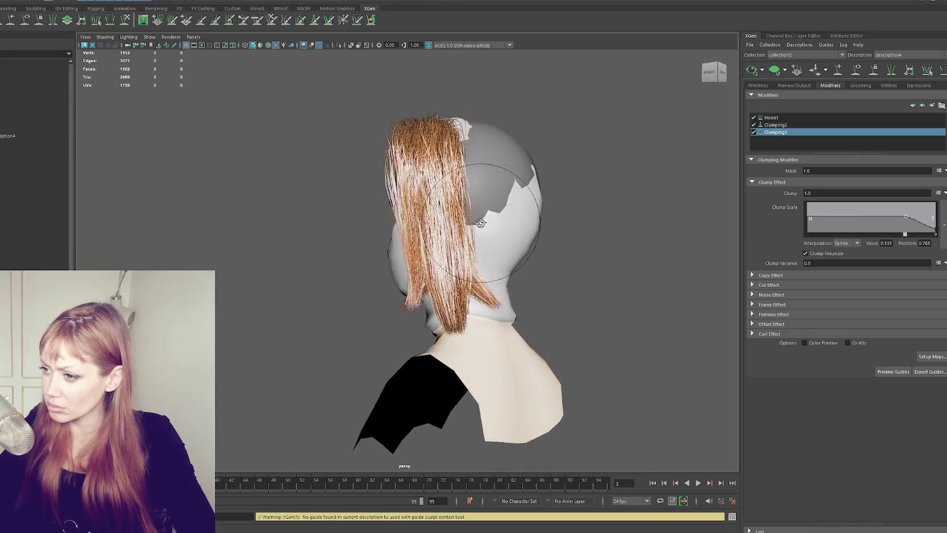
- Set Noise1 Frequency to 4 and bring up the Add Modifier window
click(857, 117)
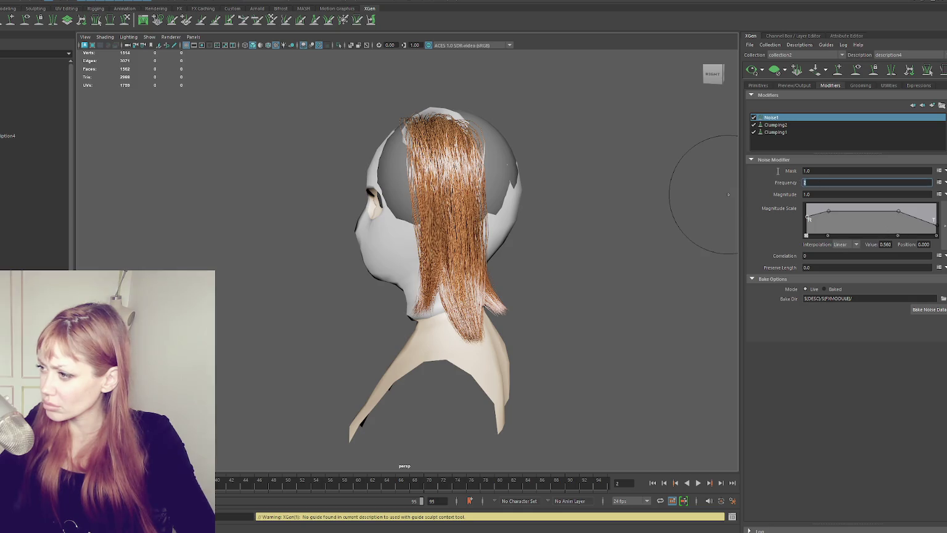
text(4)
key(Return)
mouse_move(728, 194)
alt+mouse_down()
mouse_move(685, 197)
mouse_move(696, 202)
alt+mouse_up()
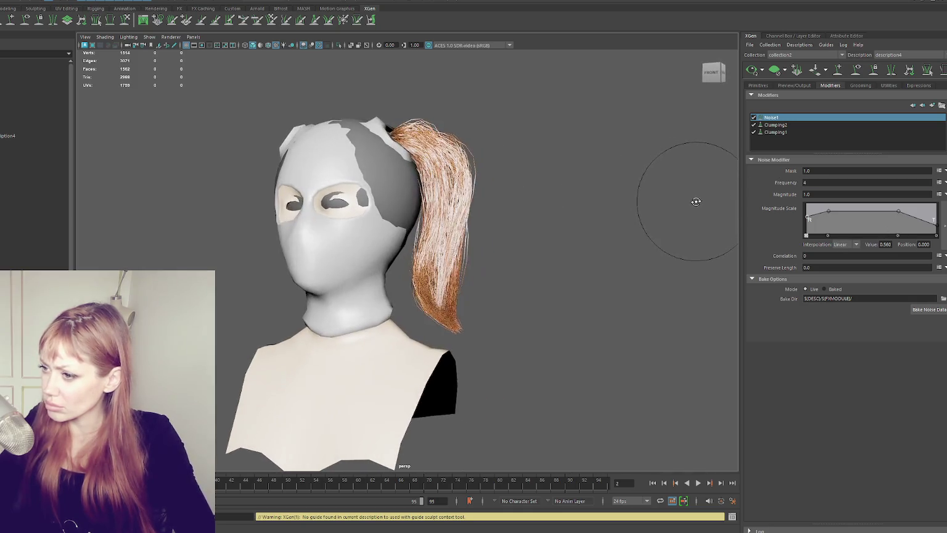
click(932, 106)
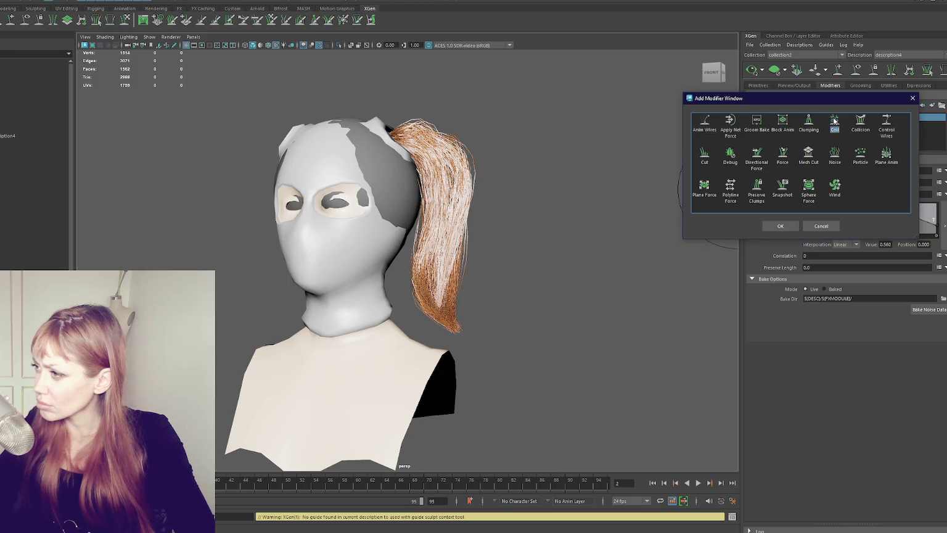
- Add a Coil modifier to the ponytail and orbit to inspect the coiled hair
click(787, 227)
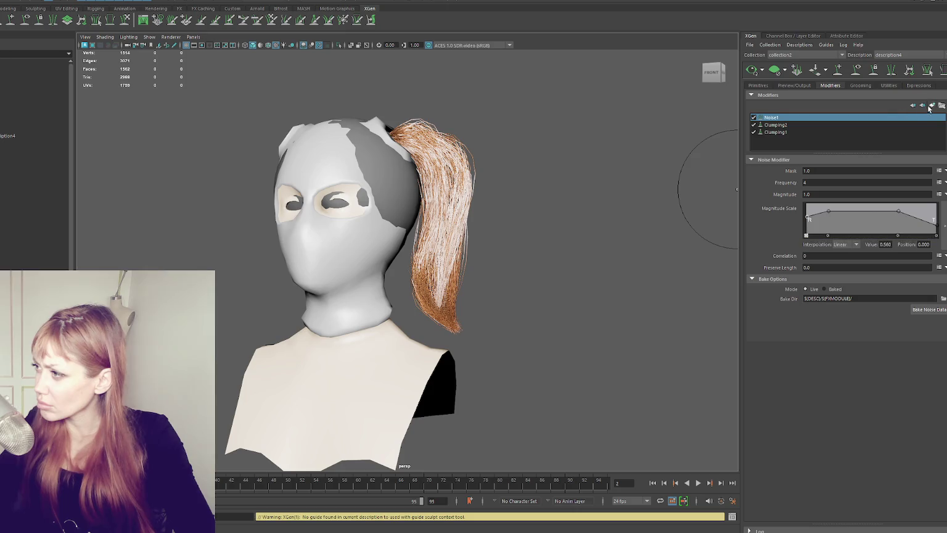
click(930, 107)
click(784, 226)
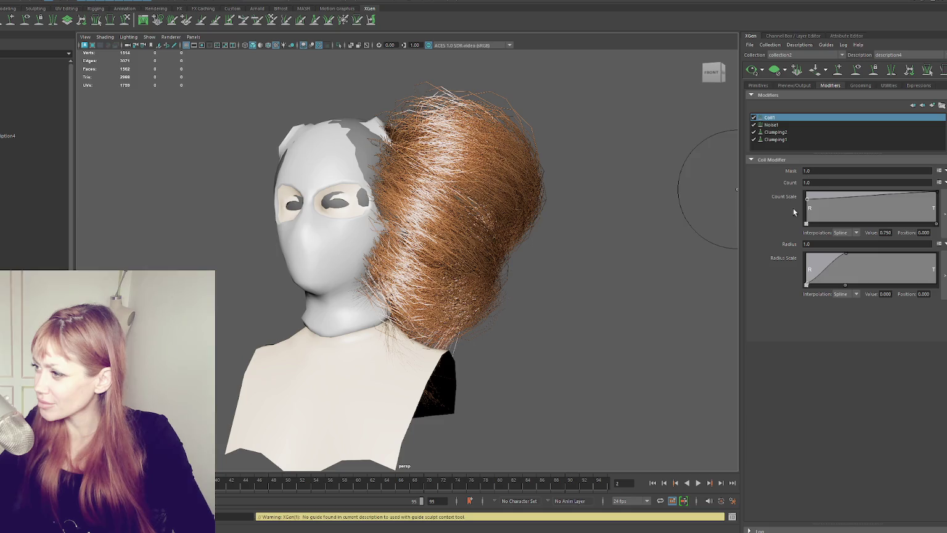
alt+drag(617, 222, 635, 224)
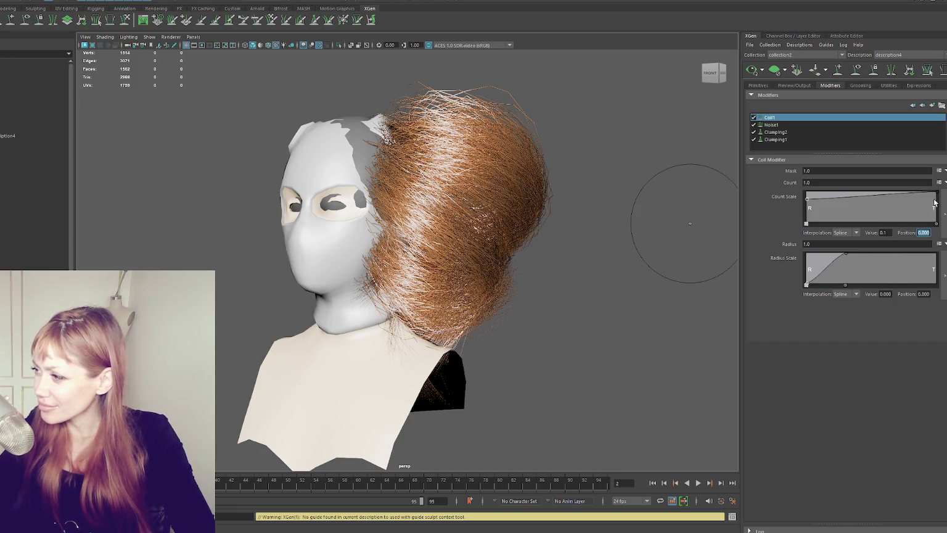
text(0.1)
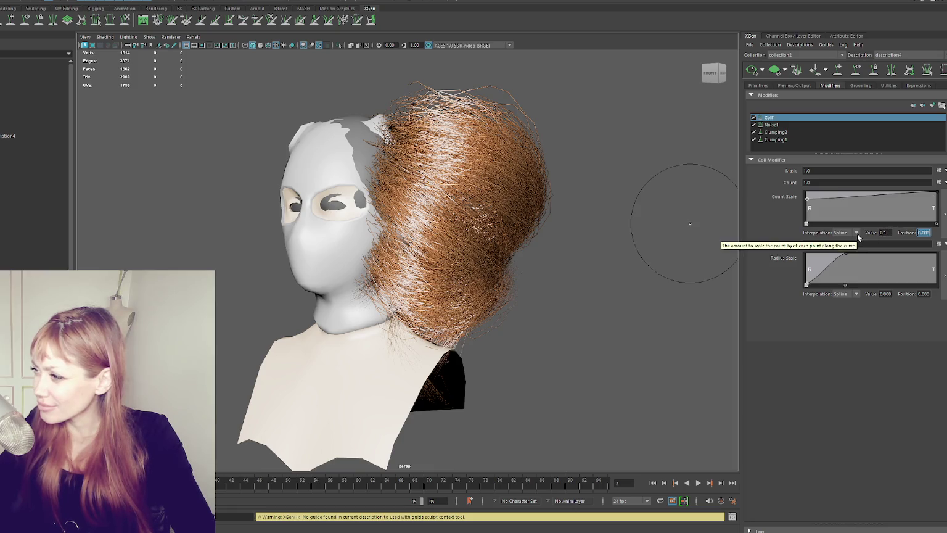
- Try Coil Count values of 3 and 10
click(846, 183)
text(3)
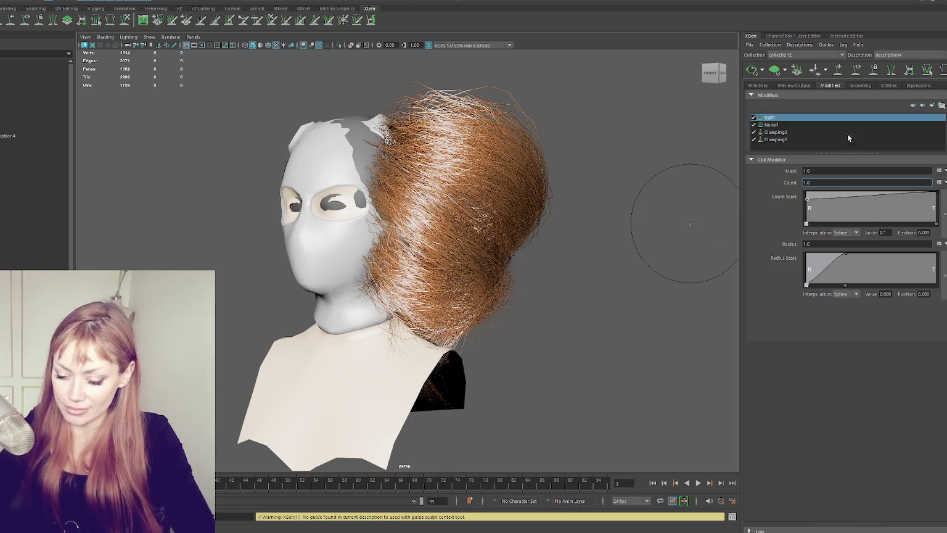
key(Return)
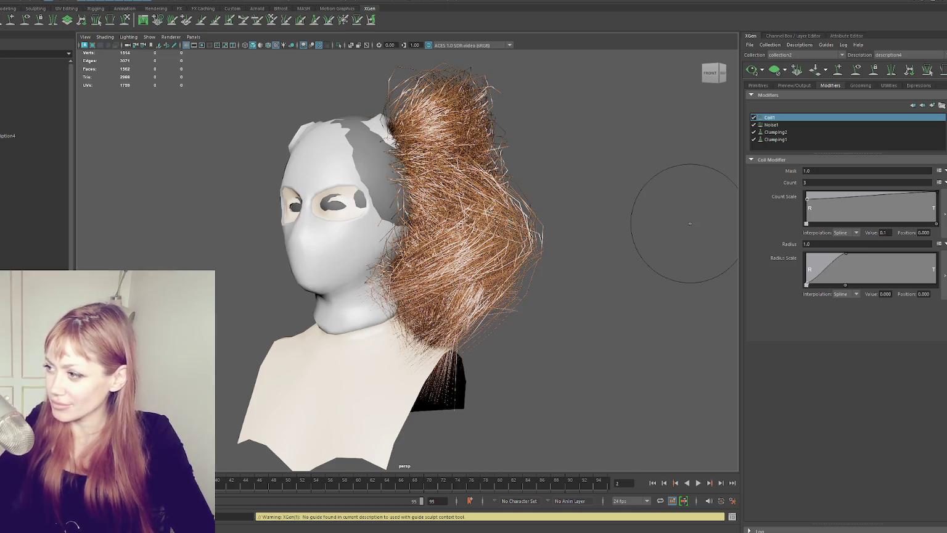
double_click(811, 182)
text(10)
key(Return)
- Set Coil Count to 1 and lower the Count Scale ramp's start and end values
alt+drag(697, 161, 551, 135)
double_click(812, 182)
text(1)
key(Return)
mouse_move(662, 212)
alt+mouse_down()
mouse_move(640, 274)
mouse_move(719, 265)
alt+mouse_up()
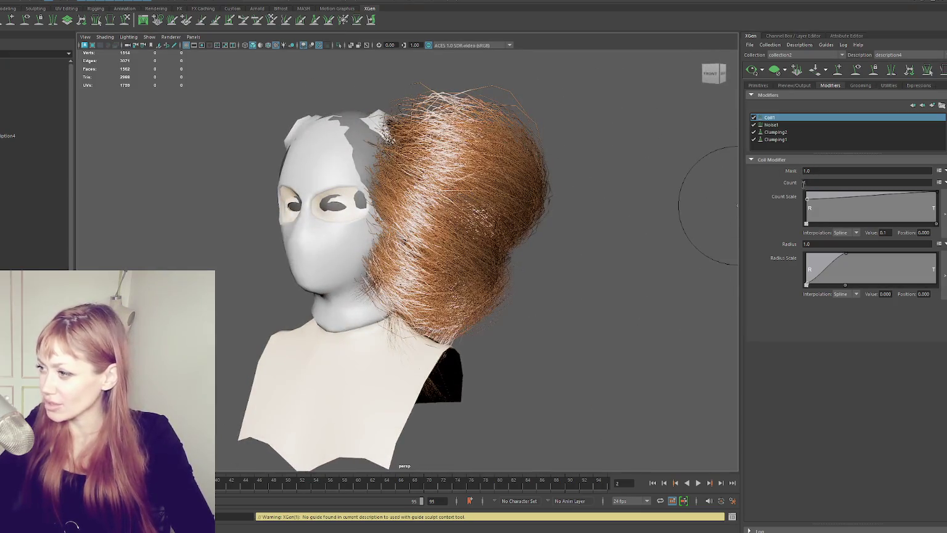
mouse_move(809, 202)
mouse_down()
mouse_move(769, 232)
mouse_move(774, 212)
mouse_up()
drag(941, 194, 942, 218)
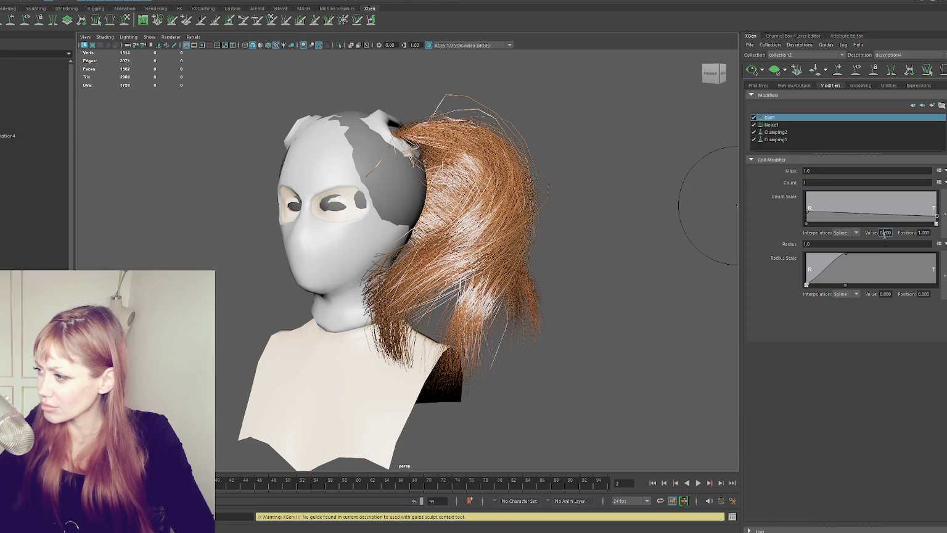
- Reshape the Coil1 Count Scale ramp, with its start at 0.293 and end near zero, and set Radius to 0.2
drag(937, 215, 941, 223)
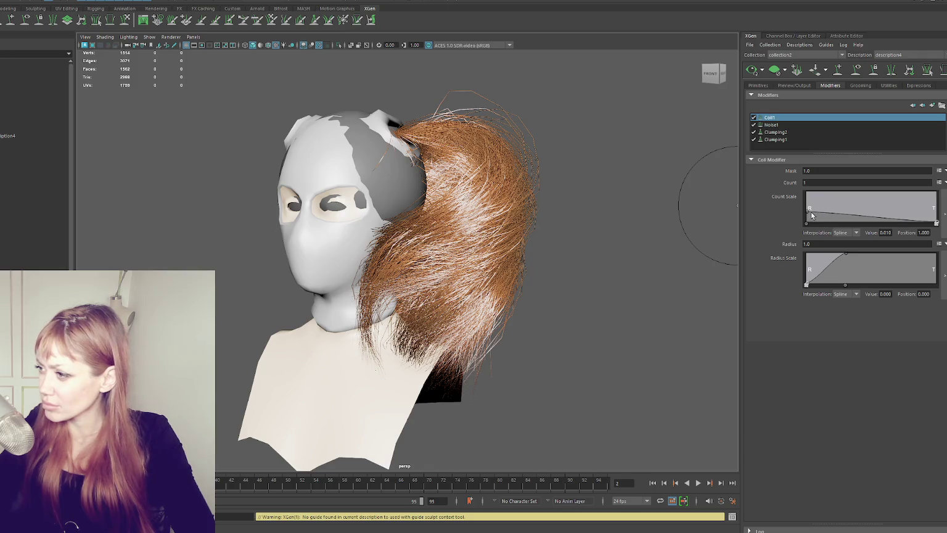
drag(812, 213, 803, 224)
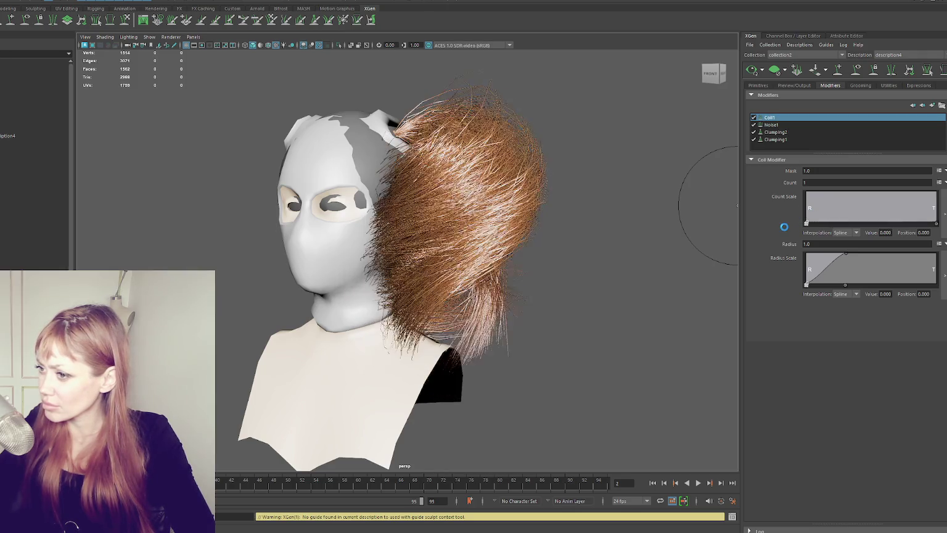
drag(781, 232, 783, 216)
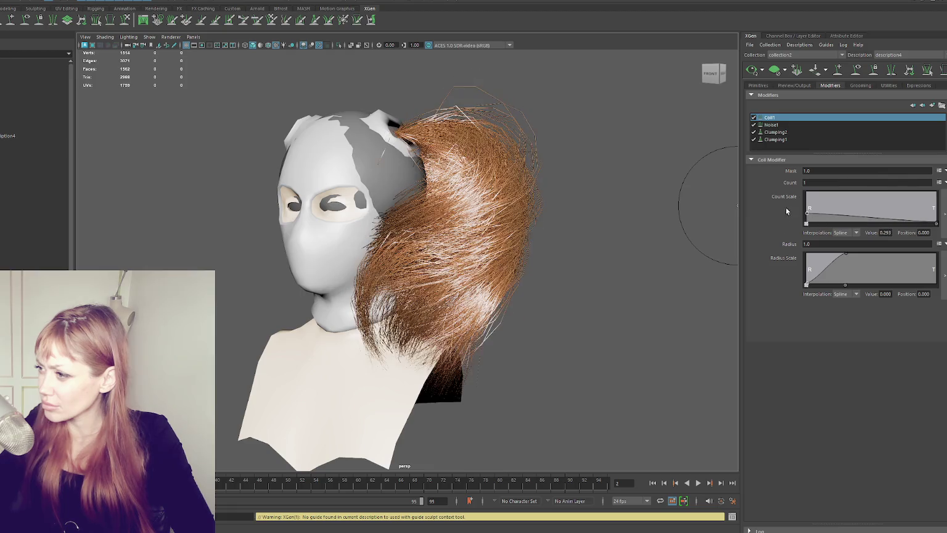
text(.2)
key(Return)
- Raise the Radius Scale ramp to 1.000 by position 0.272 and flatten the Count Scale ramp again
alt+drag(582, 212, 599, 237)
drag(806, 284, 808, 284)
drag(848, 256, 843, 253)
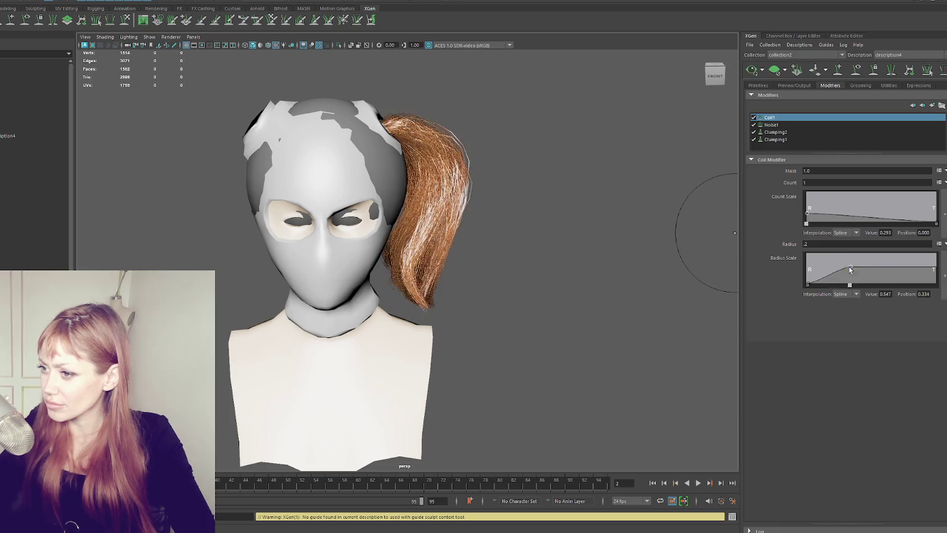
mouse_move(678, 241)
alt+mouse_down()
mouse_move(597, 238)
mouse_move(639, 249)
alt+mouse_up()
mouse_move(728, 245)
alt+mouse_down()
mouse_move(546, 243)
mouse_move(737, 239)
alt+mouse_up()
mouse_move(809, 214)
mouse_down()
mouse_move(787, 227)
mouse_move(791, 218)
mouse_up()
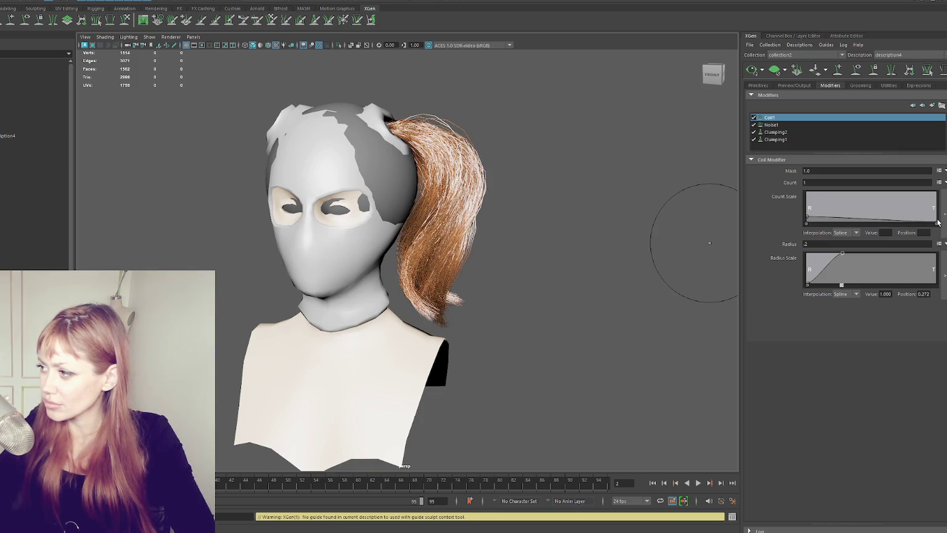
drag(938, 227, 936, 225)
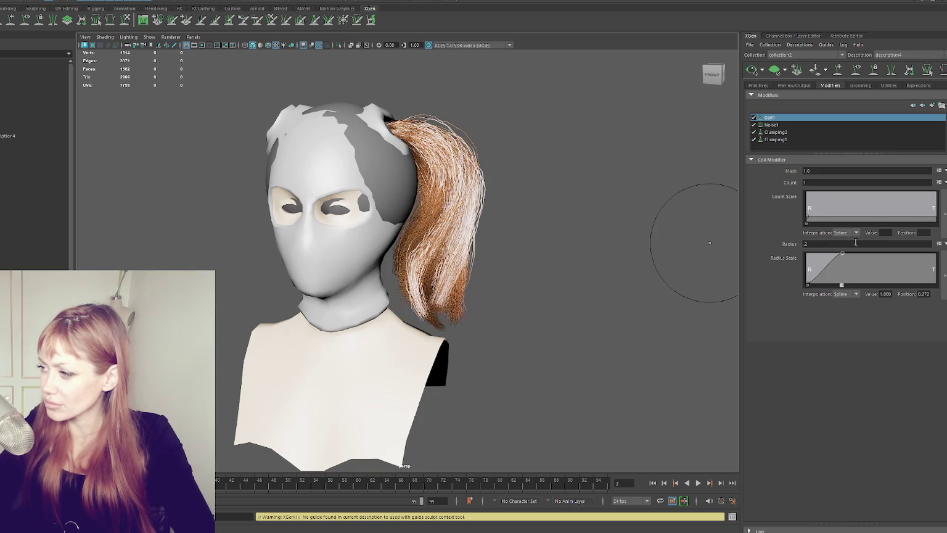
- Try a coil radius of 0.1 with coil counts of 3 and then 10
text(.1)
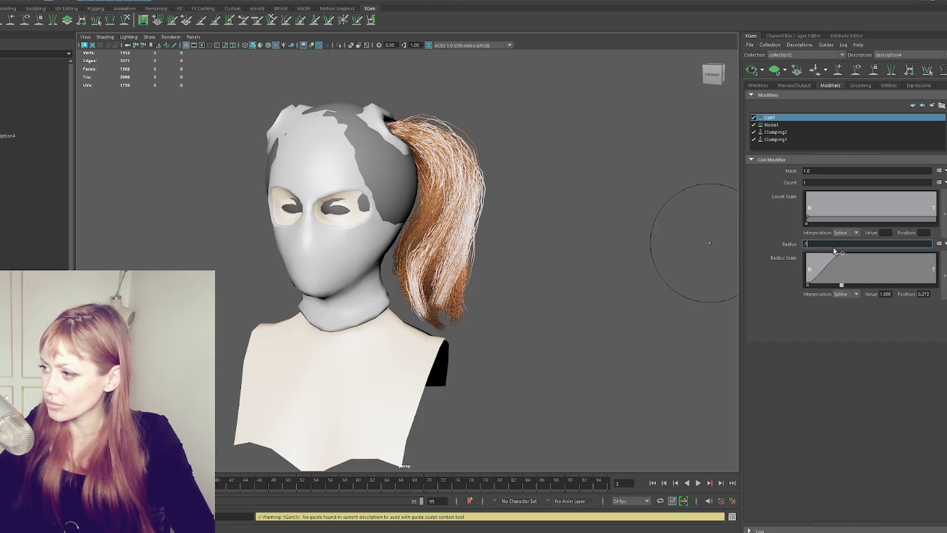
key(Return)
text(3)
key(Return)
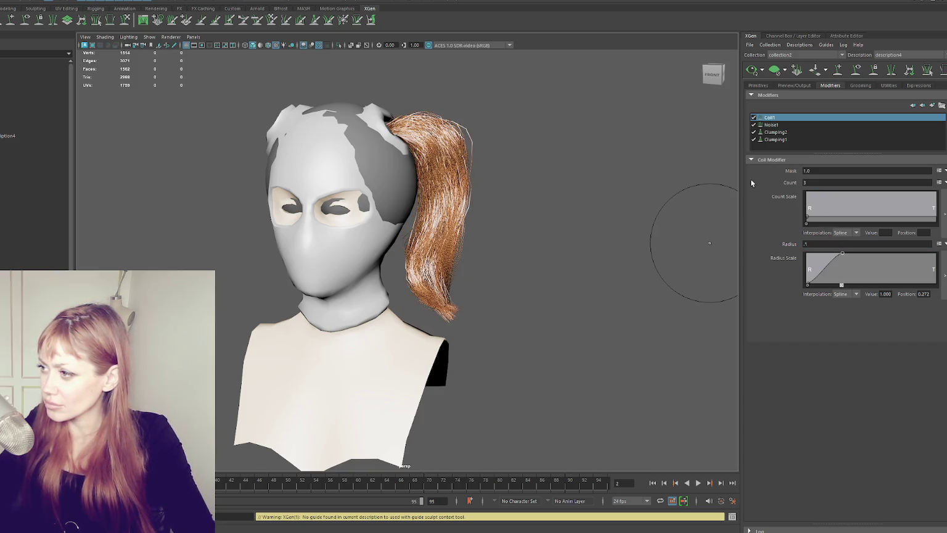
text(10)
key(Return)
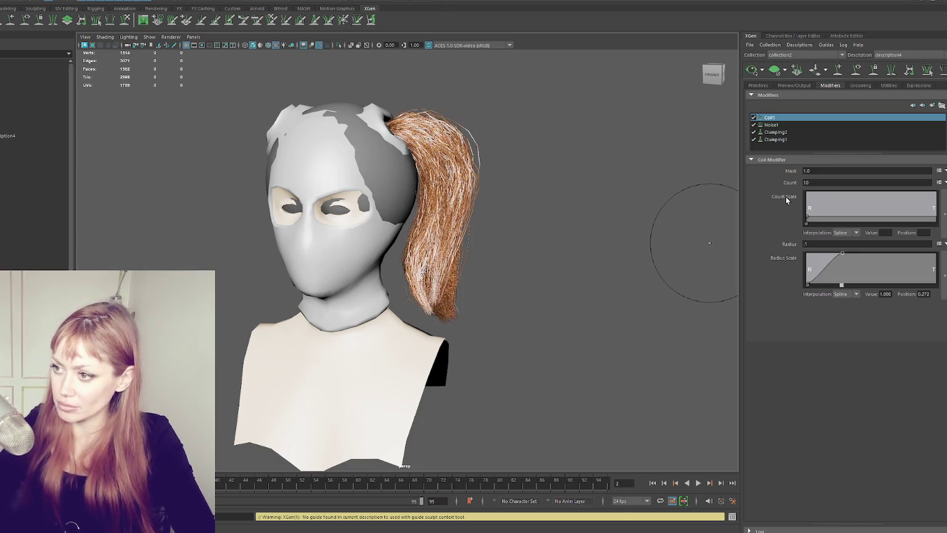
alt+drag(641, 222, 572, 213)
mouse_move(720, 243)
alt+mouse_down()
mouse_move(545, 243)
mouse_move(734, 258)
alt+mouse_up()
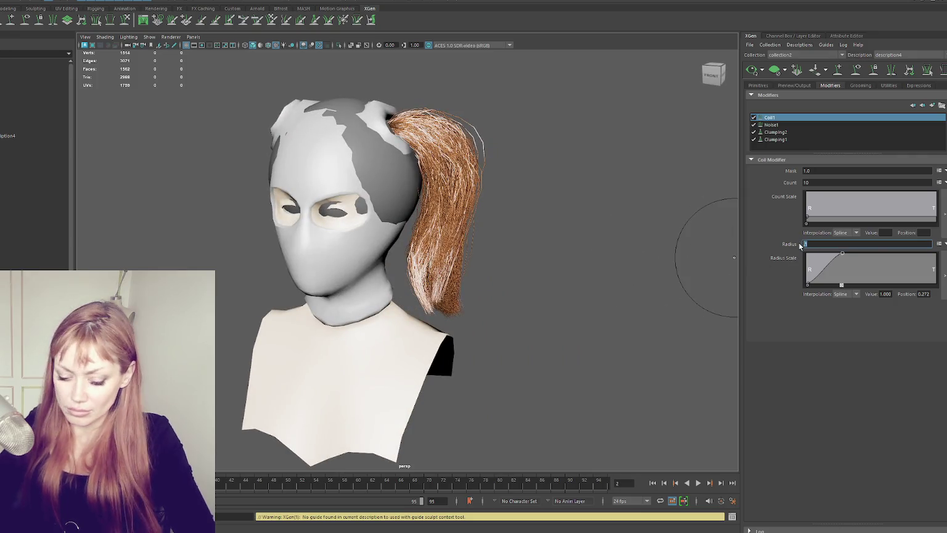
- Try coil radius 0.3 and counts 2 and 1, then radius .2, checking the ponytail from several angles
text(3)
key(Return)
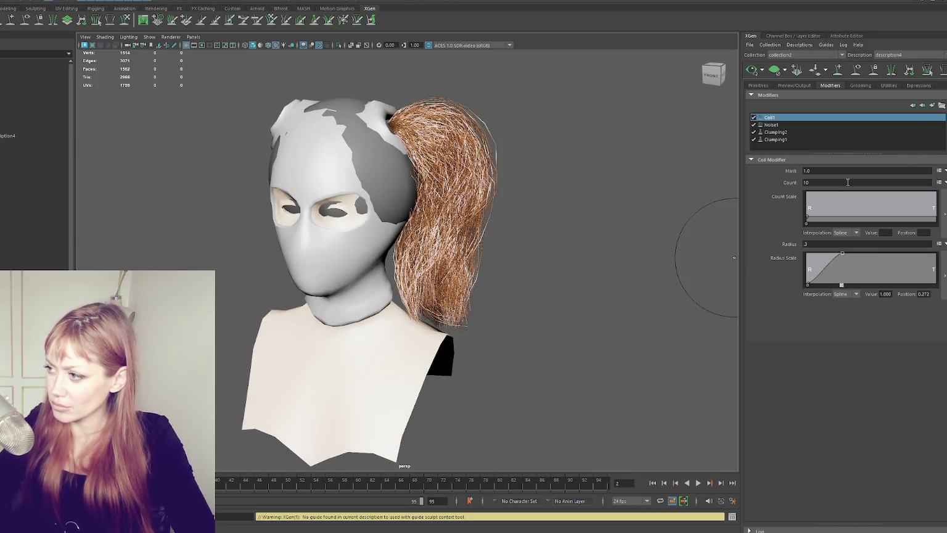
text(2)
key(Return)
alt+drag(721, 185, 603, 184)
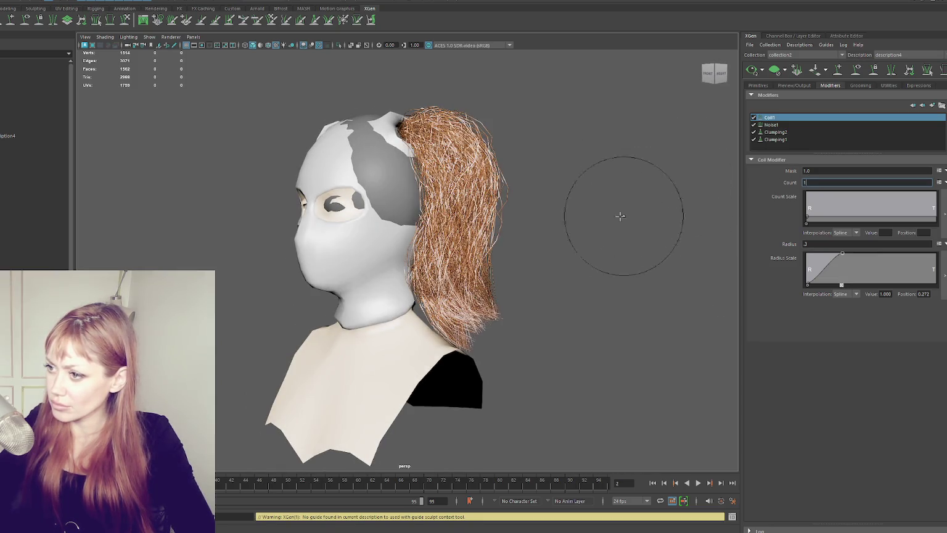
key(Return)
alt+drag(630, 213, 734, 201)
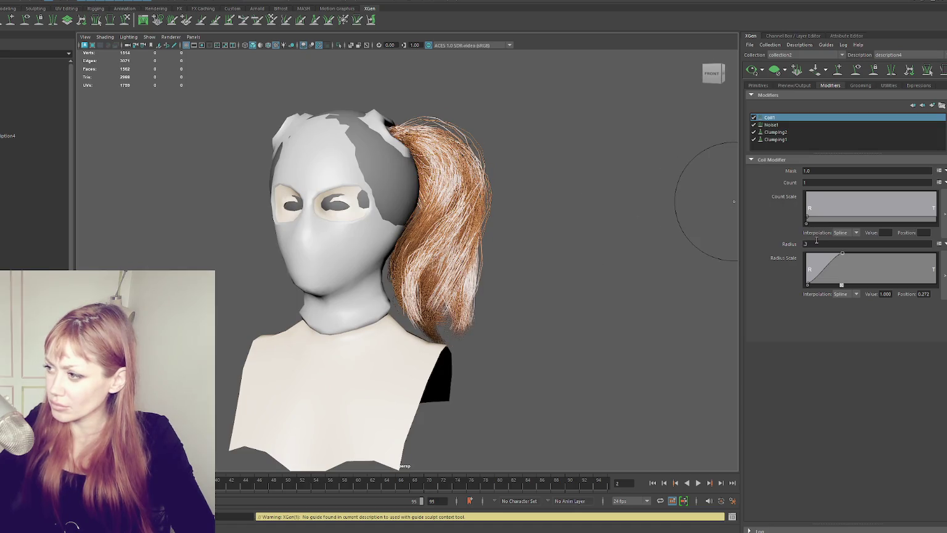
mouse_move(568, 233)
alt+mouse_down()
mouse_move(523, 201)
mouse_move(731, 219)
alt+mouse_up()
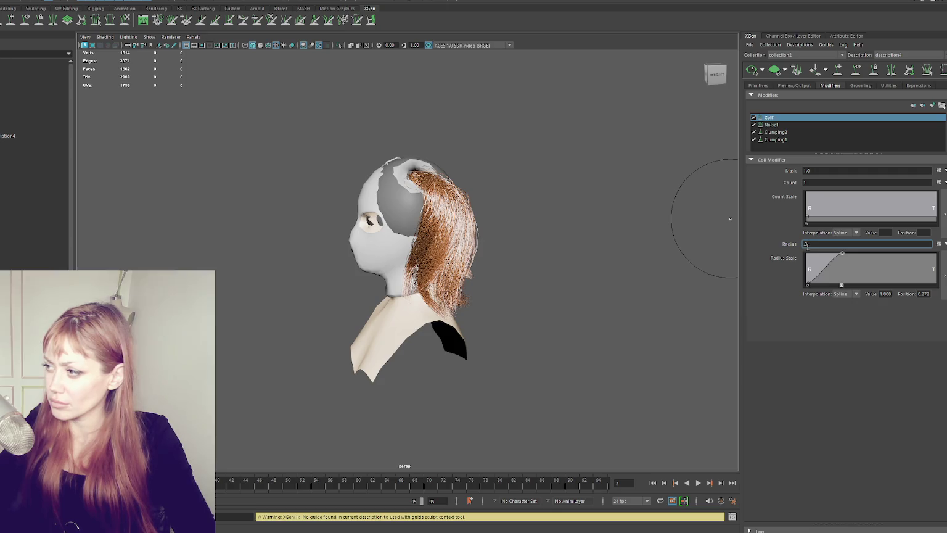
key(Return)
mouse_move(607, 265)
alt+mouse_down()
mouse_move(696, 258)
mouse_move(686, 262)
alt+mouse_up()
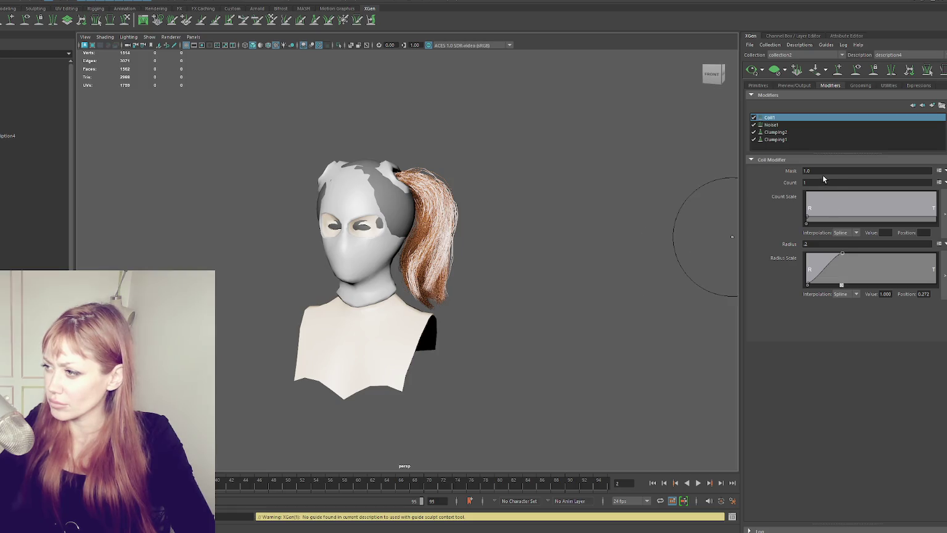
- Try a coil count of 2, then return the count to 1
text(2)
key(Return)
mouse_move(685, 222)
alt+mouse_down()
mouse_move(507, 180)
mouse_move(488, 202)
mouse_move(701, 180)
alt+mouse_up()
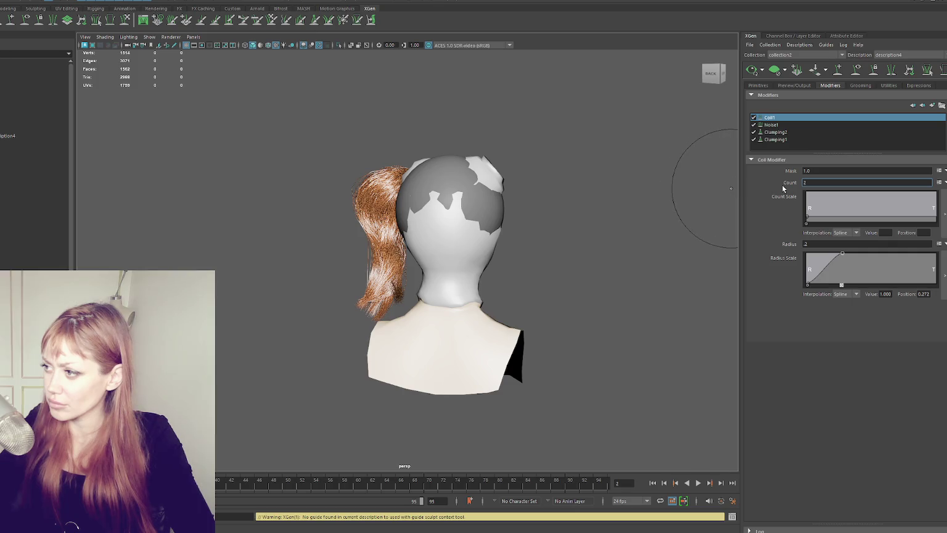
text(1)
key(Return)
mouse_move(688, 204)
alt+mouse_down()
mouse_move(664, 224)
mouse_move(739, 232)
mouse_move(578, 241)
alt+mouse_up()
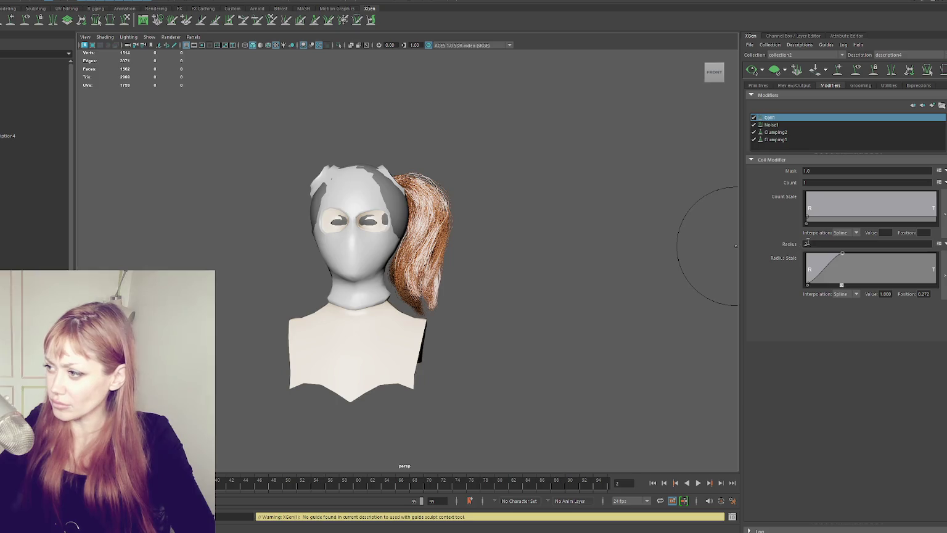
- Try coil radius values 3 and .5, then settle on .3
text(3)
key(Return)
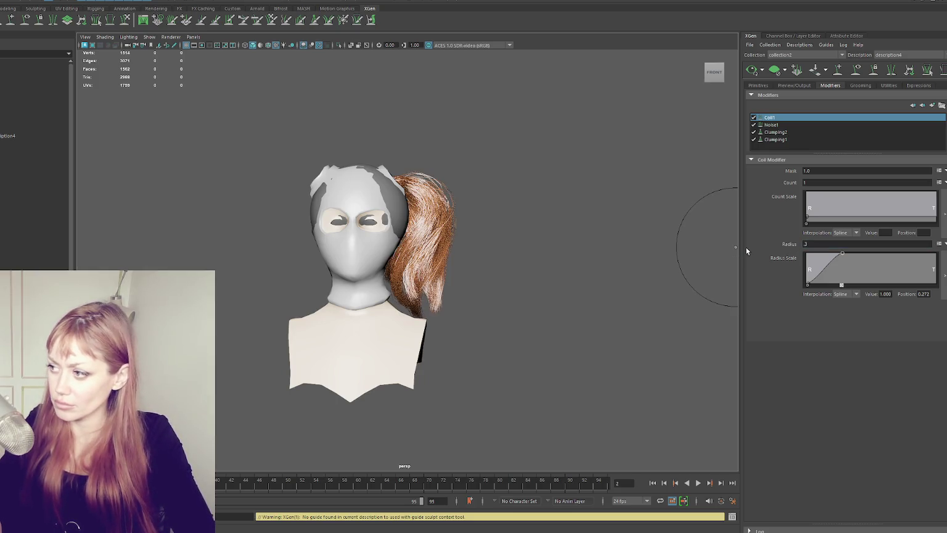
text(.5)
key(Return)
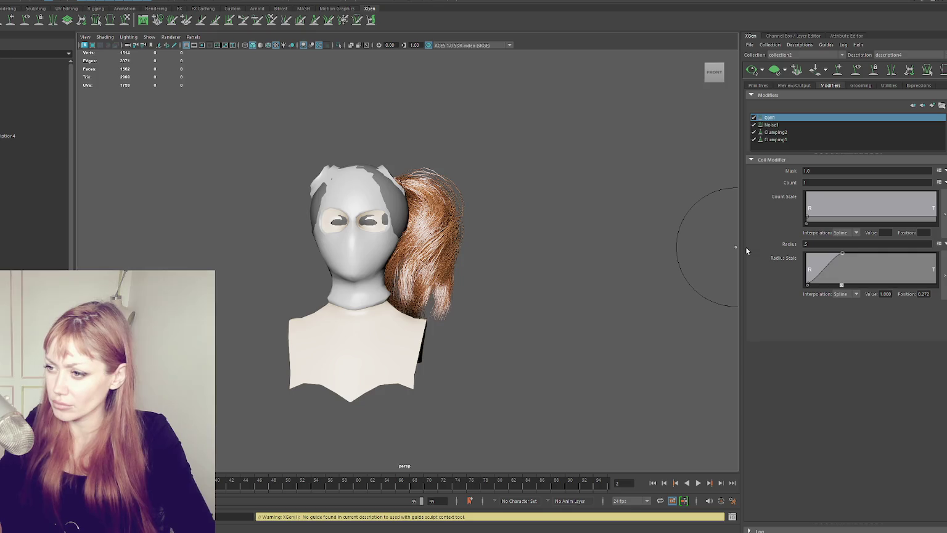
text(.3)
key(Return)
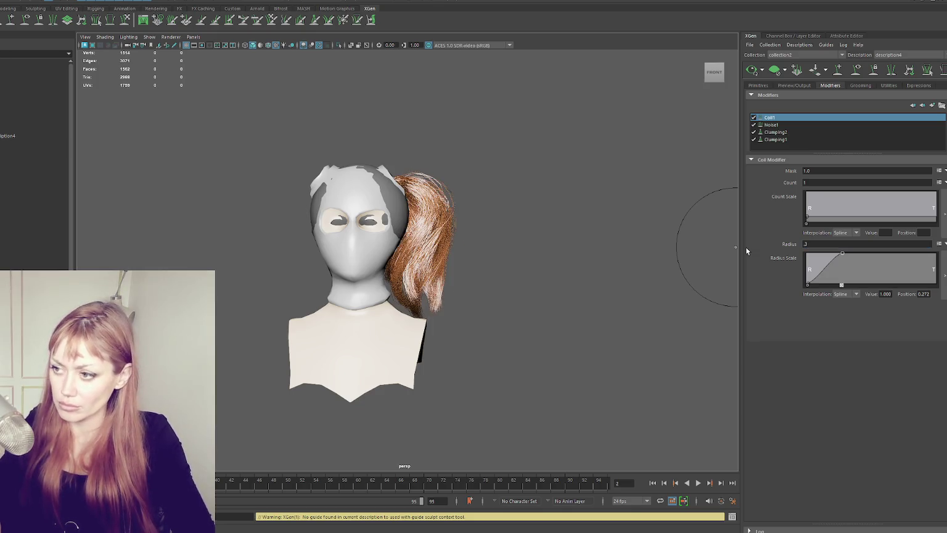
scroll(523, 122, down, 3)
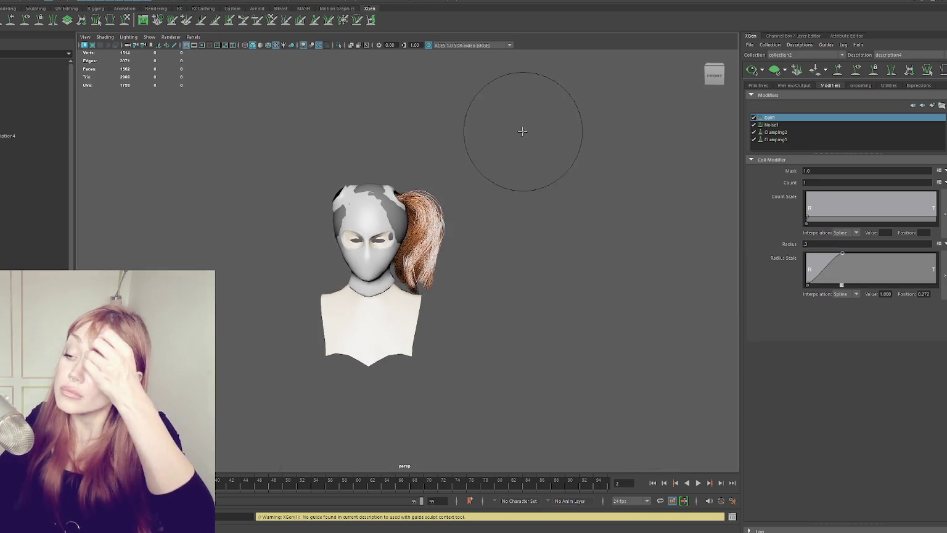
- Inspect the hair, snap to the FRONT view, and enter a Coil1 radius of .2
scroll(507, 157, down, 1)
mouse_move(520, 216)
alt+mouse_down()
mouse_move(530, 251)
mouse_move(497, 245)
alt+mouse_up()
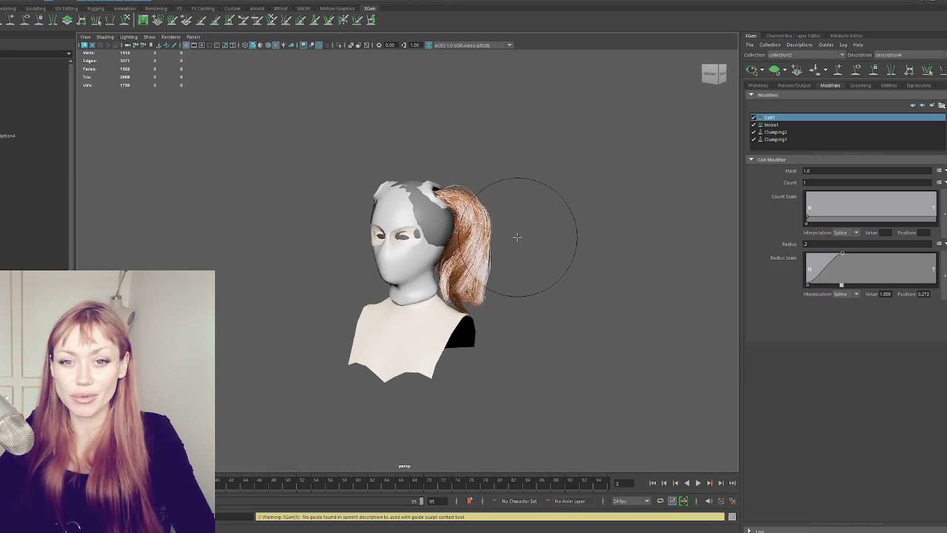
scroll(555, 249, up, 3)
alt+drag(554, 249, 550, 251)
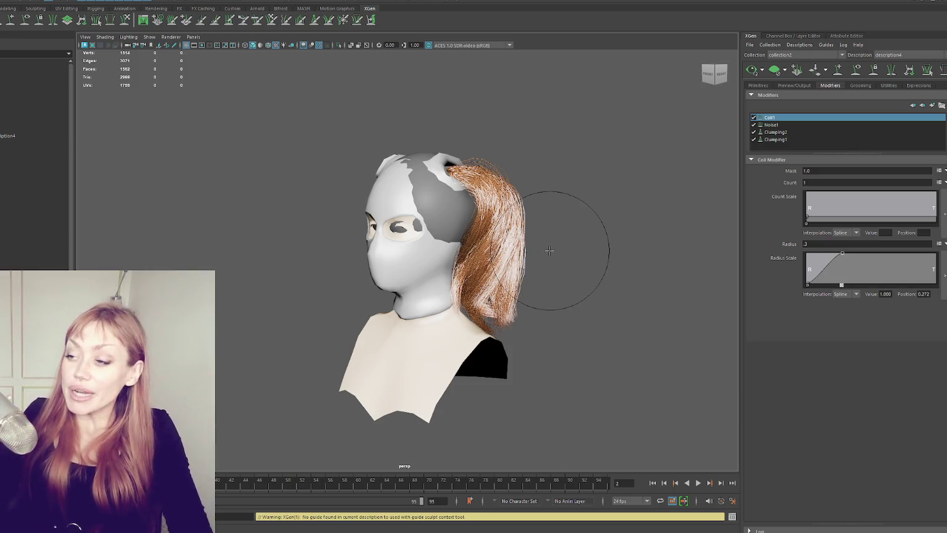
click(703, 71)
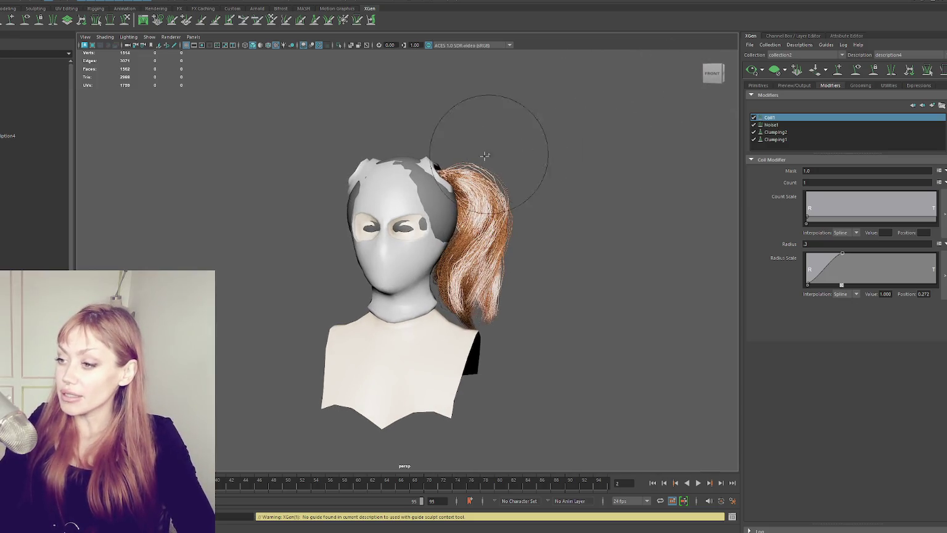
text(2)
key(Return)
mouse_move(677, 169)
alt+mouse_down()
mouse_move(389, 213)
mouse_move(531, 232)
mouse_move(516, 194)
alt+mouse_up()
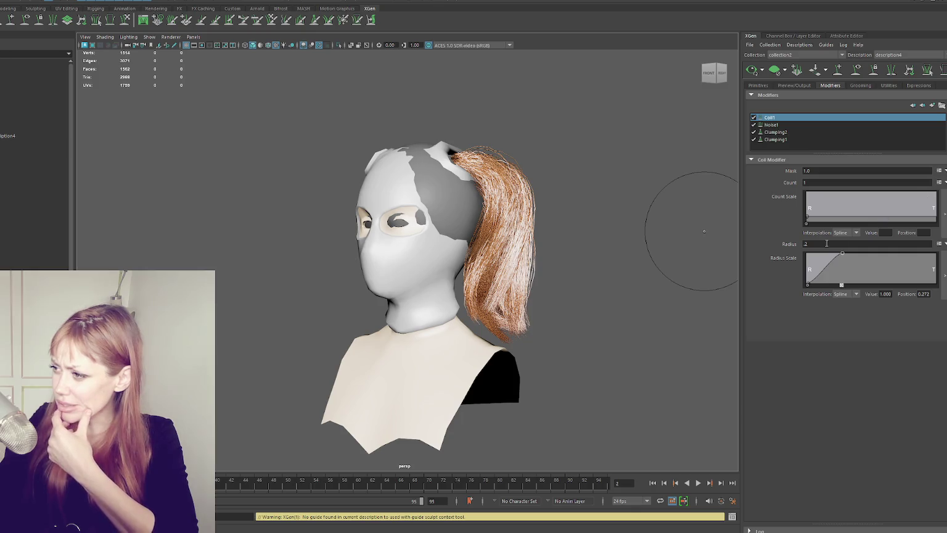
- Set the coil Radius to .4 and shift a Radius Scale point toward the root
click(939, 244)
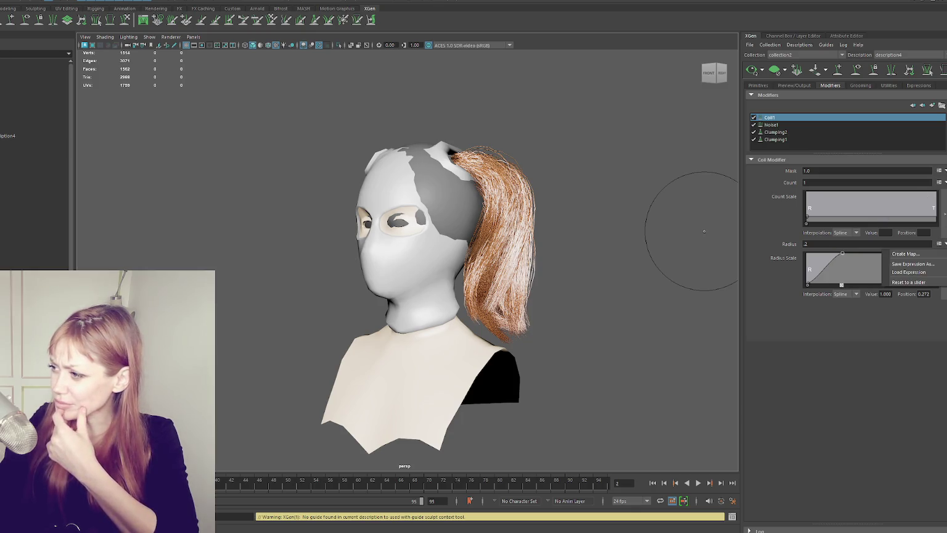
click(820, 315)
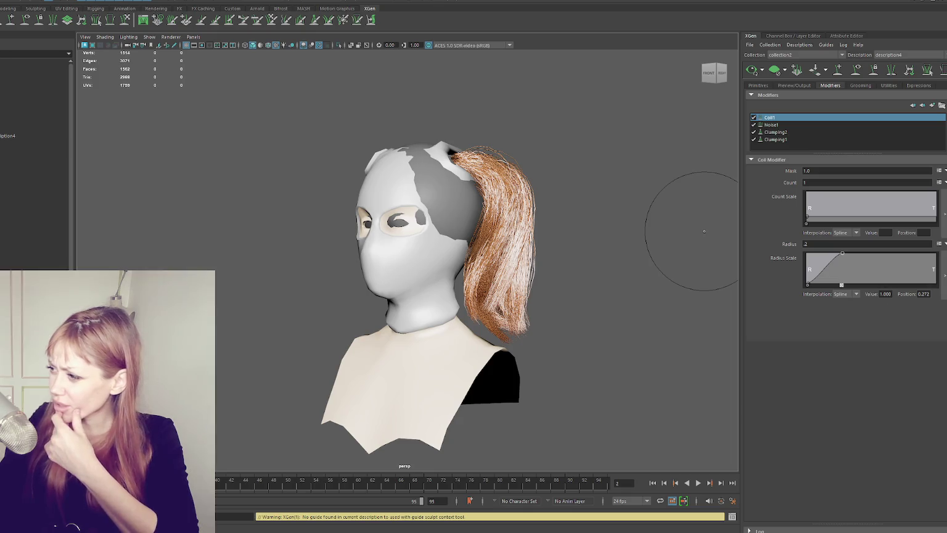
drag(866, 249, 842, 242)
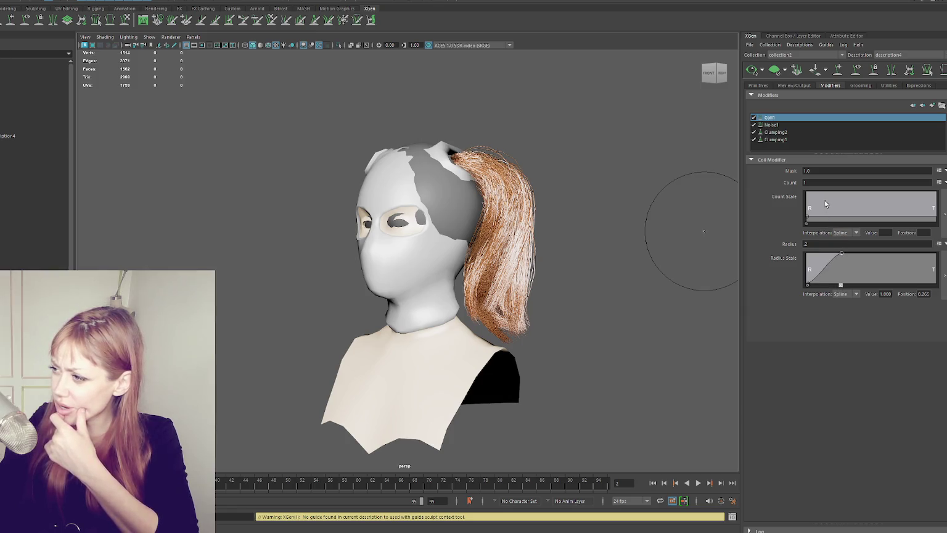
double_click(806, 244)
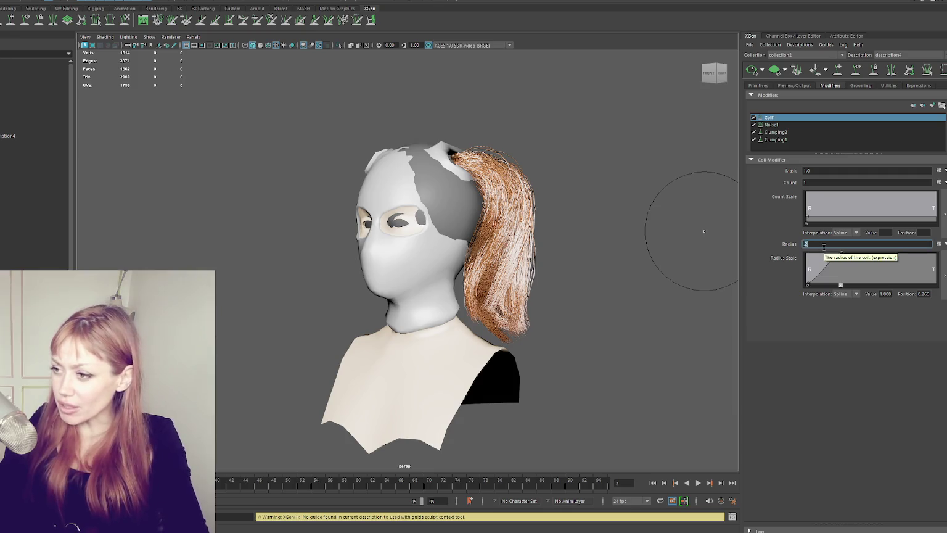
text(4)
text(.4)
key(Return)
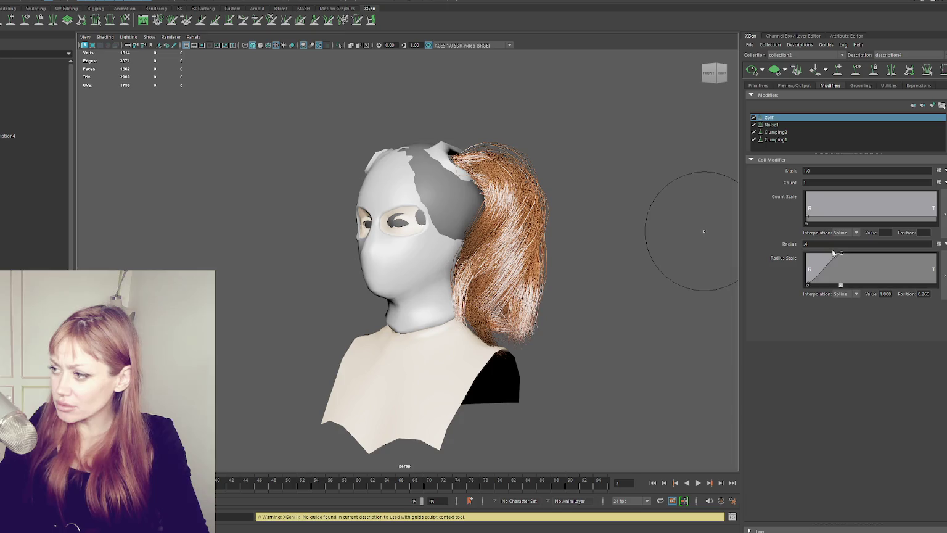
- Taper the Radius Scale curve: 0.747 at the roots, peak near 0.231, down to 0.040 at the tips
drag(931, 253, 919, 284)
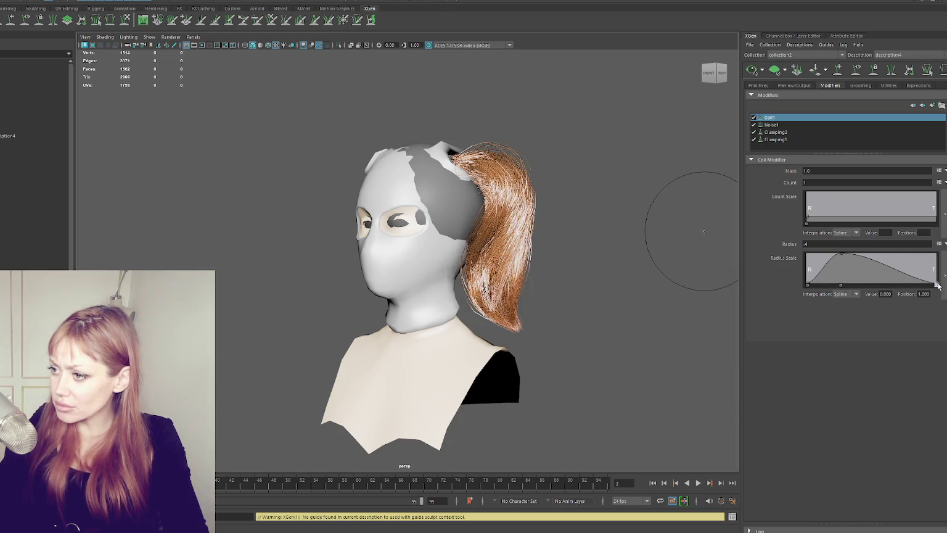
alt+drag(648, 265, 559, 264)
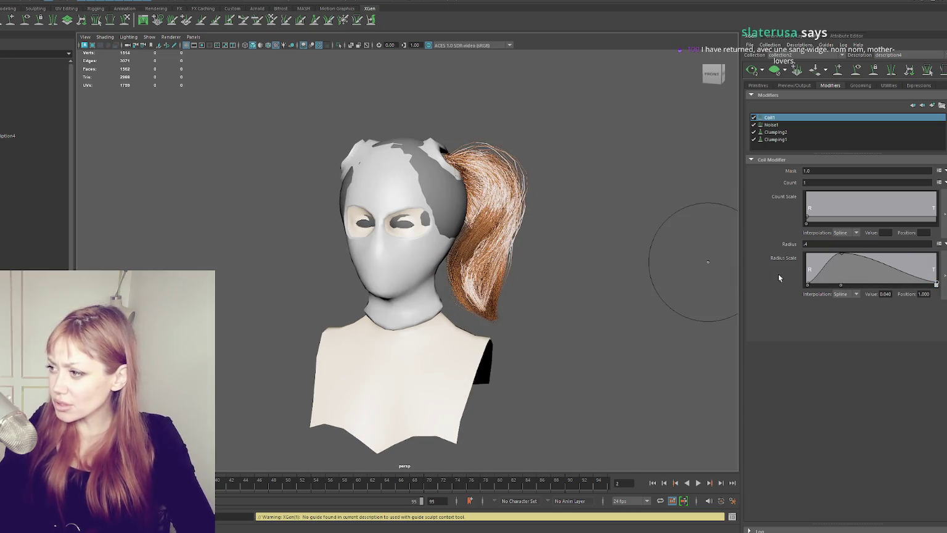
click(808, 285)
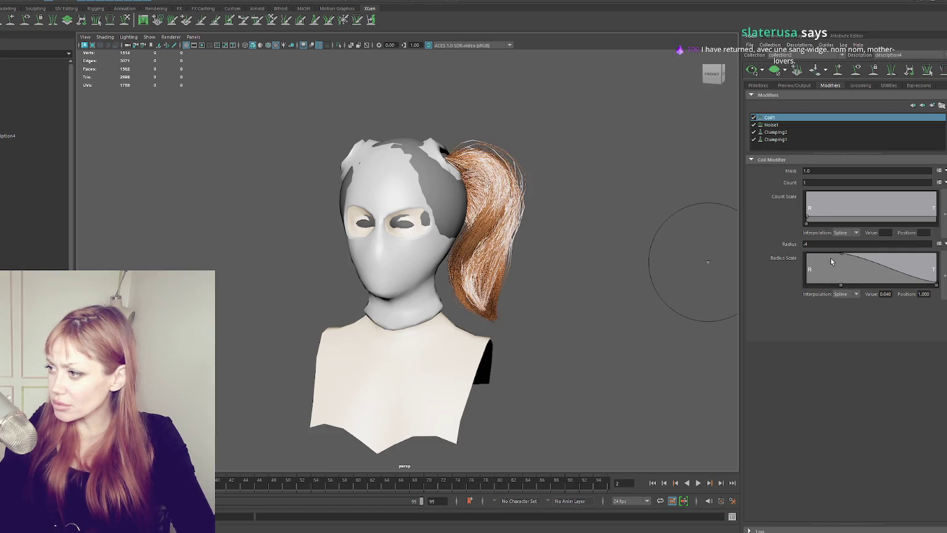
drag(842, 253, 837, 238)
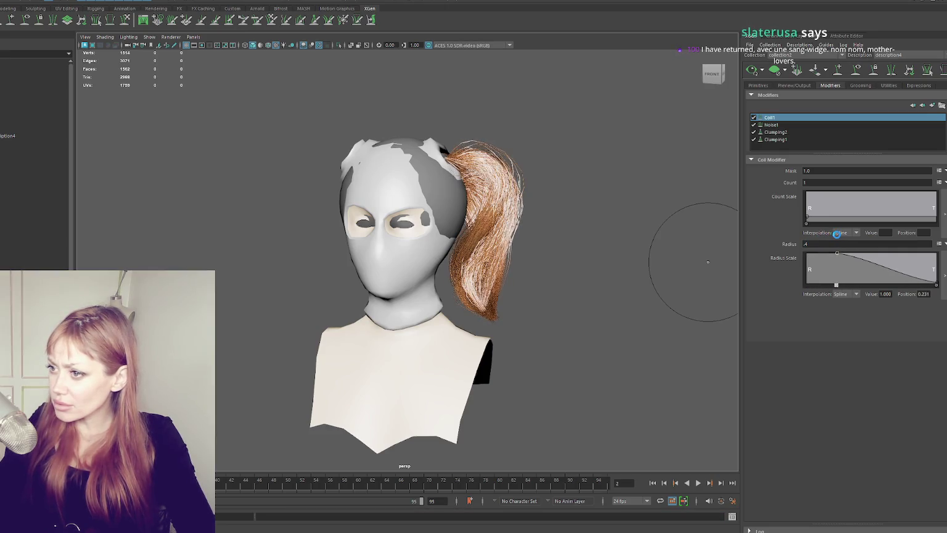
click(809, 258)
mouse_move(598, 137)
alt+mouse_down()
mouse_move(436, 155)
mouse_move(433, 197)
mouse_move(546, 184)
mouse_move(554, 140)
mouse_move(564, 148)
mouse_move(499, 196)
mouse_move(349, 165)
mouse_move(391, 228)
mouse_move(382, 241)
mouse_move(524, 205)
mouse_move(536, 243)
mouse_move(586, 187)
mouse_move(637, 195)
mouse_move(626, 313)
mouse_move(612, 237)
mouse_move(642, 253)
alt+mouse_up()
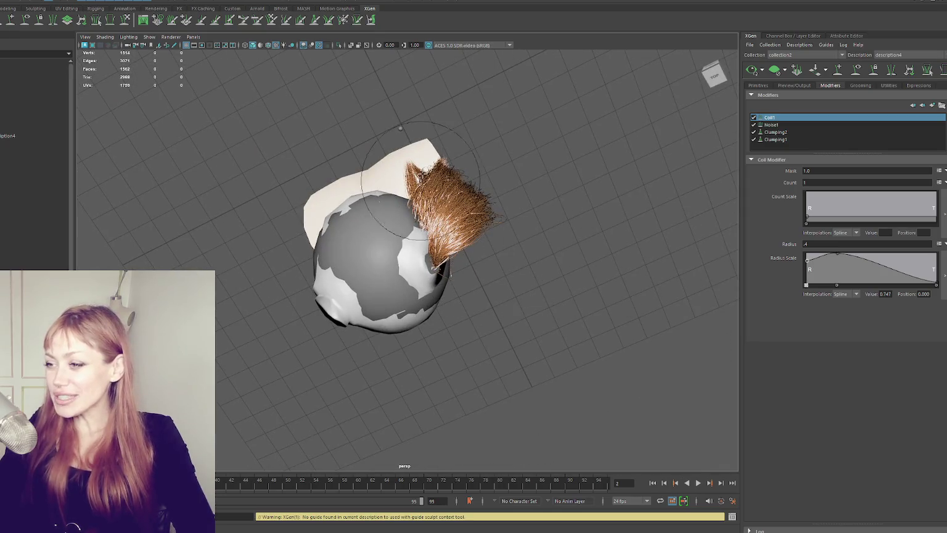
- Try a coil count of .4, then set it to 1.5
mouse_move(607, 195)
alt+mouse_down()
mouse_move(654, 158)
mouse_move(735, 180)
alt+mouse_up()
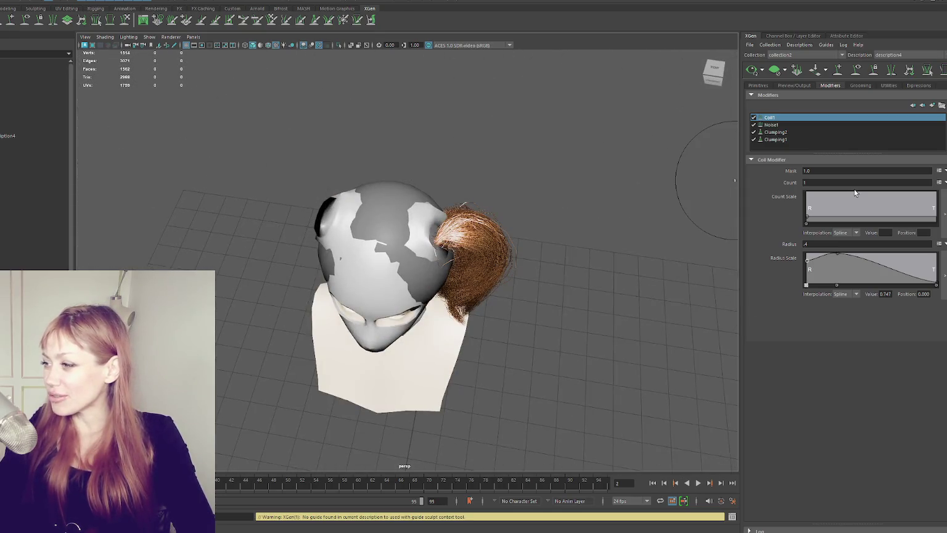
double_click(819, 182)
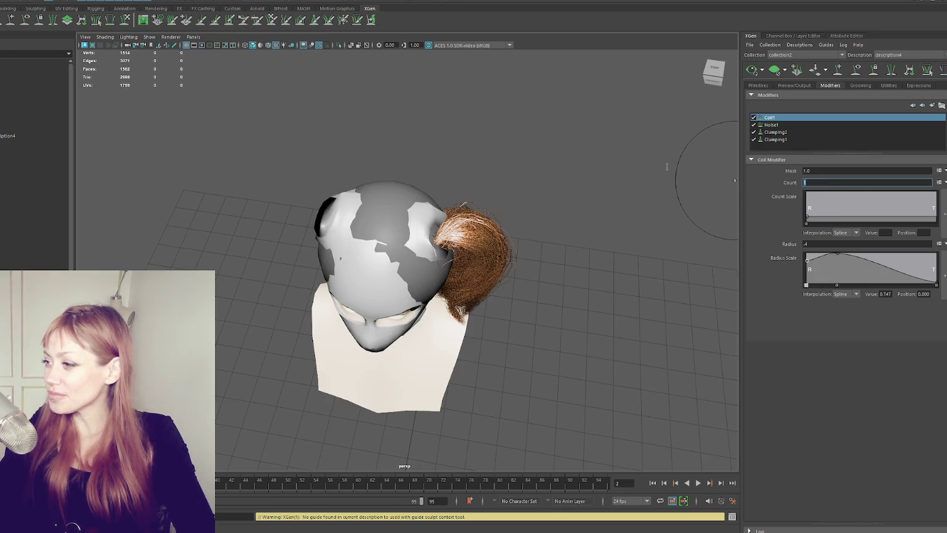
text(.4)
key(Return)
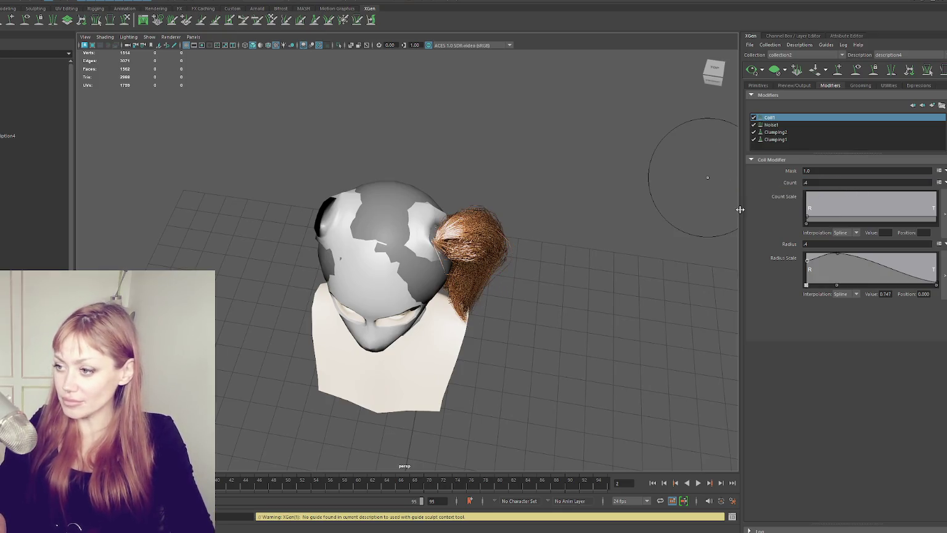
mouse_move(617, 197)
alt+mouse_down()
mouse_move(499, 197)
mouse_move(433, 169)
mouse_move(370, 212)
mouse_move(547, 205)
alt+mouse_up()
click(865, 182)
text(1.5)
key(Return)
- Try a coil radius of .35, then set it to .25
mouse_move(640, 212)
alt+mouse_down()
mouse_move(491, 212)
mouse_move(413, 198)
mouse_move(623, 215)
mouse_move(606, 222)
alt+mouse_up()
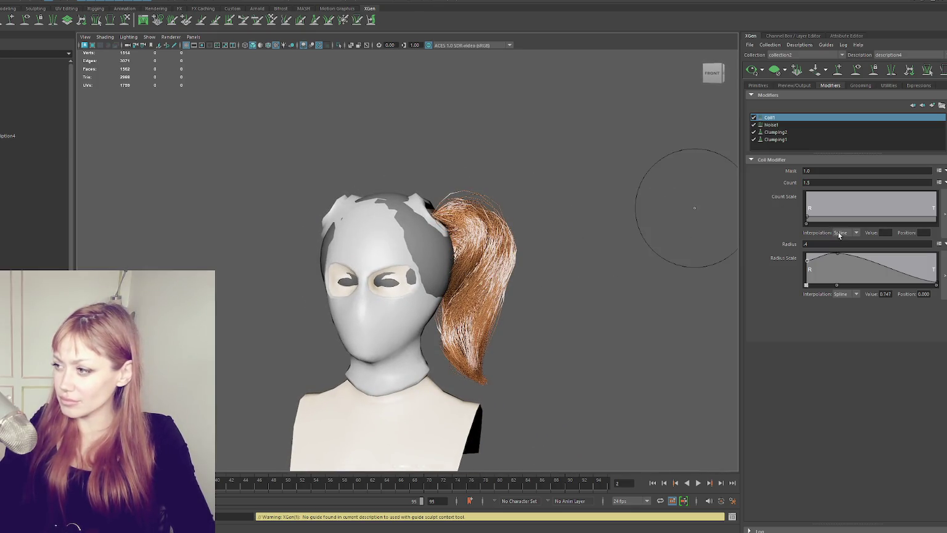
text(.35)
key(Return)
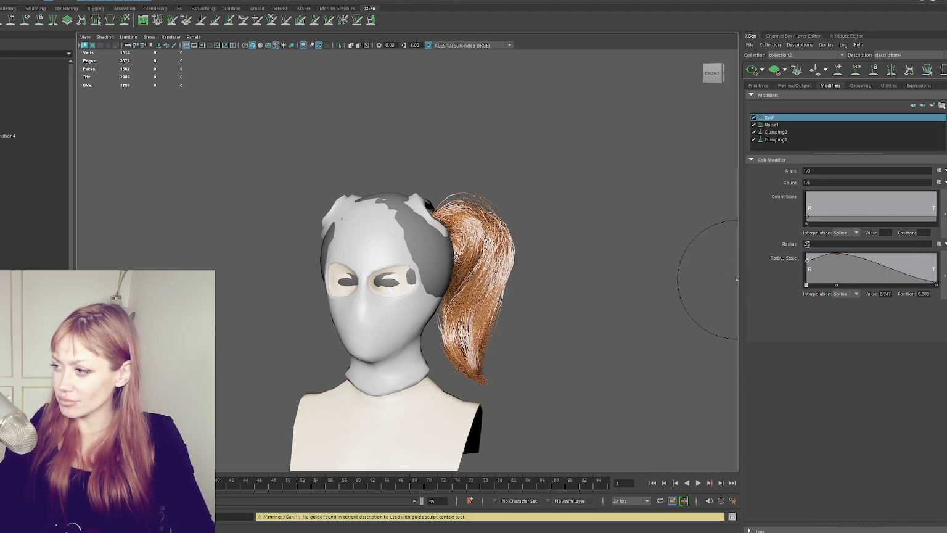
text(.25)
key(Return)
mouse_move(614, 257)
alt+mouse_down()
mouse_move(501, 253)
mouse_move(508, 265)
alt+mouse_up()
click(856, 70)
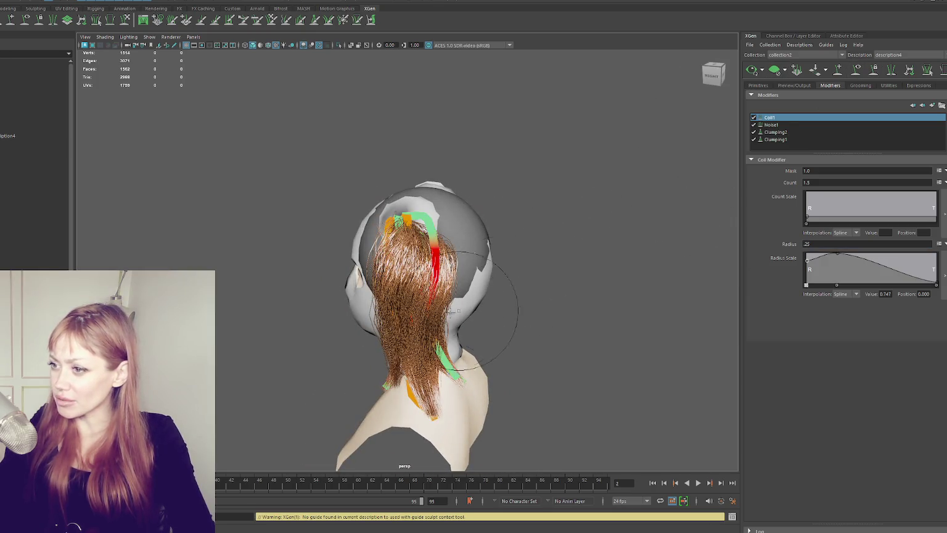
- Paint-select the ponytail guides down to the tip, sculpt them into a tighter curl, then reselect the ponytail description
mouse_move(417, 262)
alt+mouse_down()
mouse_move(345, 262)
mouse_move(382, 265)
alt+mouse_up()
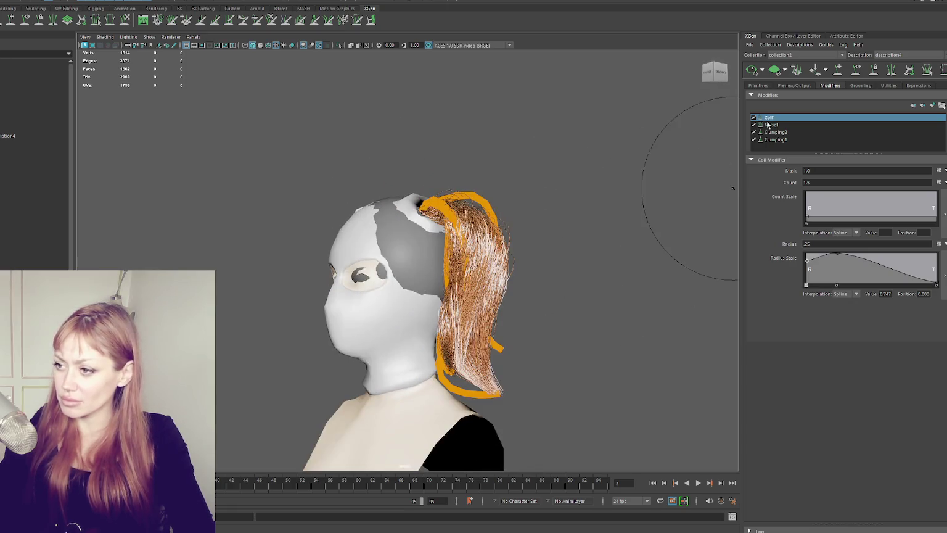
click(755, 74)
alt+drag(535, 232, 546, 272)
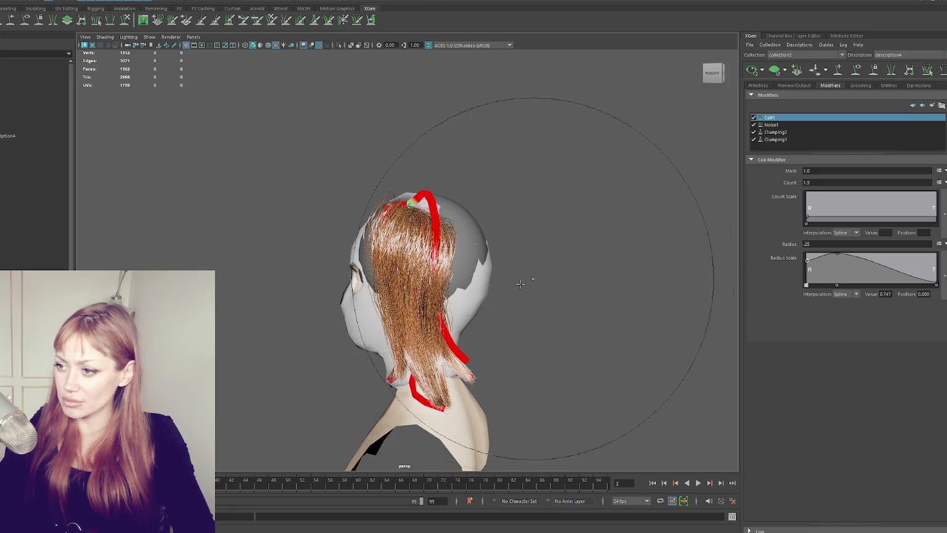
click(753, 71)
mouse_move(444, 247)
alt+mouse_down()
mouse_move(550, 248)
mouse_move(535, 254)
alt+mouse_up()
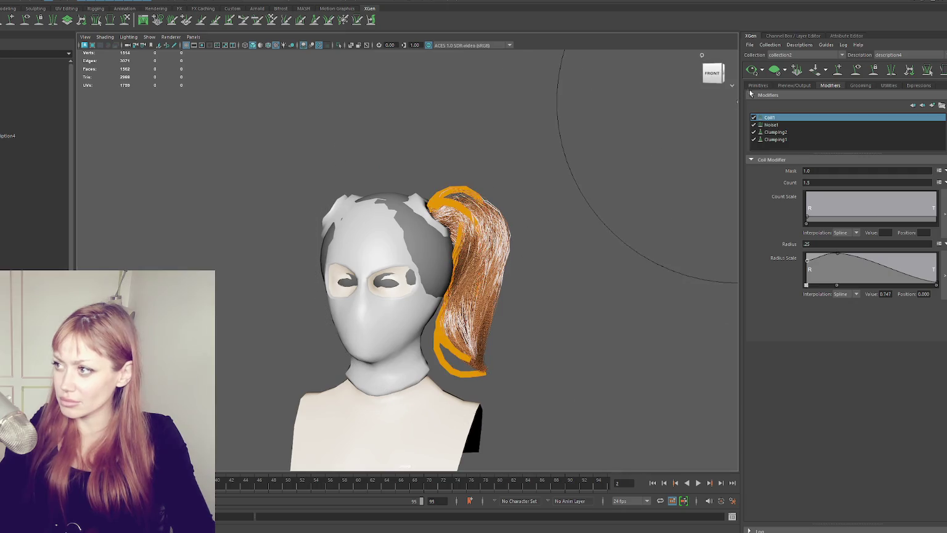
click(756, 72)
drag(412, 364, 472, 364)
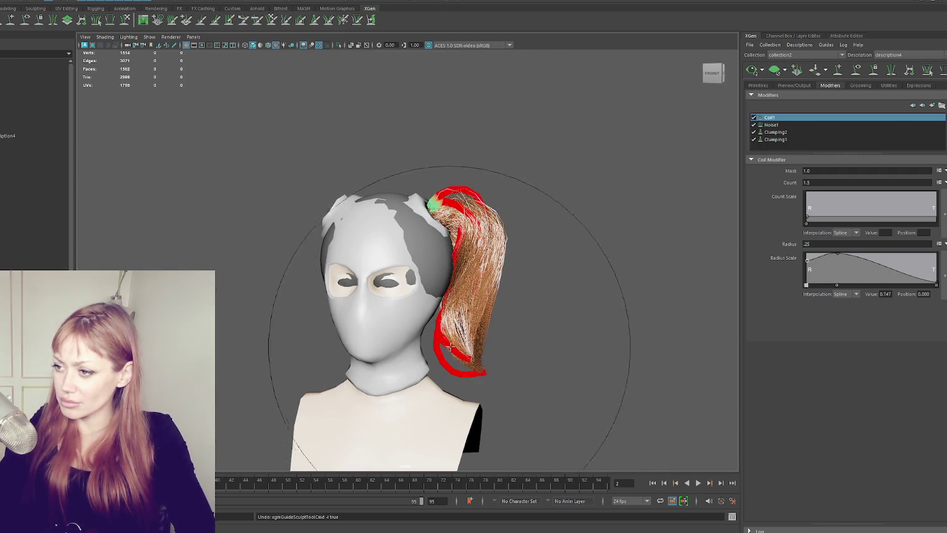
mouse_move(435, 308)
mouse_down()
mouse_move(448, 358)
mouse_move(502, 365)
mouse_move(502, 375)
mouse_move(469, 383)
mouse_move(501, 376)
mouse_up()
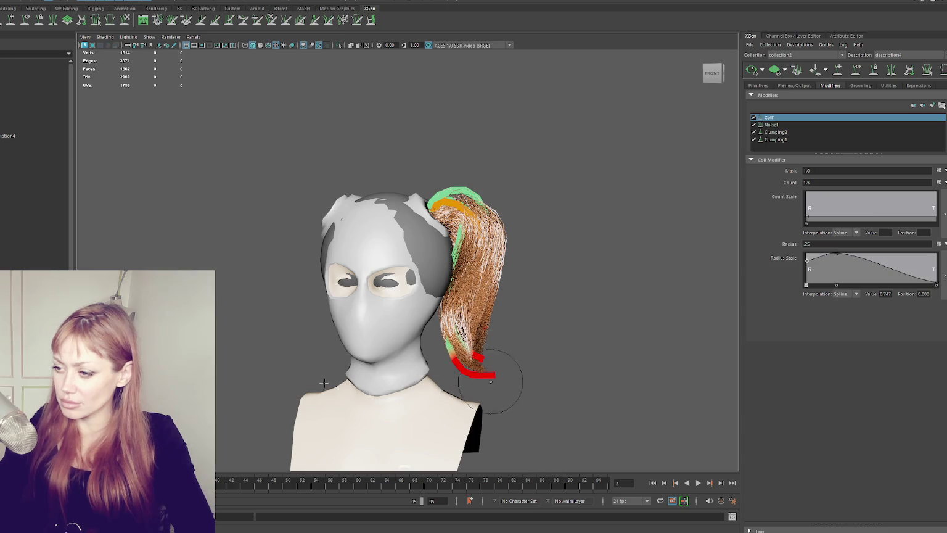
click(480, 390)
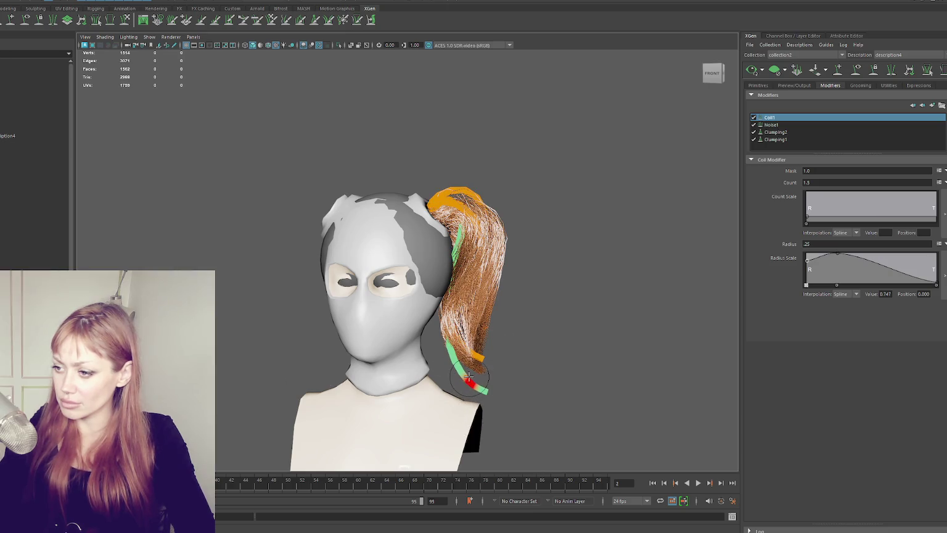
click(752, 69)
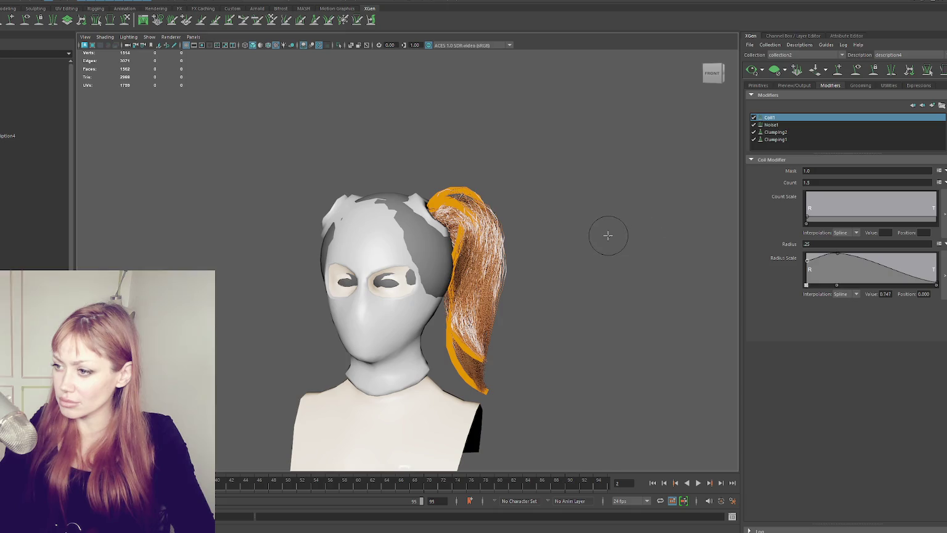
- From the front view, try a coil radius of .3, then .2
alt+drag(608, 268, 678, 238)
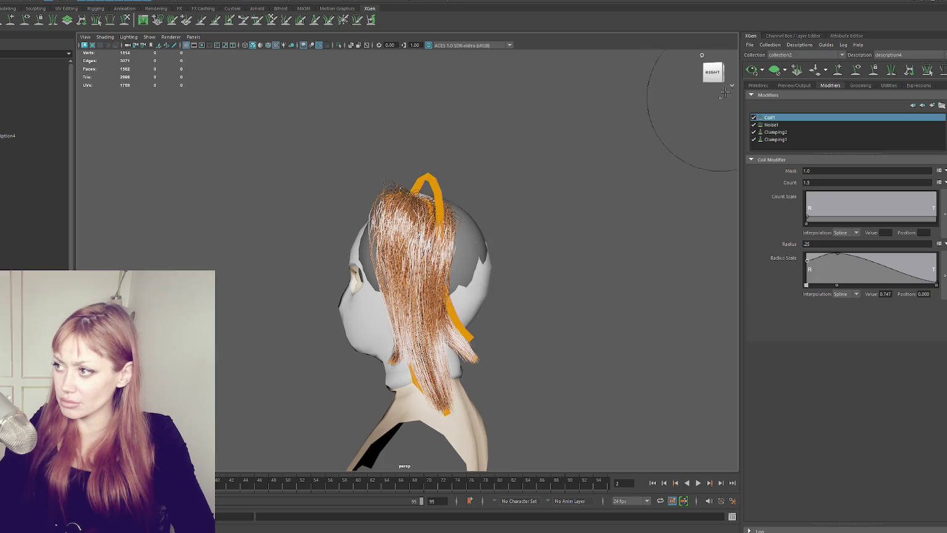
click(705, 64)
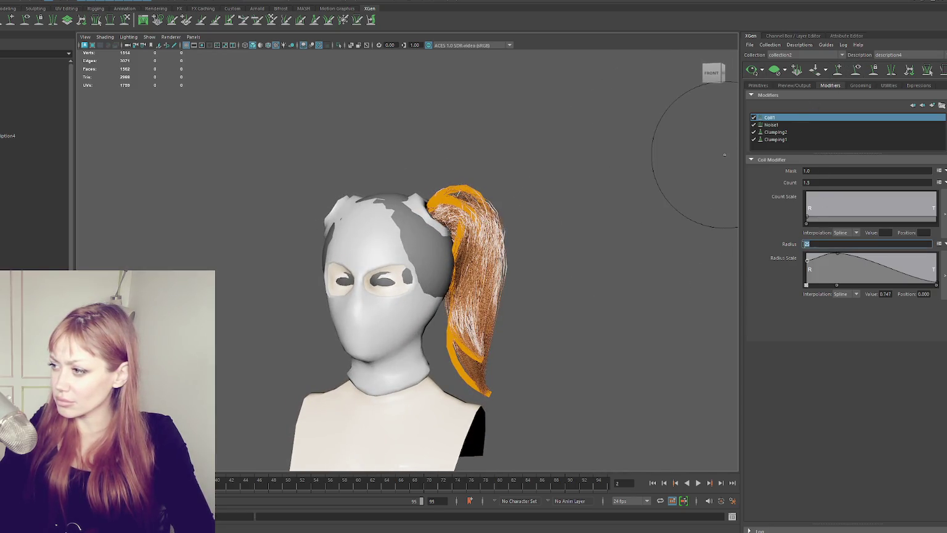
text(.3)
key(Return)
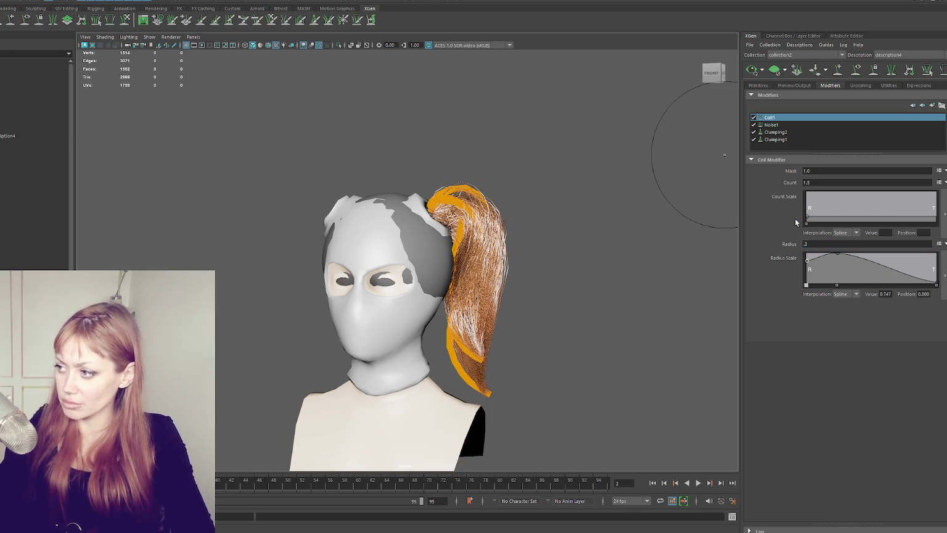
text(.2)
key(Return)
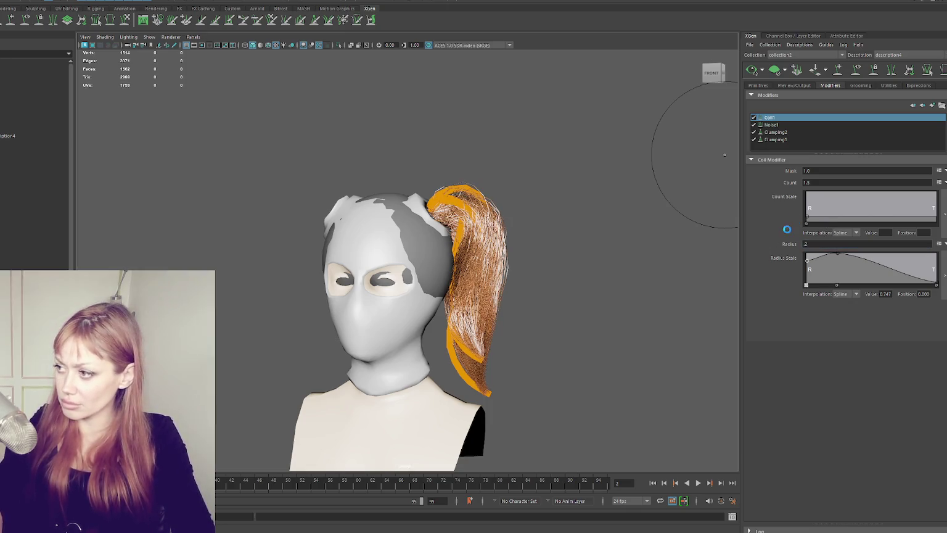
click(850, 72)
- Nudge a Radius Scale ramp point left, set the coil count to 1, and try radius .3
mouse_move(587, 212)
alt+mouse_down()
mouse_move(391, 205)
mouse_move(605, 209)
alt+mouse_up()
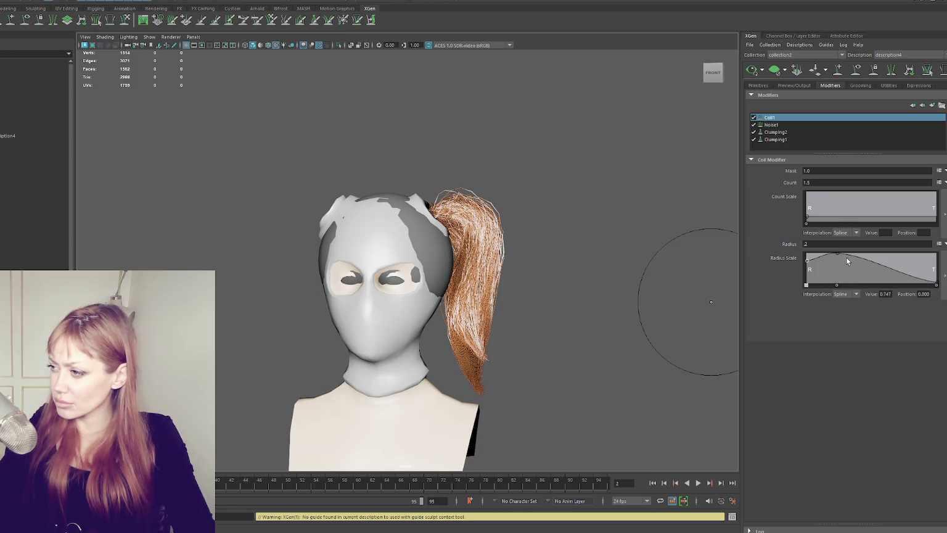
drag(837, 253, 833, 253)
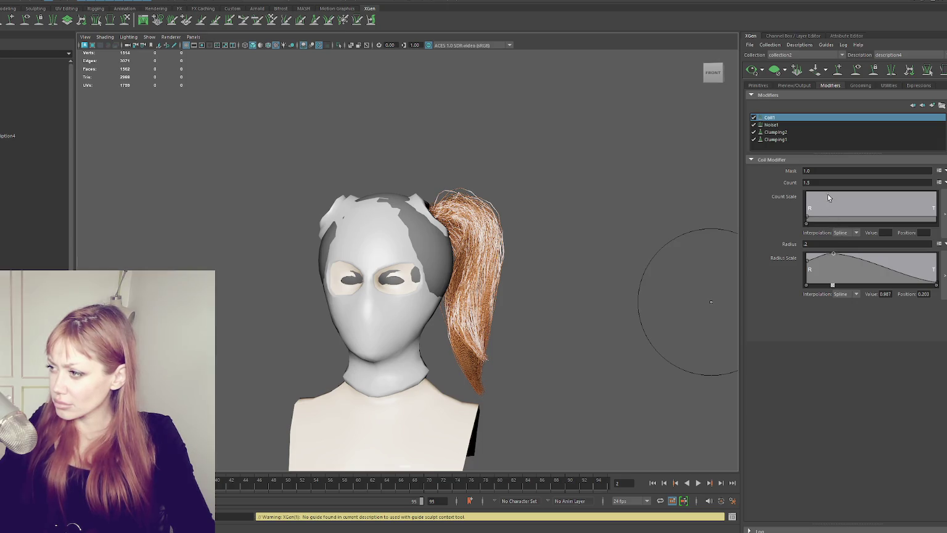
key(BackSpace)
key(BackSpace)
key(Return)
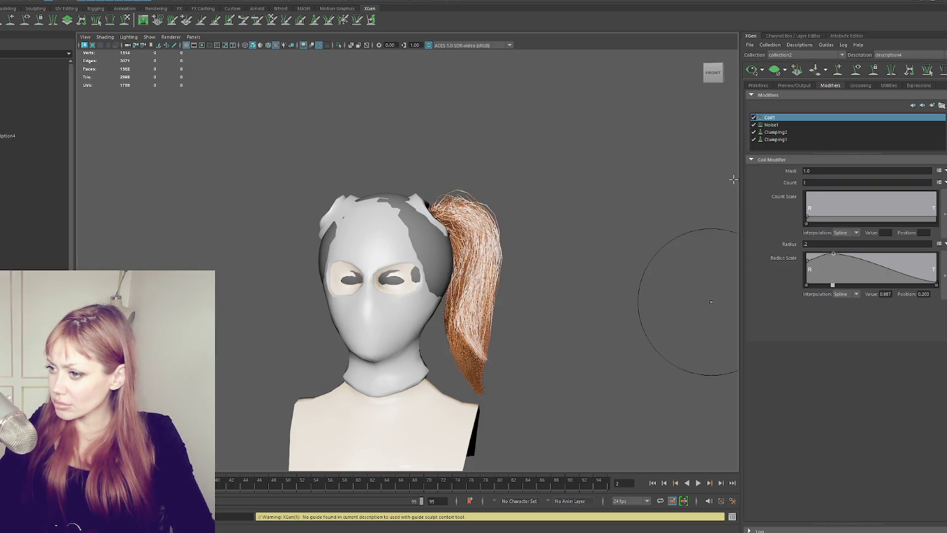
mouse_move(617, 203)
alt+mouse_down()
mouse_move(518, 209)
mouse_move(591, 198)
alt+mouse_up()
double_click(814, 243)
text(.3)
key(Return)
mouse_move(494, 233)
alt+mouse_down()
mouse_move(434, 233)
mouse_move(535, 222)
mouse_move(565, 231)
alt+mouse_up()
- Try a coil radius of .1, confirm count 1, then return radius to .3
double_click(819, 243)
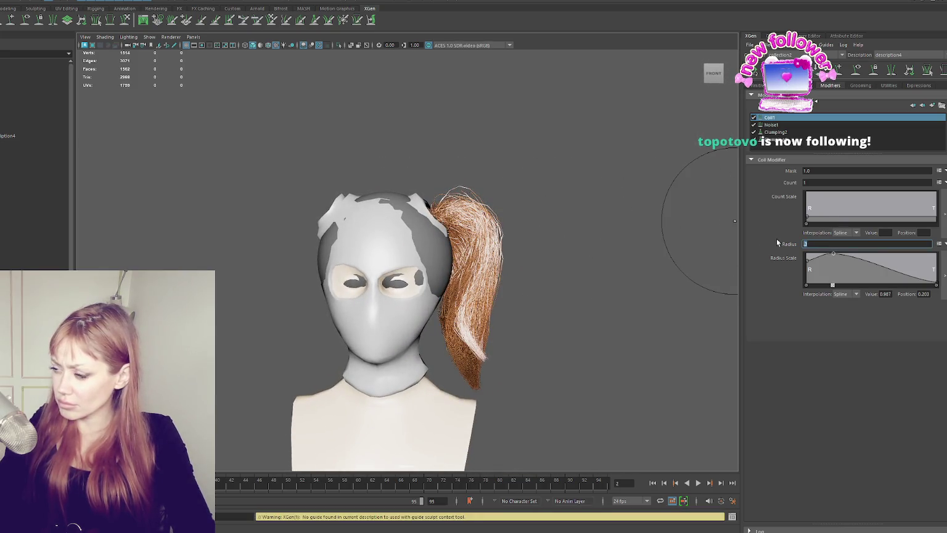
text(.1)
key(Return)
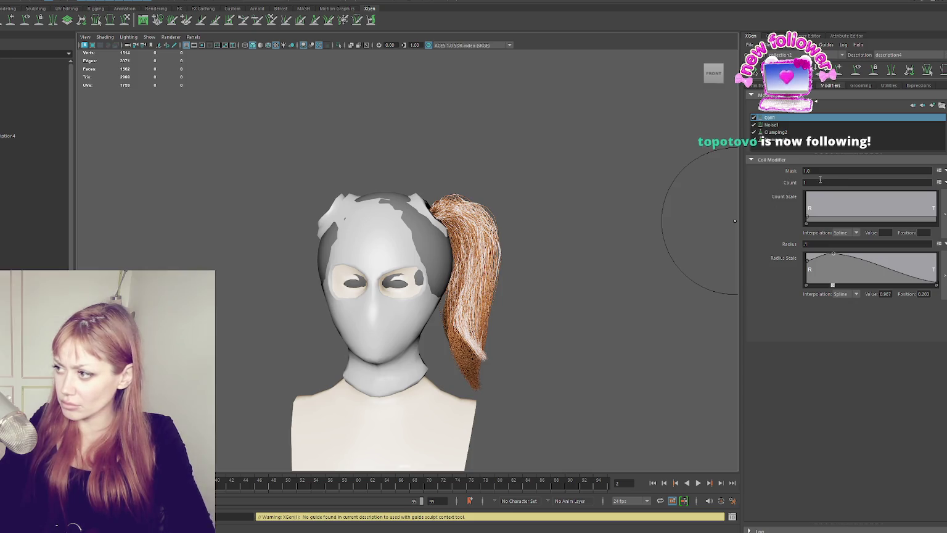
double_click(808, 183)
text(1)
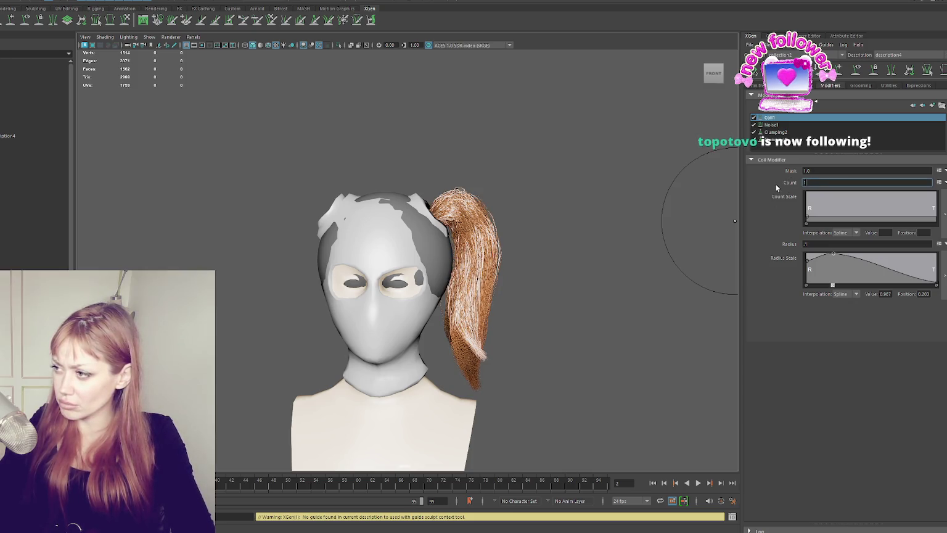
key(Return)
text(.3)
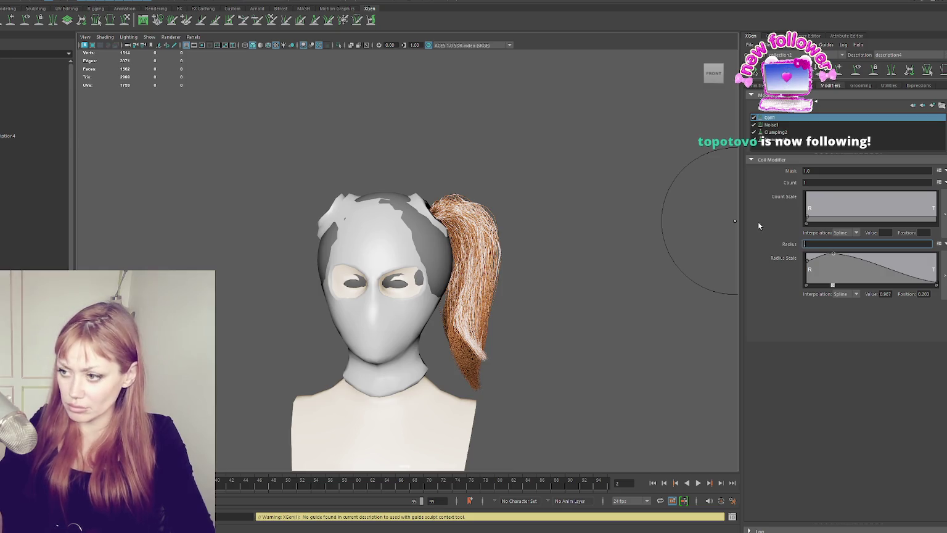
key(Return)
- Set the coil radius to .2 and lower the Radius Scale ramp's end point to about 0.65
mouse_move(534, 178)
alt+mouse_down()
mouse_move(453, 178)
mouse_move(387, 152)
alt+mouse_up()
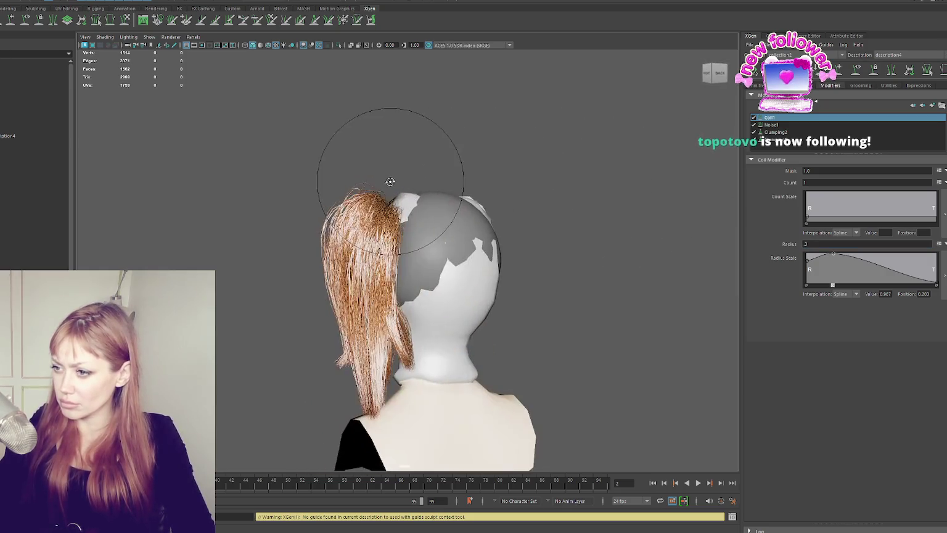
double_click(808, 244)
text(2)
key(Return)
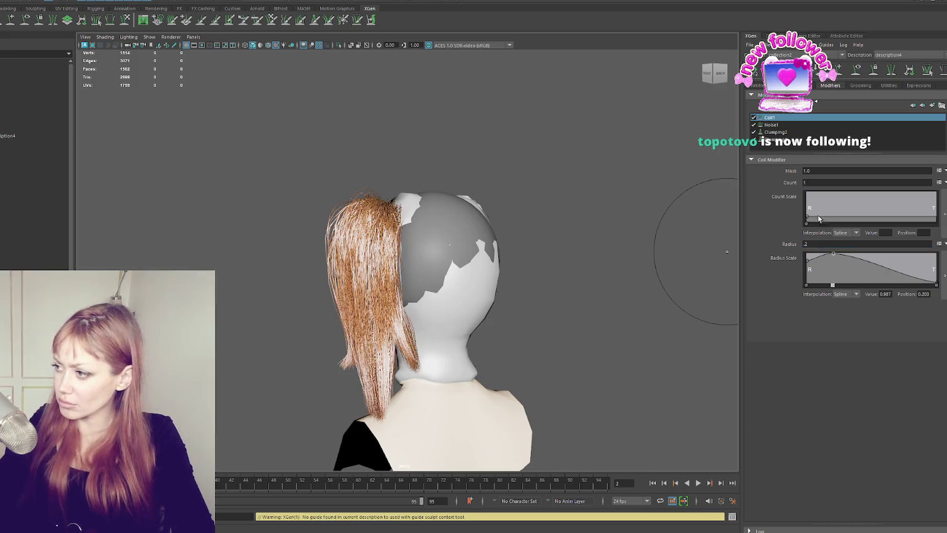
alt+drag(508, 250, 727, 249)
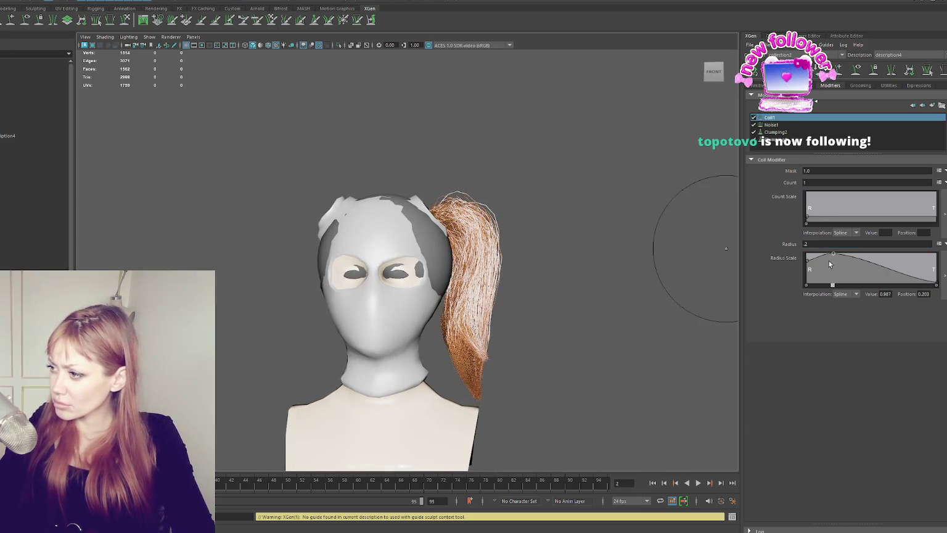
mouse_move(834, 253)
mouse_down()
mouse_move(838, 262)
mouse_move(834, 254)
mouse_up()
mouse_move(937, 284)
mouse_down()
mouse_move(940, 246)
mouse_move(937, 263)
mouse_up()
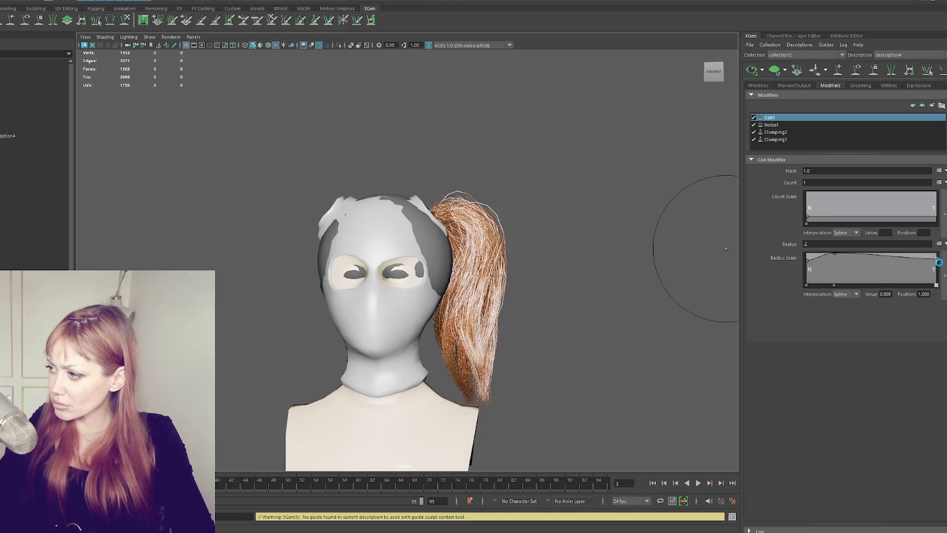
mouse_move(555, 290)
alt+mouse_down()
mouse_move(494, 288)
mouse_move(617, 284)
alt+mouse_up()
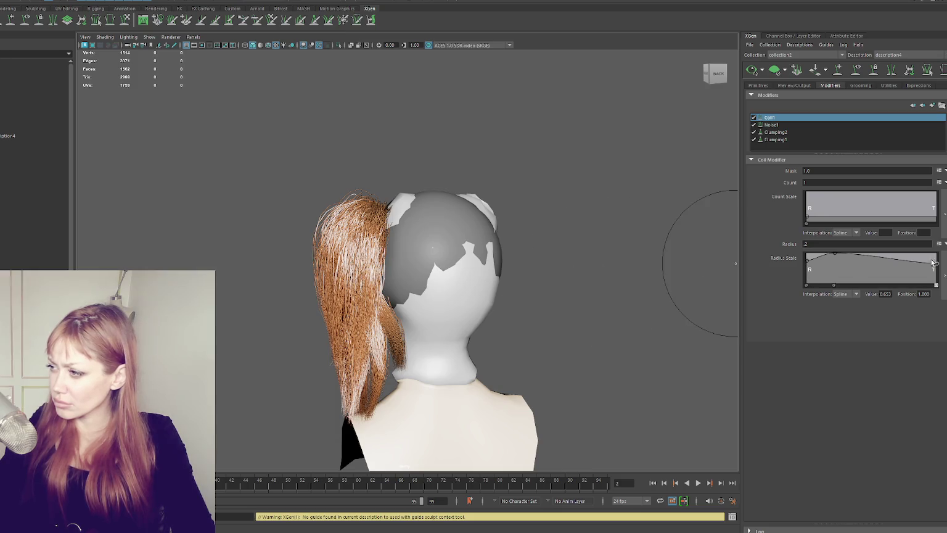
click(768, 126)
- Turn off Noise1, Clumping2, Clumping1 and Coil1 to compare the hair, then re-enable all four
click(754, 125)
click(754, 132)
click(753, 139)
click(754, 117)
mouse_move(617, 185)
alt+mouse_down()
mouse_move(584, 207)
mouse_move(542, 210)
mouse_move(497, 195)
mouse_move(728, 122)
alt+mouse_up()
click(754, 117)
mouse_move(573, 216)
alt+mouse_down()
mouse_move(662, 208)
mouse_move(734, 160)
alt+mouse_up()
click(754, 139)
click(753, 132)
click(754, 124)
- Select and deselect several ponytail guides while viewing the back of the head
mouse_move(370, 185)
alt+mouse_down()
mouse_move(579, 279)
mouse_move(509, 269)
mouse_move(370, 317)
mouse_move(508, 350)
mouse_move(498, 363)
alt+mouse_up()
click(480, 364)
click(464, 330)
click(424, 404)
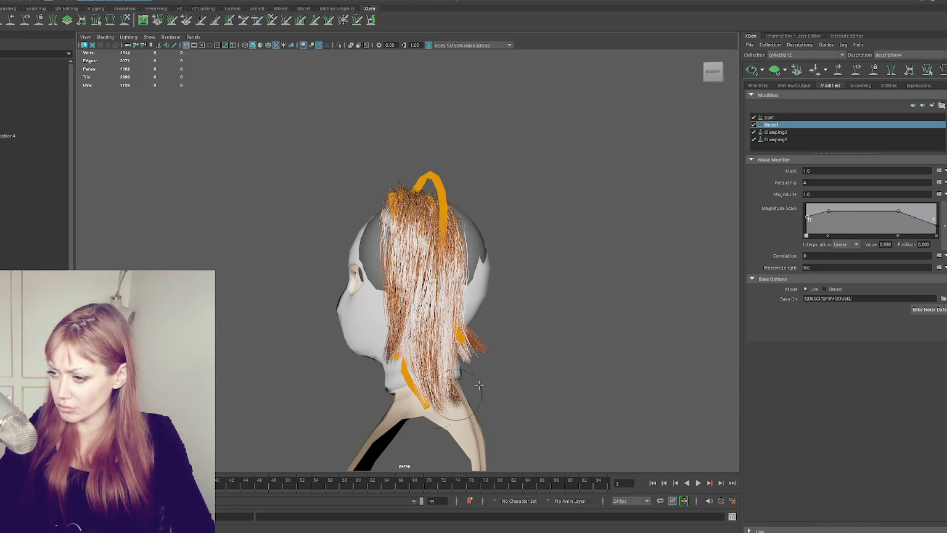
click(750, 70)
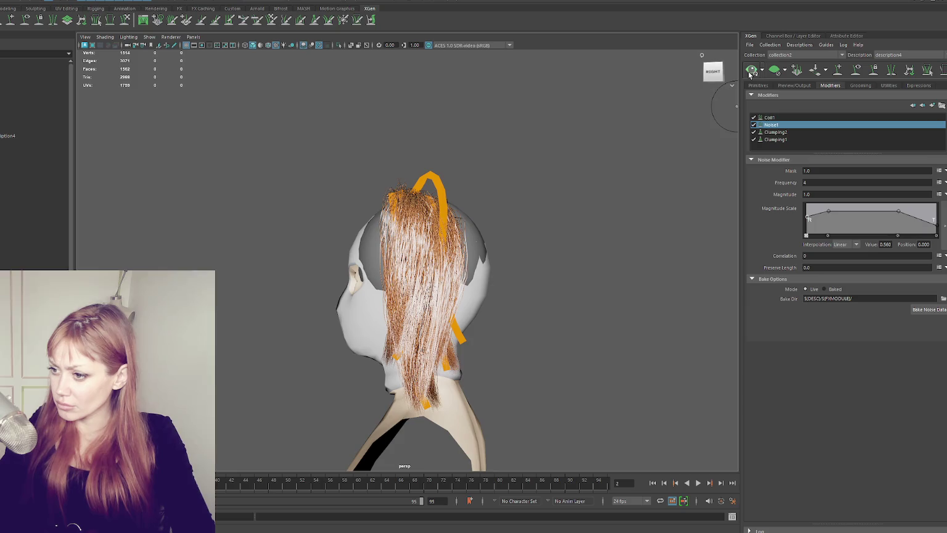
click(470, 342)
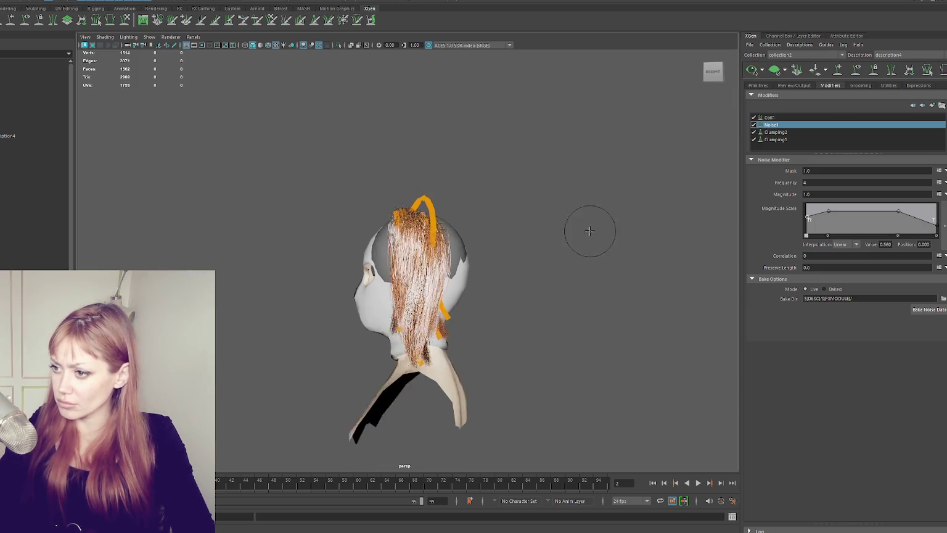
alt+drag(588, 222, 558, 237)
click(412, 238)
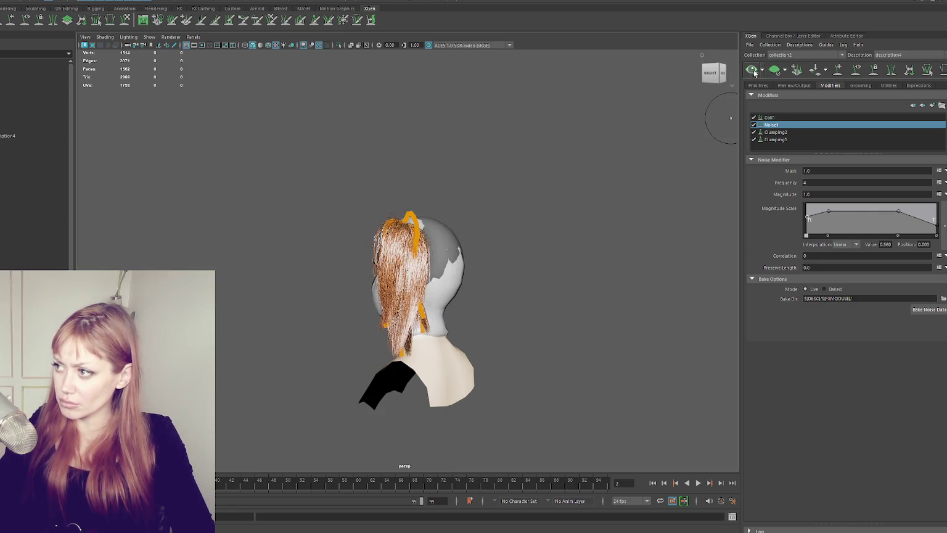
alt+drag(600, 217, 657, 218)
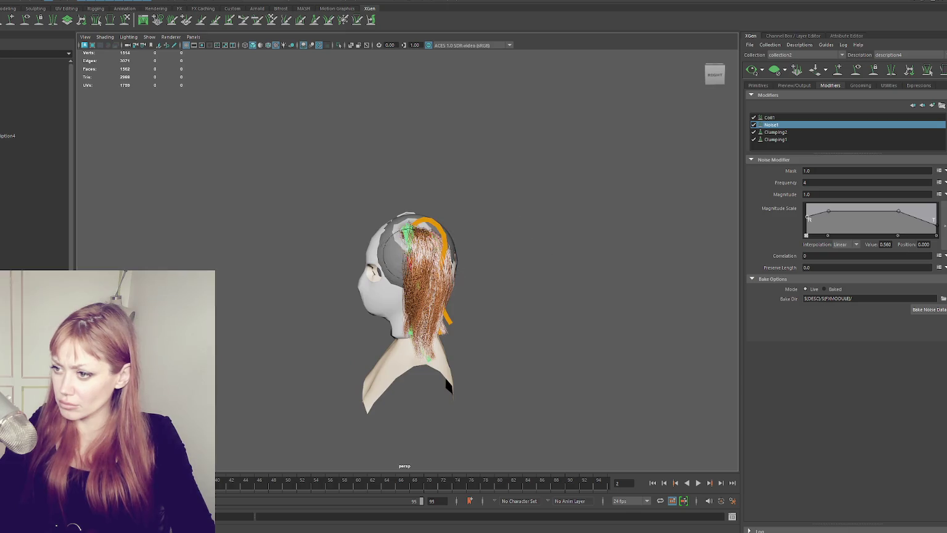
alt+drag(426, 241, 481, 237)
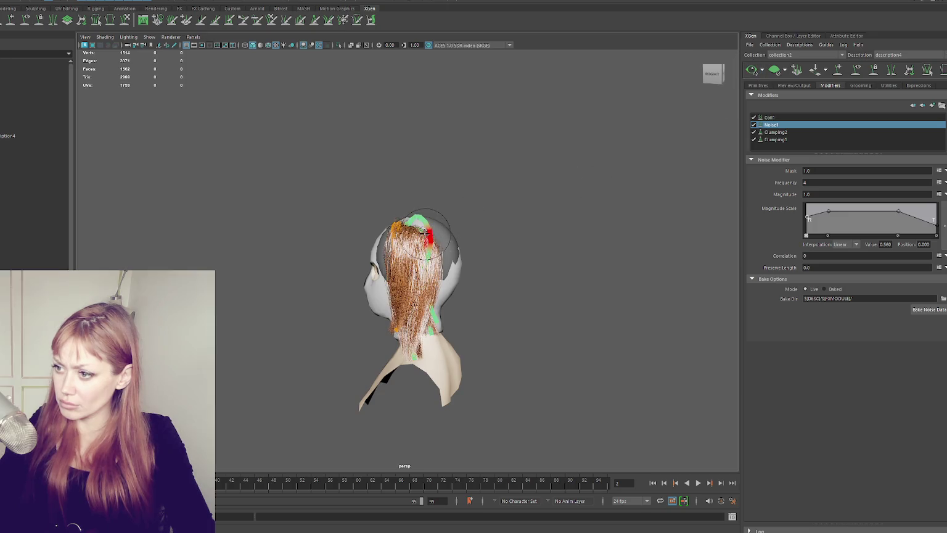
- Hide the ponytail guide curves and zoom in on the hair from the front
click(857, 69)
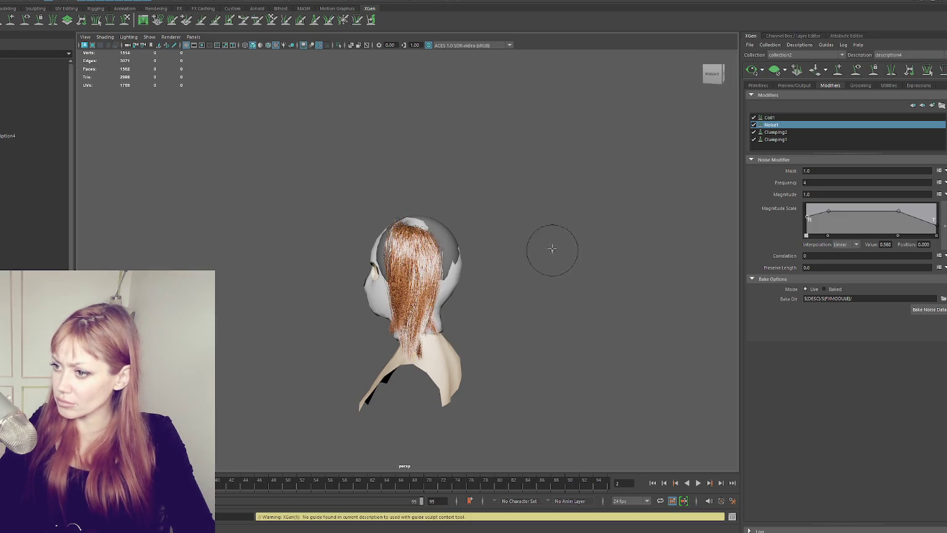
alt+drag(562, 240, 656, 237)
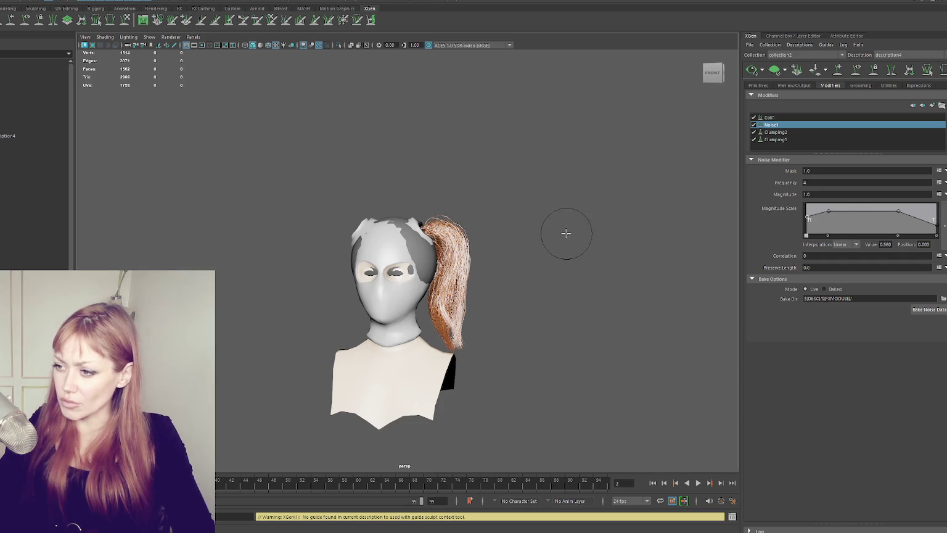
scroll(587, 233, up, 2)
scroll(587, 234, up, 3)
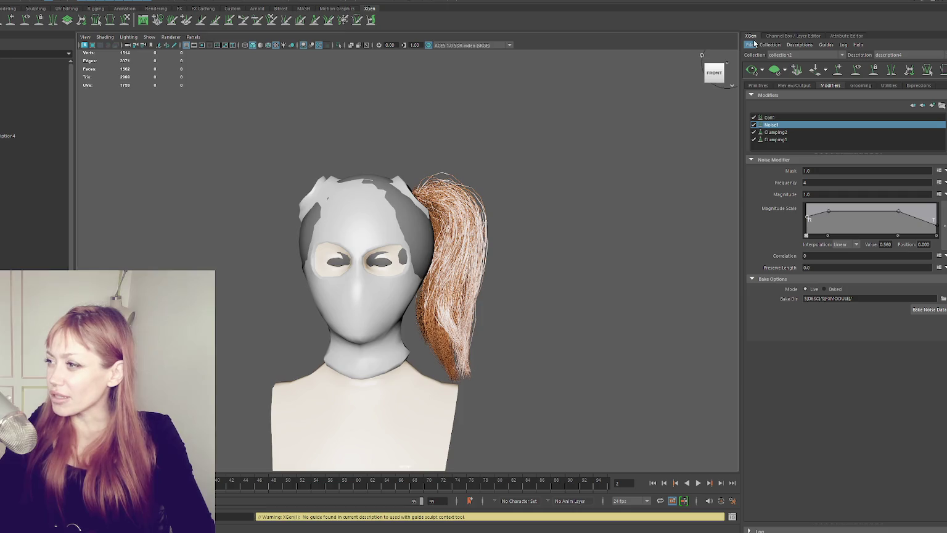
click(754, 86)
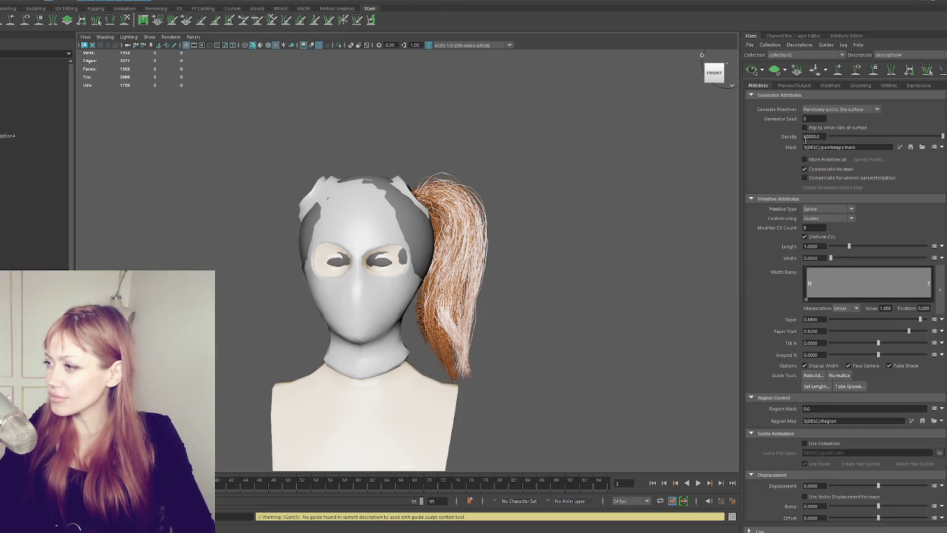
- Set the ponytail Density to 350000 and orbit around the head to inspect the fuller hair
text(350000)
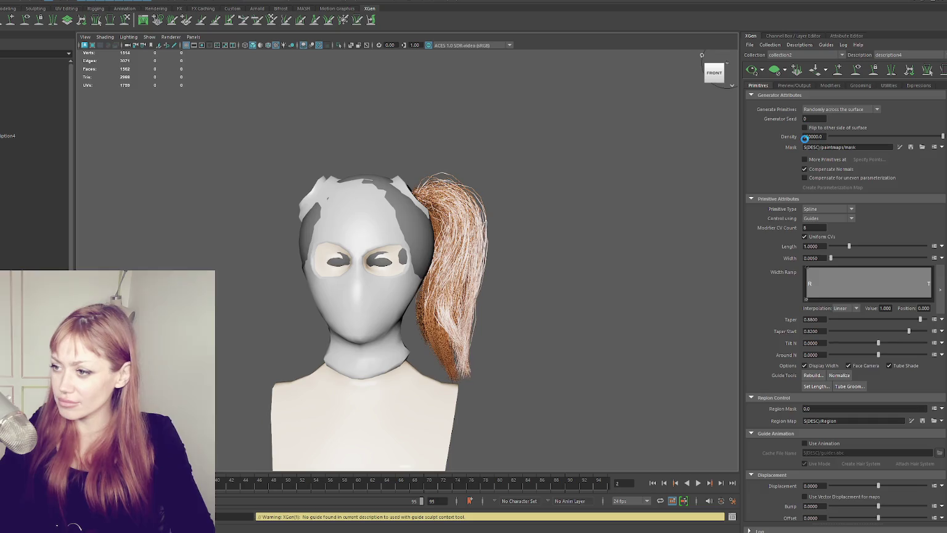
key(Return)
mouse_move(626, 170)
alt+mouse_down()
mouse_move(501, 178)
mouse_move(650, 171)
mouse_move(617, 177)
mouse_move(620, 165)
mouse_move(600, 178)
mouse_move(581, 211)
mouse_move(598, 222)
alt+mouse_up()
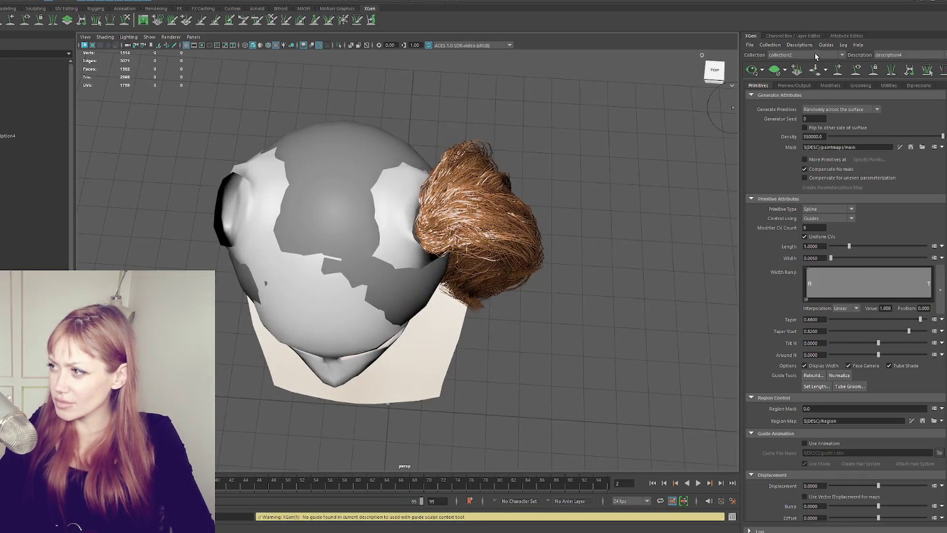
click(830, 85)
- Toggle the Coil1 modifier off and back on to compare the hair
click(756, 118)
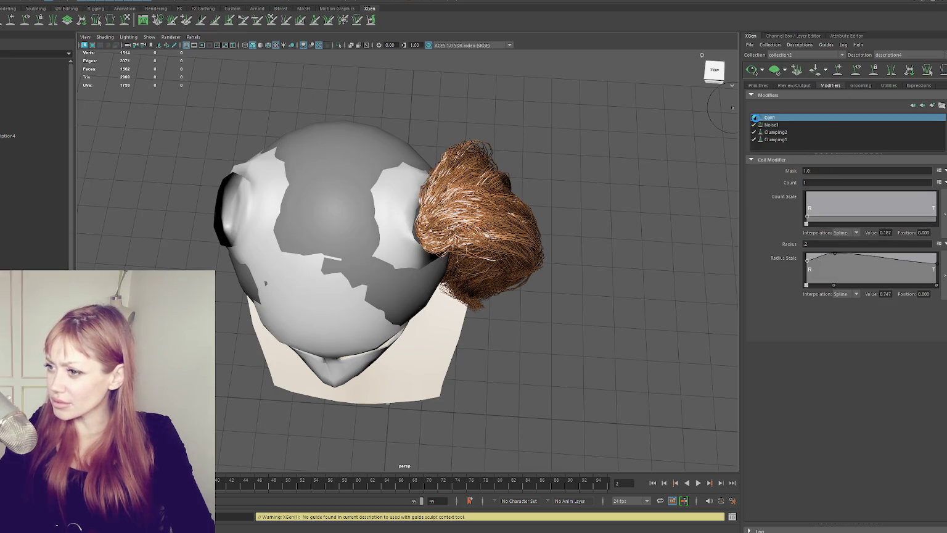
click(754, 118)
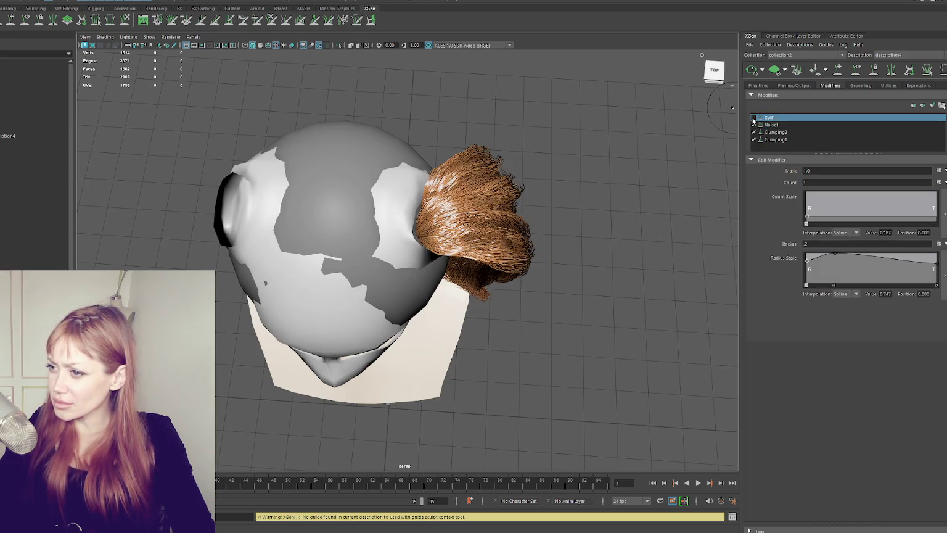
click(753, 118)
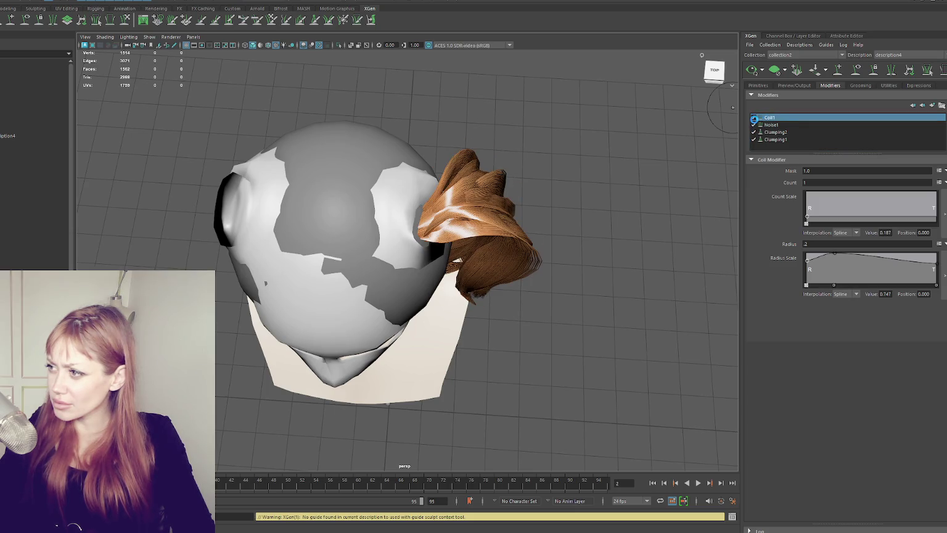
- Keep Noise1 enabled and change its Frequency from 4 to 2
click(753, 125)
click(771, 124)
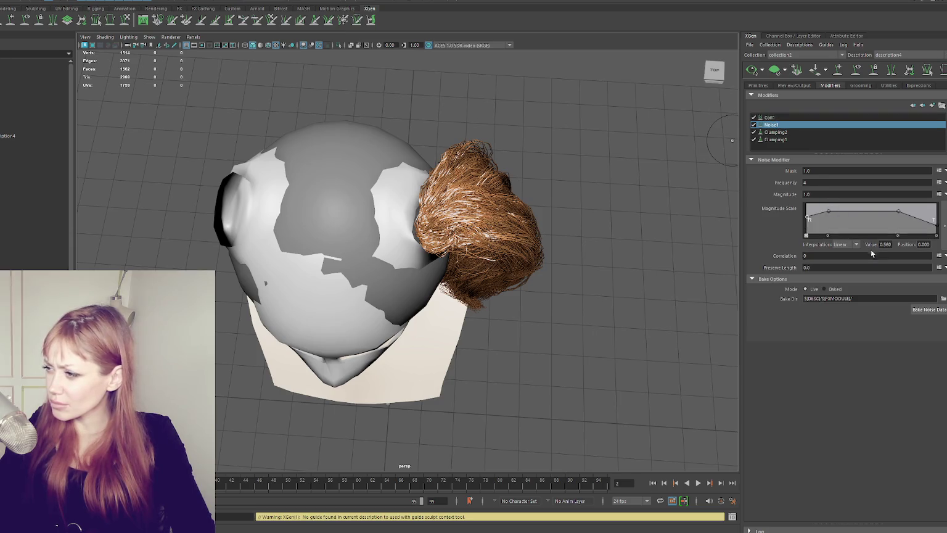
click(814, 180)
text(2)
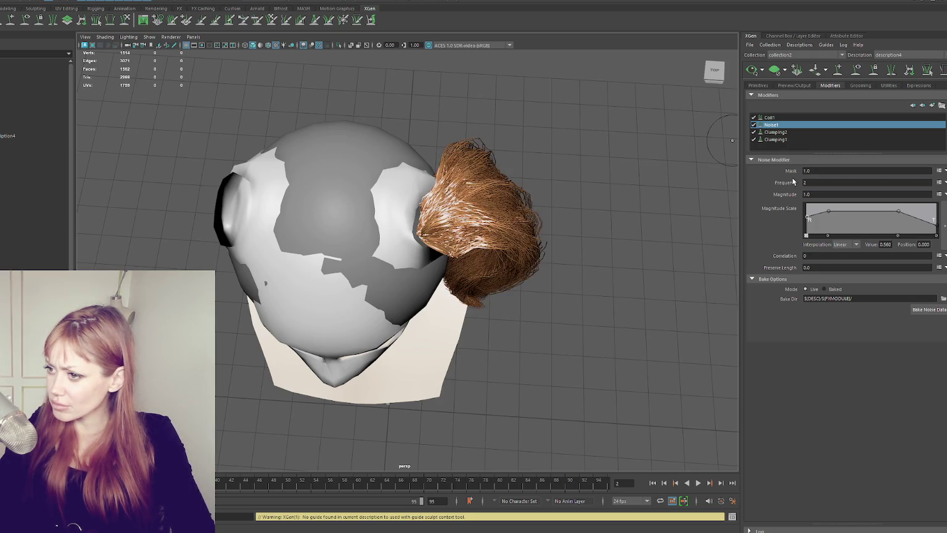
alt+drag(560, 249, 560, 205)
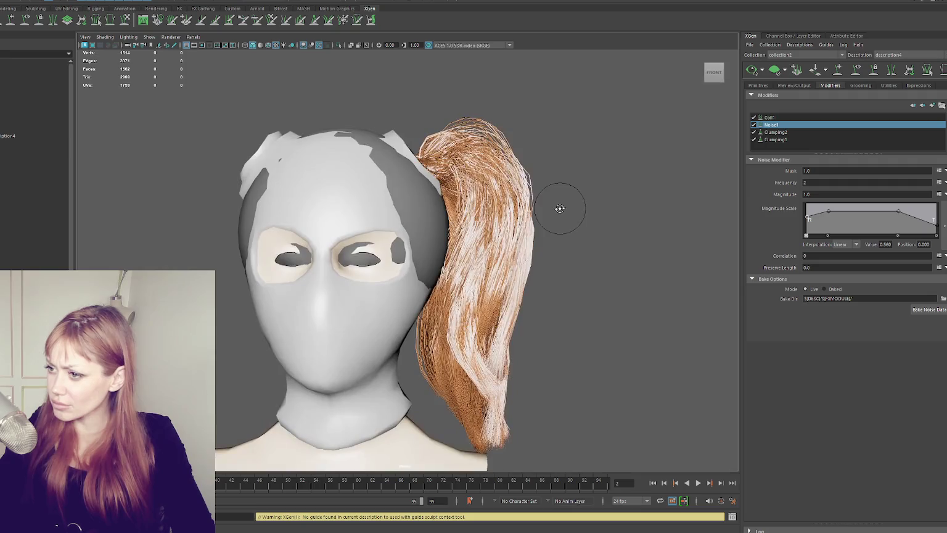
- Set the Coil1 Radius to .4 and lower the Radius Scale curve's end to slim the tips
click(771, 117)
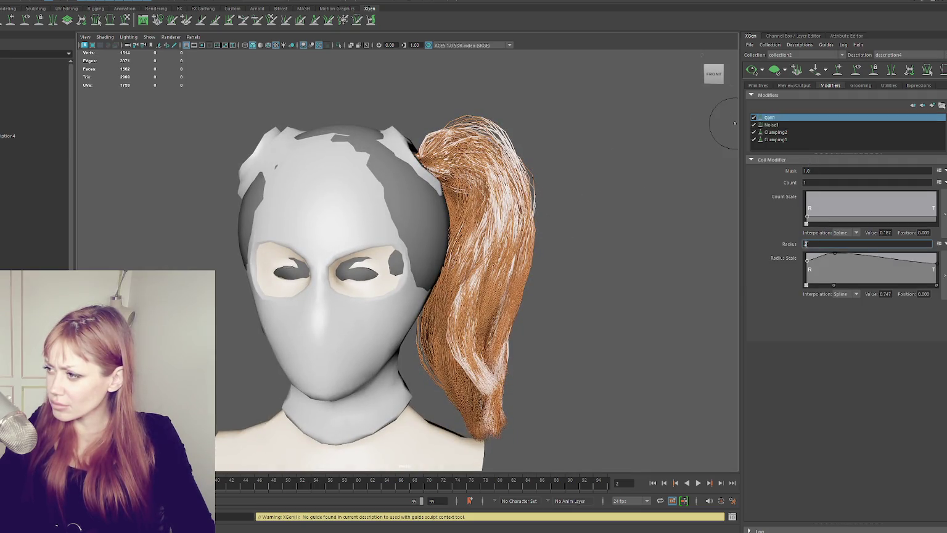
drag(825, 244, 826, 244)
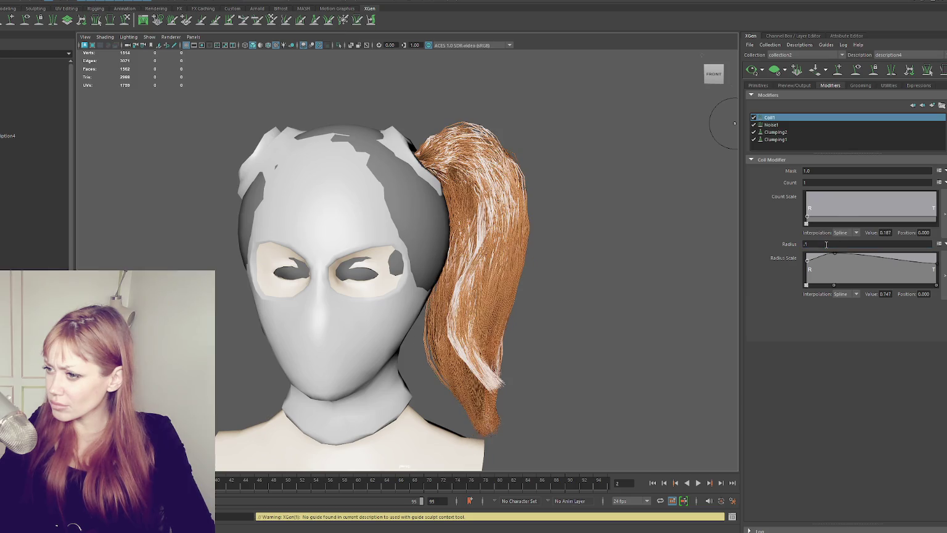
alt+drag(581, 226, 522, 216)
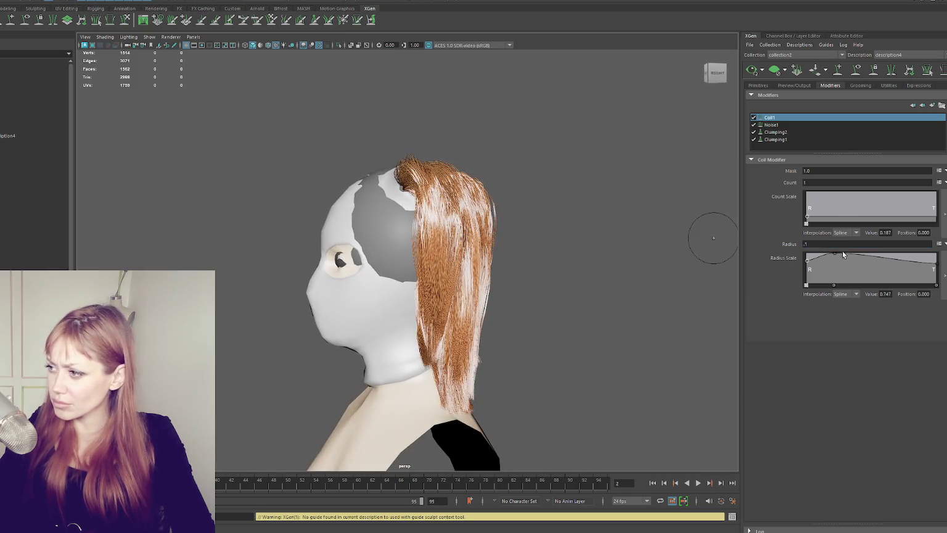
alt+drag(709, 232, 644, 240)
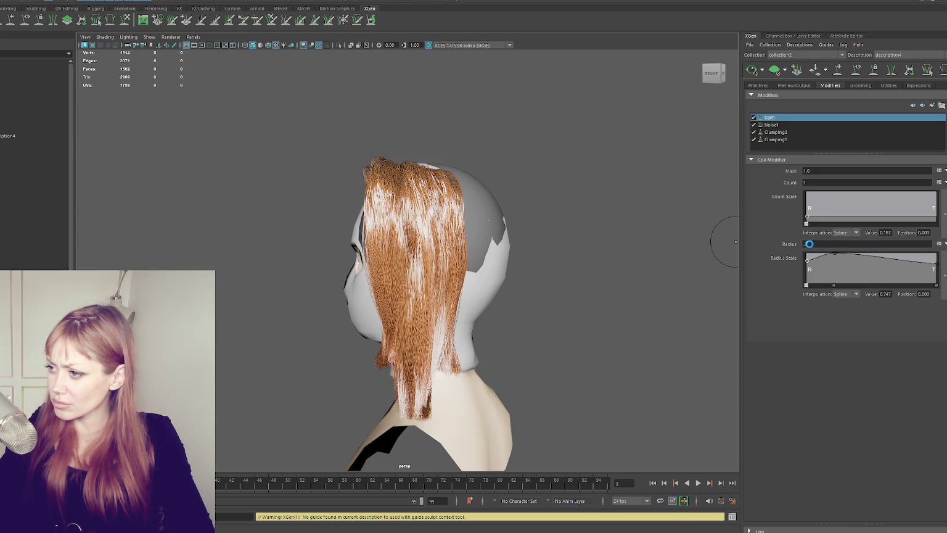
drag(810, 244, 804, 245)
alt+drag(600, 235, 676, 234)
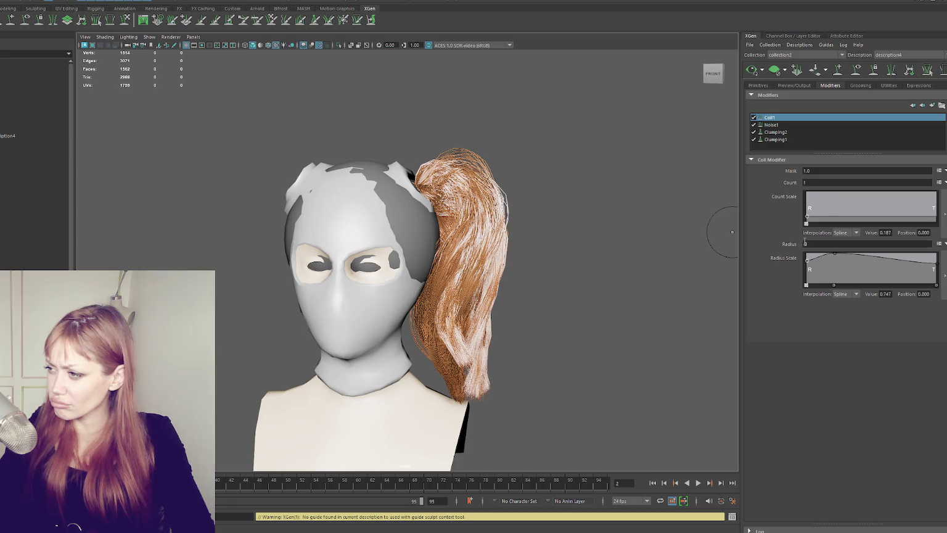
text(.4)
key(Return)
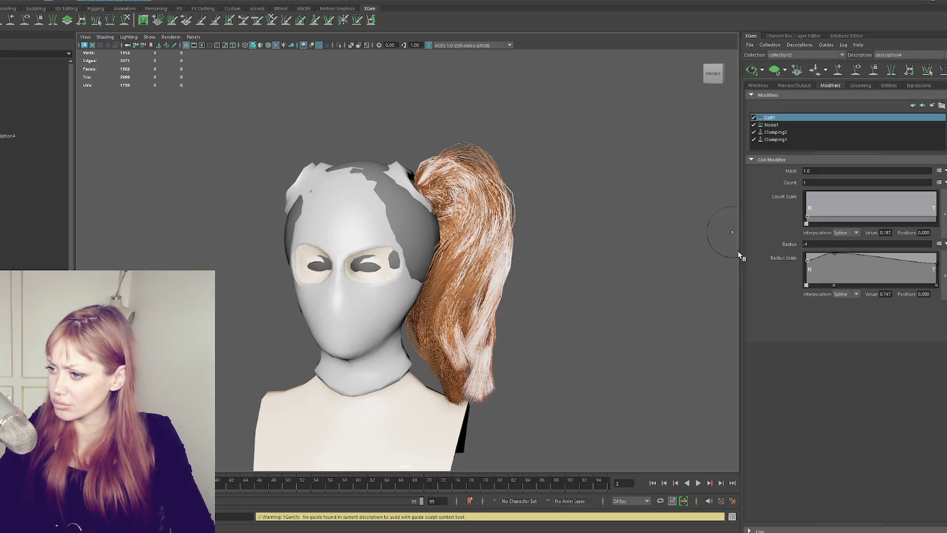
drag(895, 262, 937, 268)
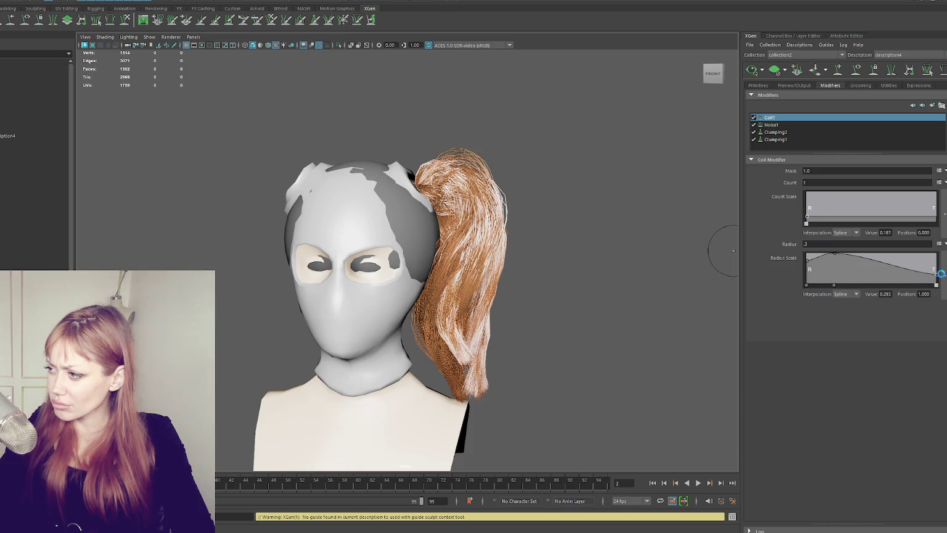
mouse_move(601, 259)
alt+mouse_down()
mouse_move(518, 265)
mouse_move(519, 253)
mouse_move(534, 250)
alt+mouse_up()
- Show the guide curves again, snap to the front view, and refresh the hair preview
click(854, 72)
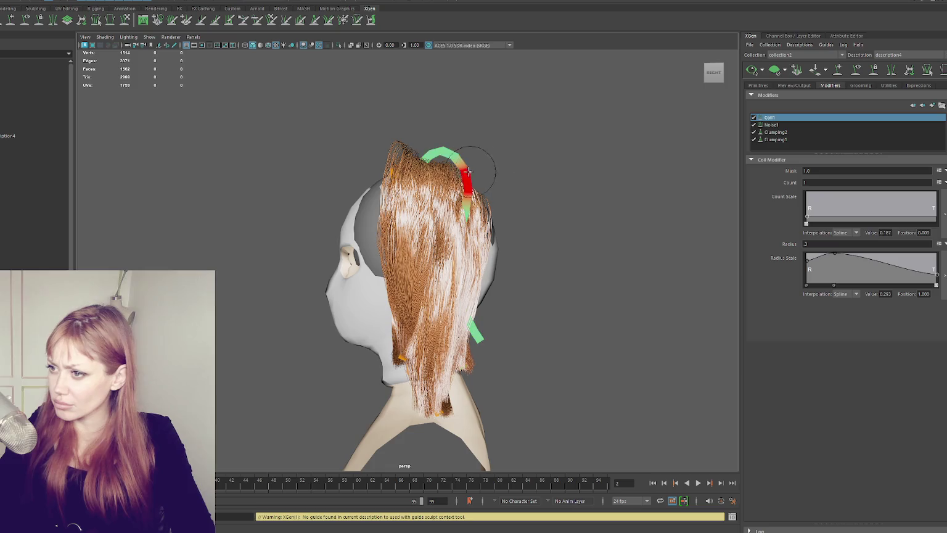
mouse_move(395, 148)
alt+mouse_down()
mouse_move(572, 160)
mouse_move(528, 158)
mouse_move(440, 184)
mouse_move(488, 199)
mouse_move(469, 195)
mouse_move(430, 156)
alt+mouse_up()
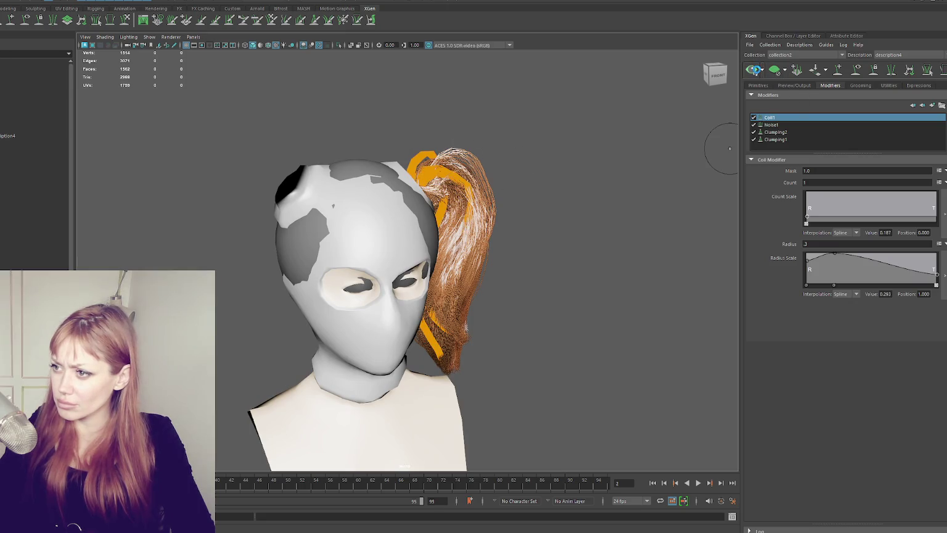
click(715, 74)
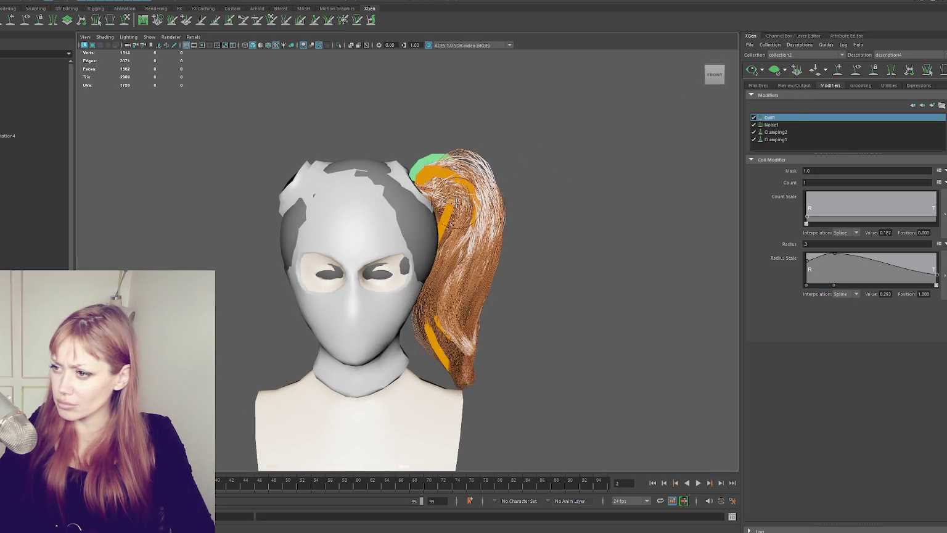
click(754, 70)
mouse_move(612, 164)
alt+mouse_down()
mouse_move(519, 167)
mouse_move(531, 195)
alt+mouse_up()
mouse_move(396, 182)
alt+mouse_down()
mouse_move(491, 180)
mouse_move(439, 233)
mouse_move(459, 204)
alt+mouse_up()
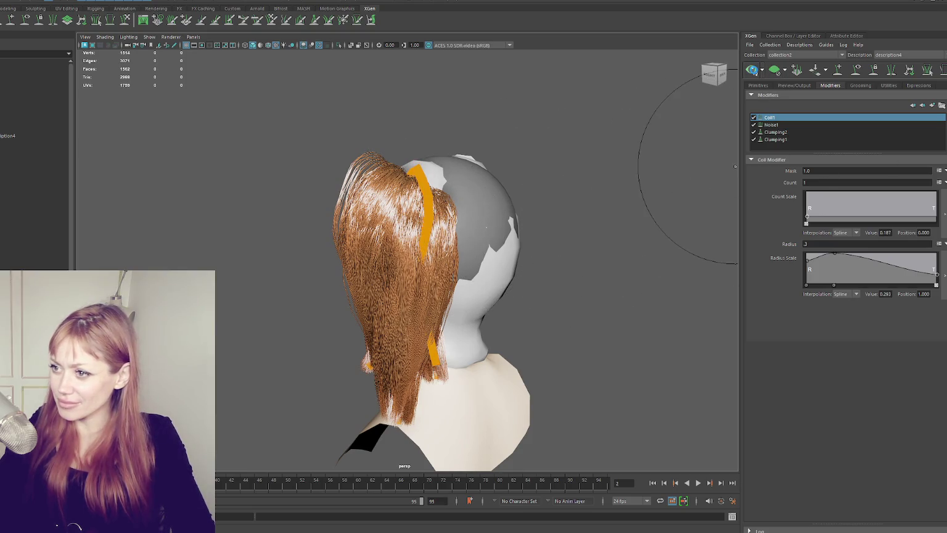
alt+drag(560, 158, 487, 190)
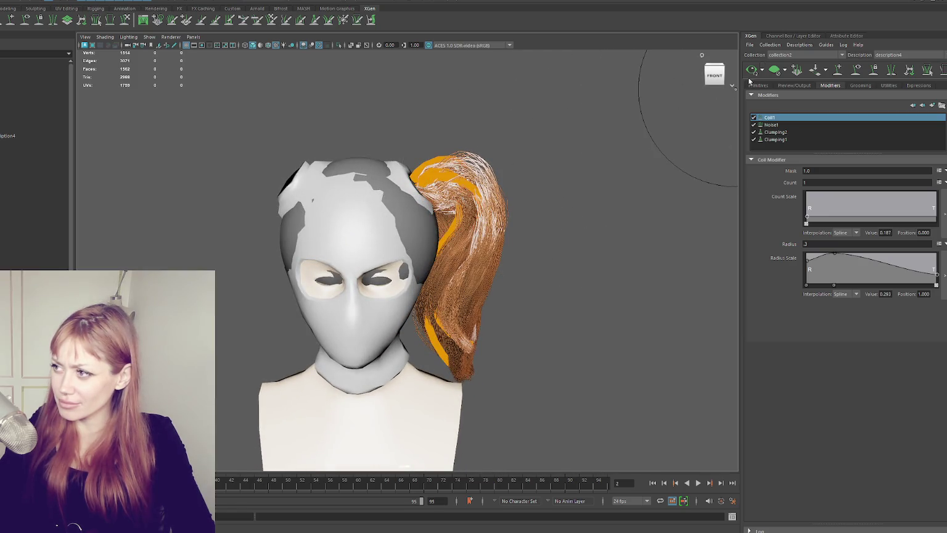
mouse_move(628, 140)
alt+mouse_down()
mouse_move(374, 163)
mouse_move(413, 186)
mouse_move(506, 169)
alt+mouse_up()
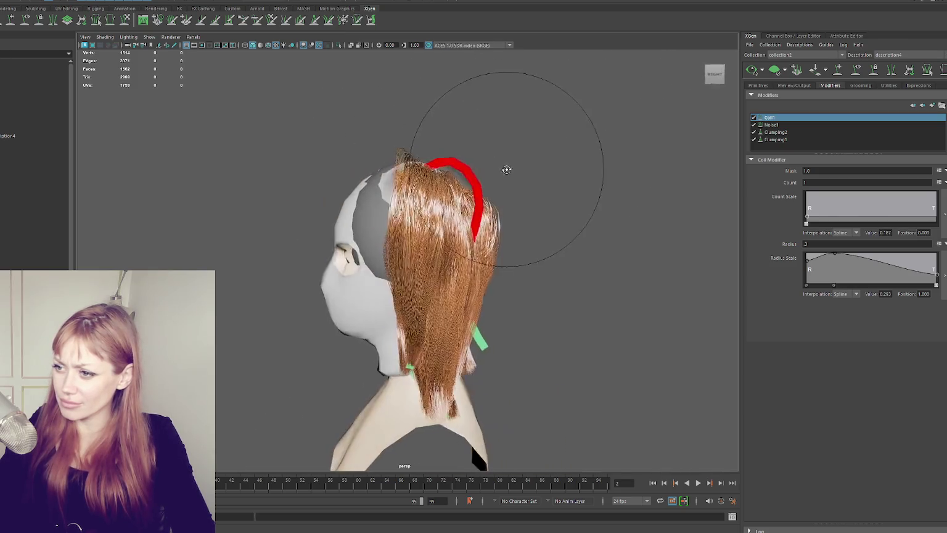
click(753, 71)
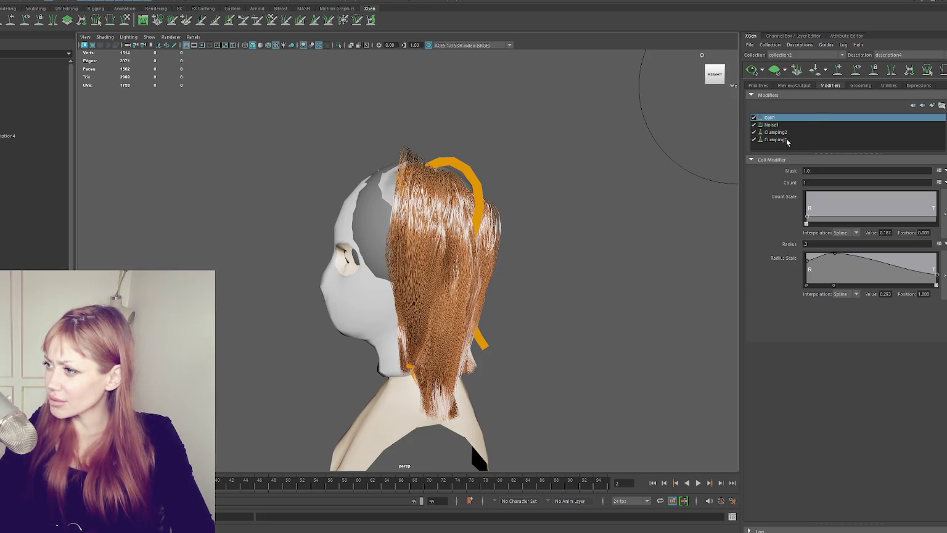
- Set the coil Radius to .25, then switch off Coil1 and Noise1 to compare the hair
text(.25)
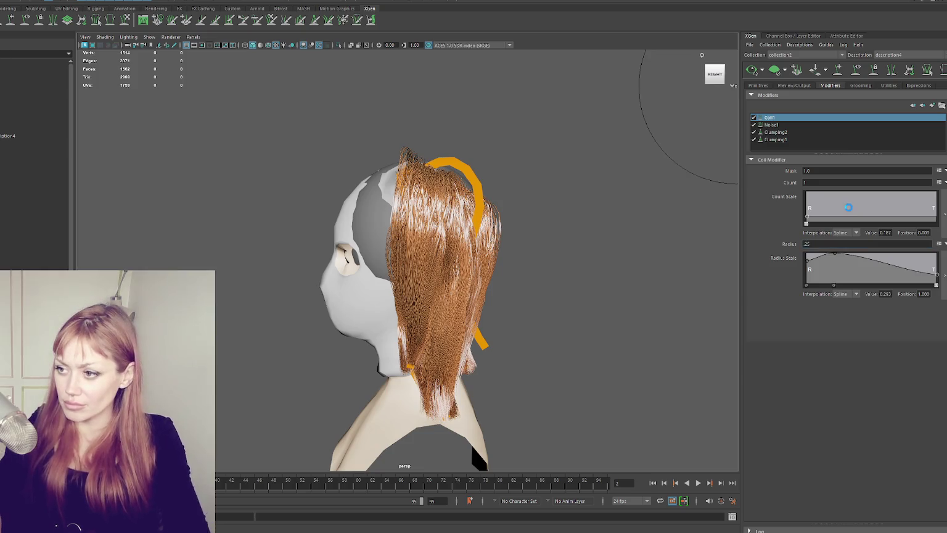
key(Return)
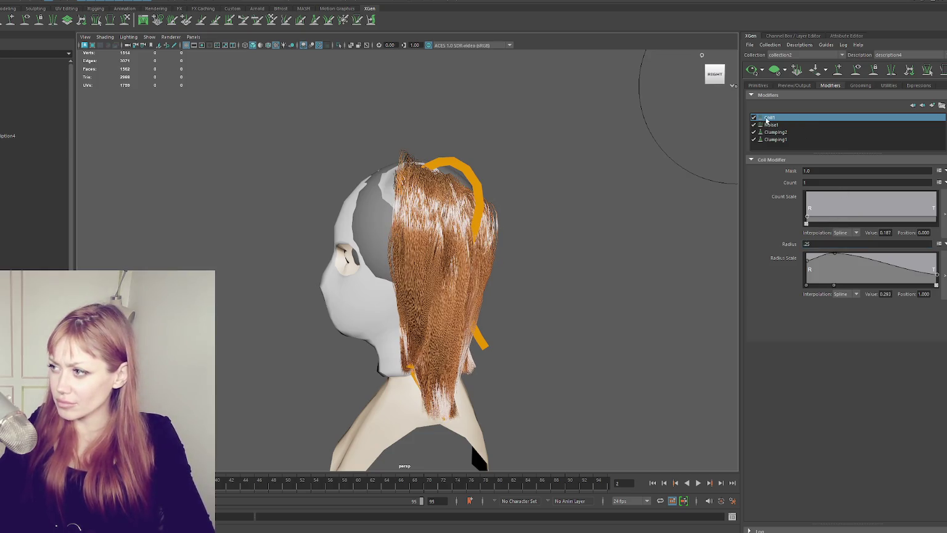
click(753, 117)
mouse_move(539, 159)
alt+mouse_down()
mouse_move(596, 162)
mouse_move(687, 105)
alt+mouse_up()
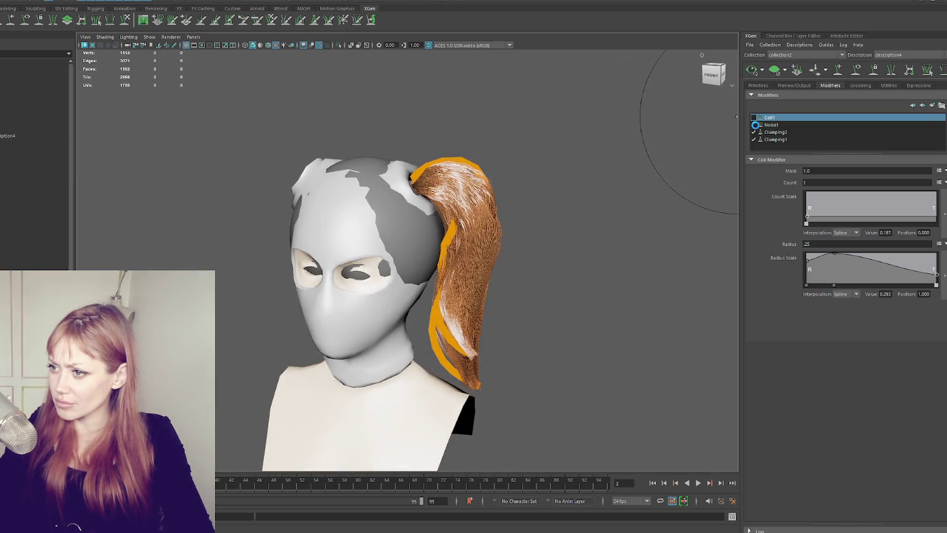
click(754, 125)
mouse_move(607, 143)
alt+mouse_down()
mouse_move(539, 144)
mouse_move(635, 135)
mouse_move(516, 154)
mouse_move(602, 143)
alt+mouse_up()
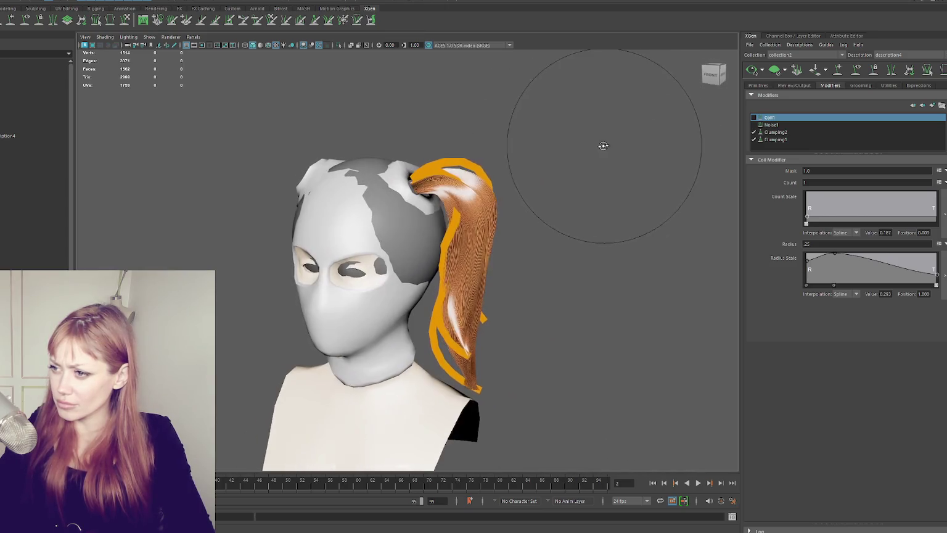
click(759, 85)
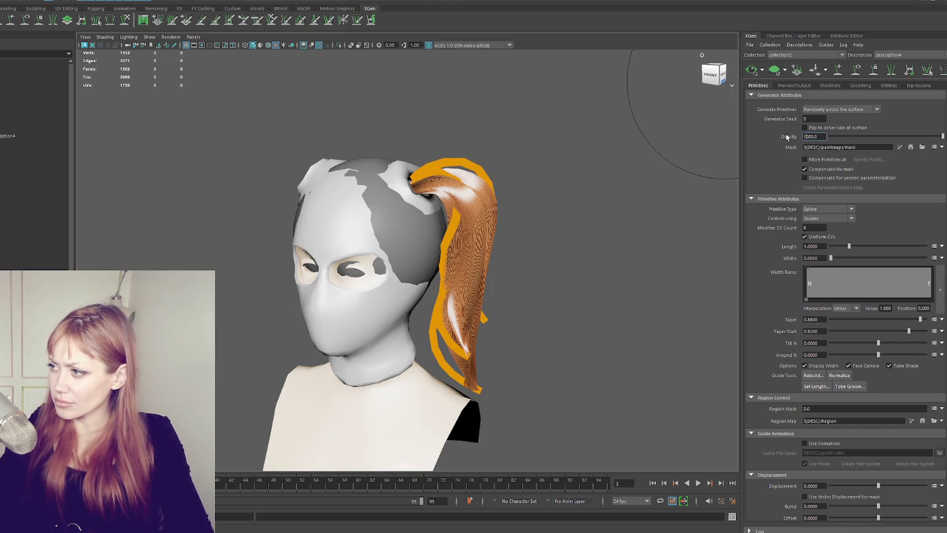
- Set the hair Density to 1000 and orbit around the head to inspect the guides
key(Return)
alt+drag(592, 154, 550, 180)
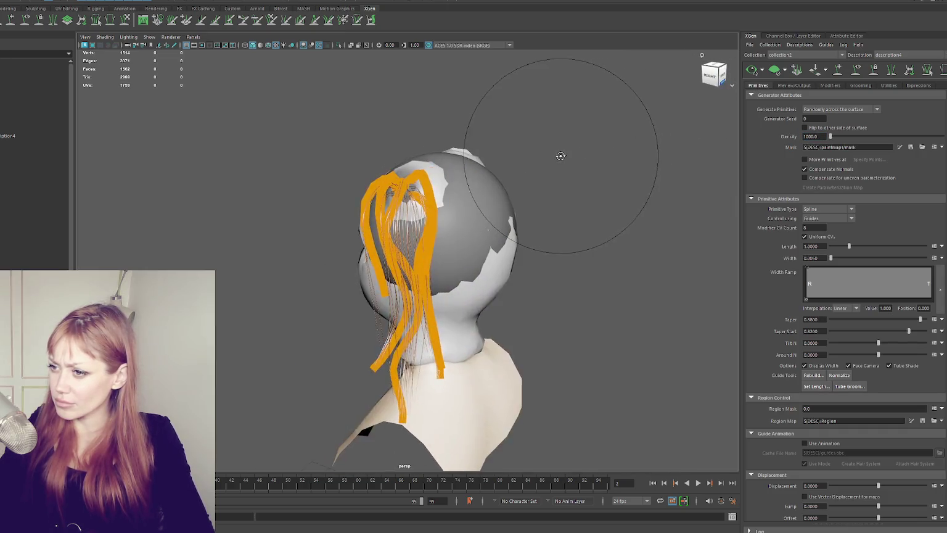
mouse_move(489, 169)
alt+mouse_down()
mouse_move(462, 211)
mouse_move(451, 198)
alt+mouse_up()
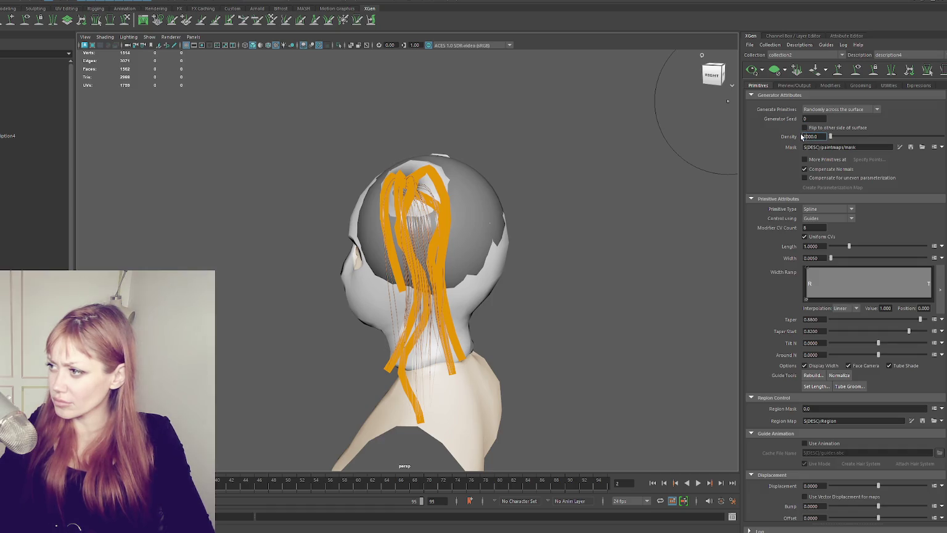
alt+drag(549, 190, 645, 180)
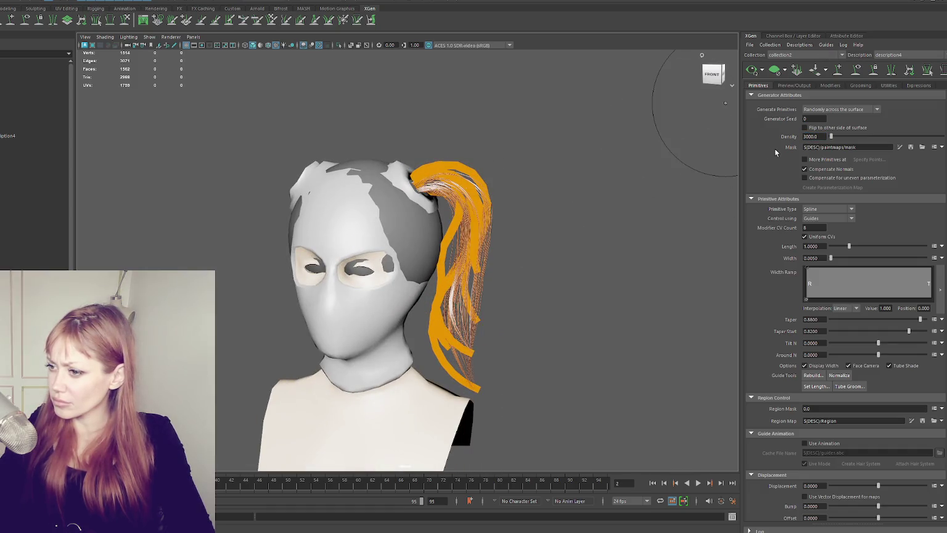
- Re-enable Coil1, then raise Density to 4000 and then 10000
click(828, 85)
click(754, 117)
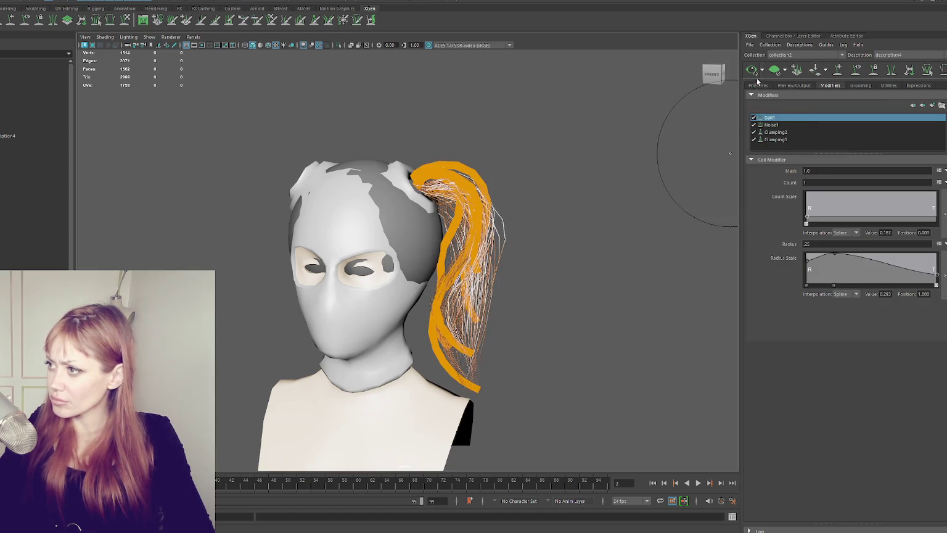
click(755, 85)
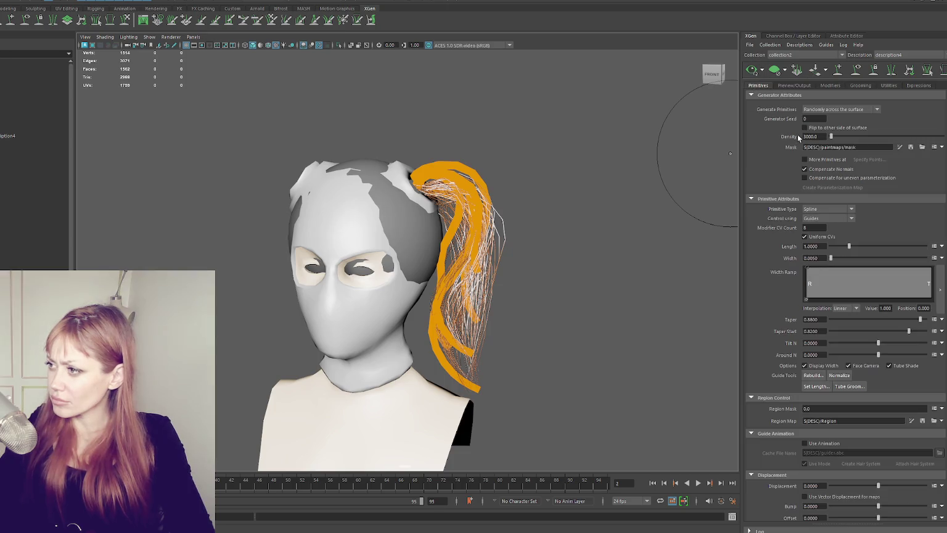
text(4000)
key(Return)
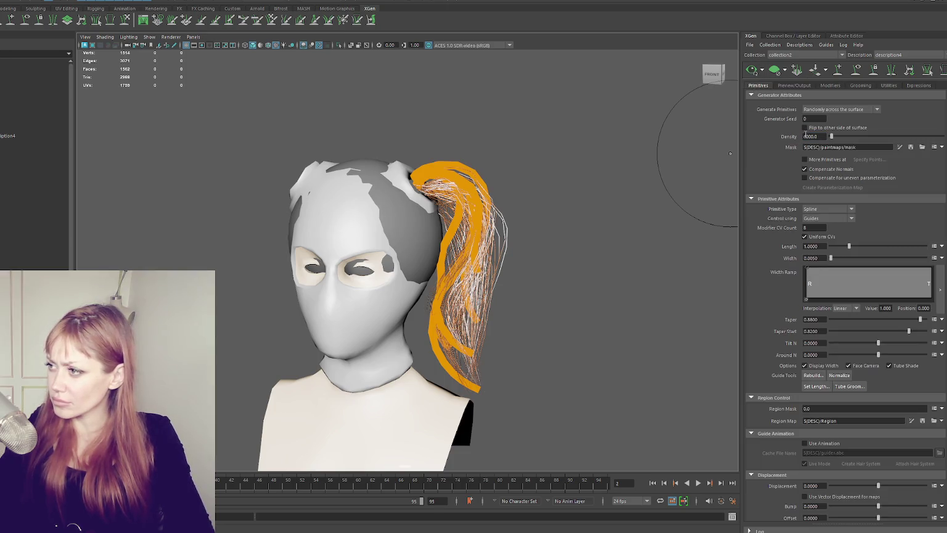
text(10000)
key(Return)
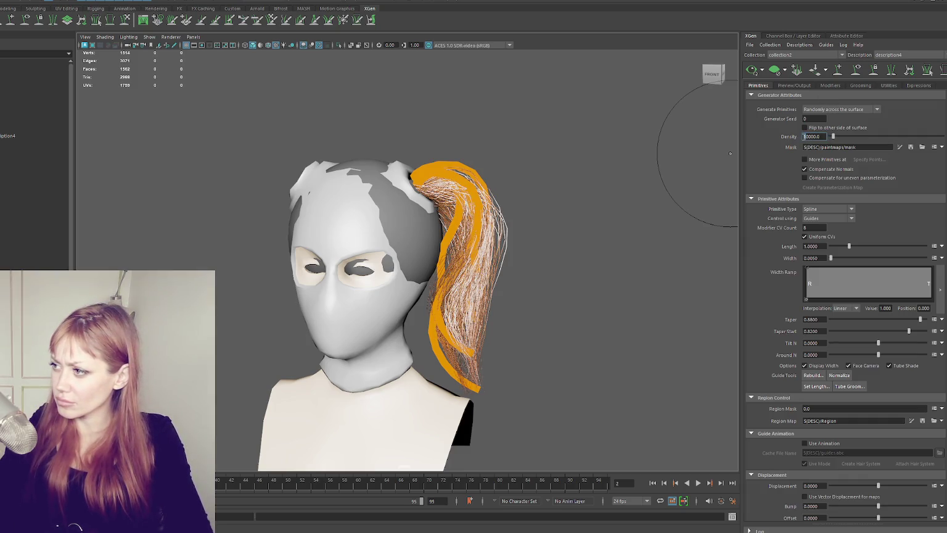
- Activate a guide grooming brush and reframe the bust near the front
click(856, 72)
scroll(633, 190, down, 2)
mouse_move(633, 190)
alt+mouse_down()
mouse_move(491, 195)
mouse_move(643, 185)
alt+mouse_up()
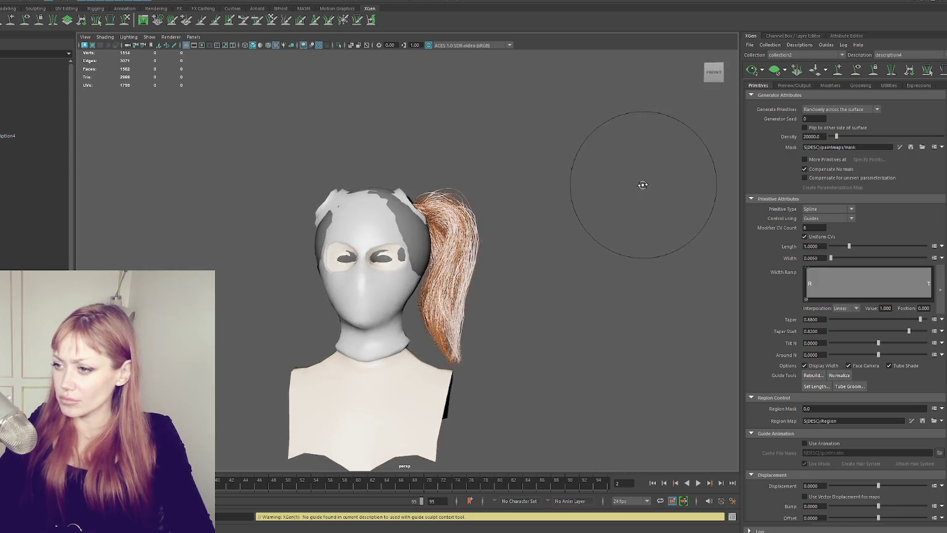
scroll(626, 195, up, 2)
scroll(601, 201, up, 3)
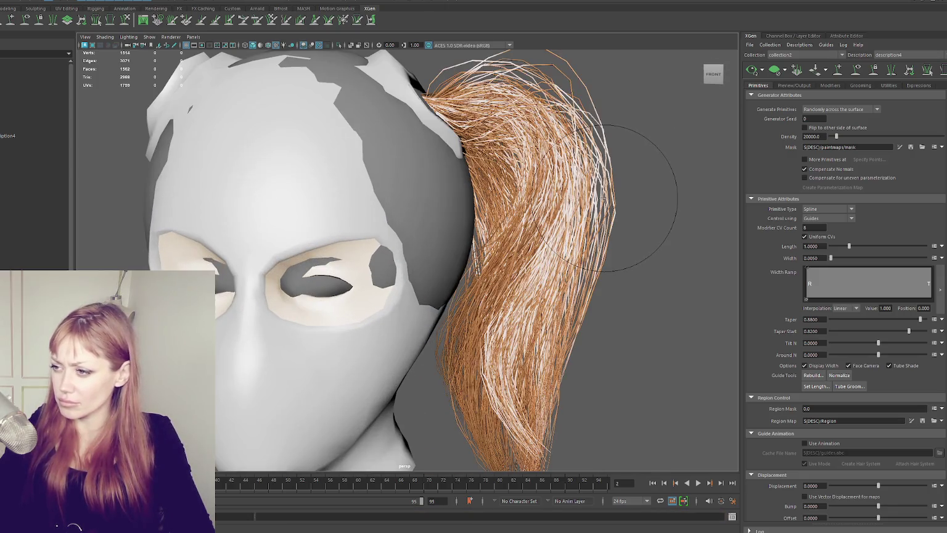
- Toggle Coil1 off and back on, then set the Noise1 Frequency to 1
click(603, 196)
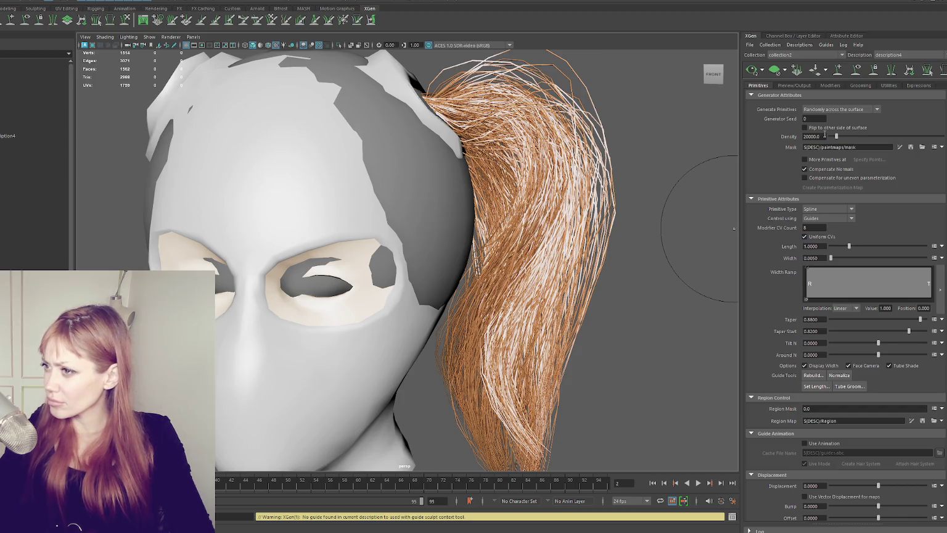
click(842, 84)
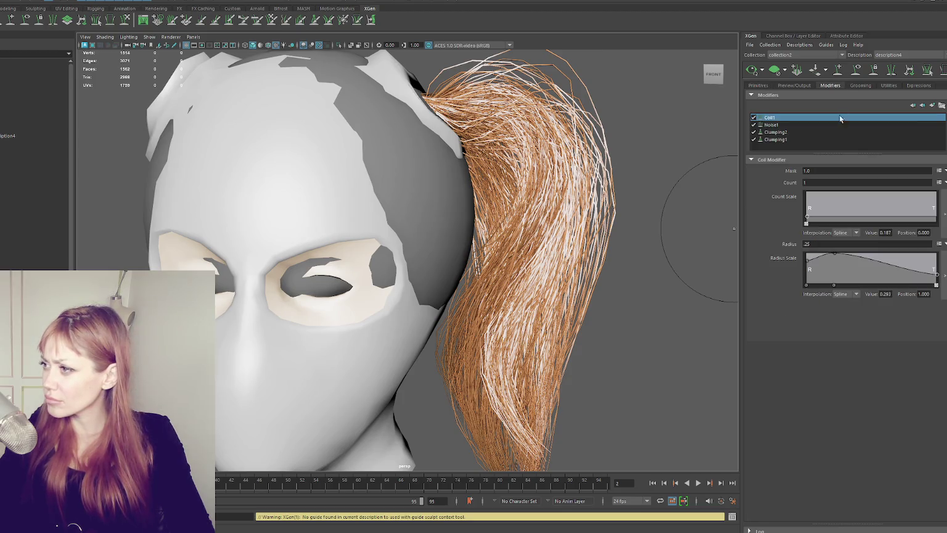
click(754, 118)
click(753, 117)
click(762, 125)
key(Return)
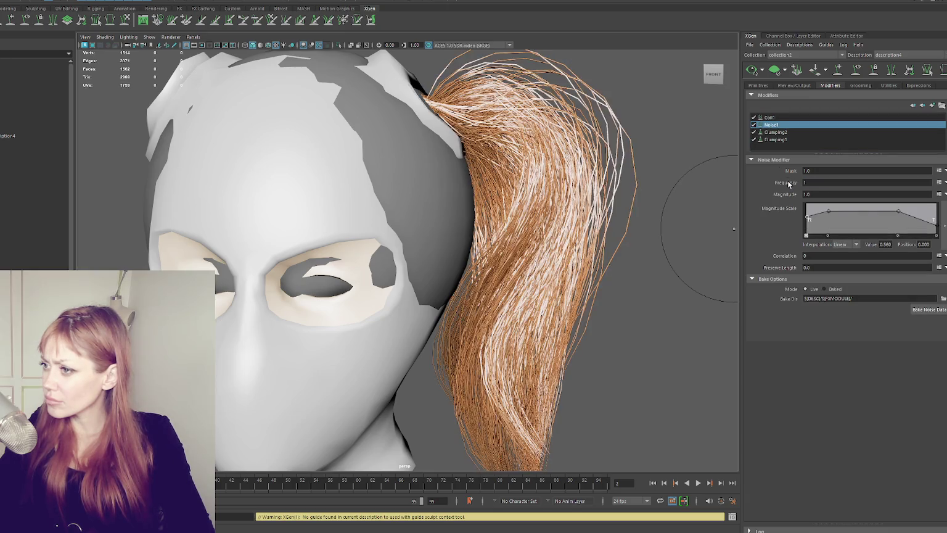
- Compare the ponytail with Coil1 off and on from the side, then show Coil1's settings
mouse_move(786, 194)
mouse_move(617, 169)
alt+mouse_down()
mouse_move(503, 172)
mouse_move(597, 169)
alt+mouse_up()
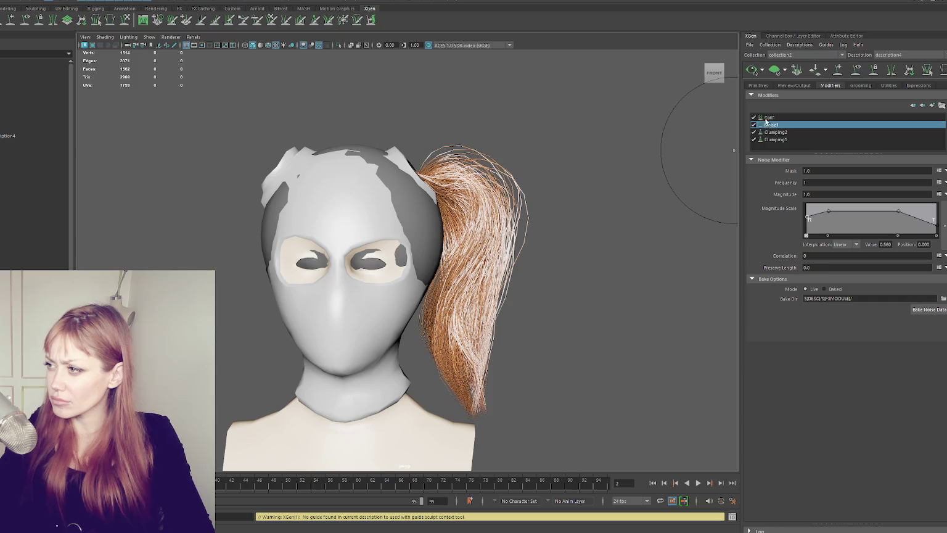
click(754, 118)
mouse_move(530, 161)
alt+mouse_down()
mouse_move(472, 165)
mouse_move(582, 163)
mouse_move(531, 148)
alt+mouse_up()
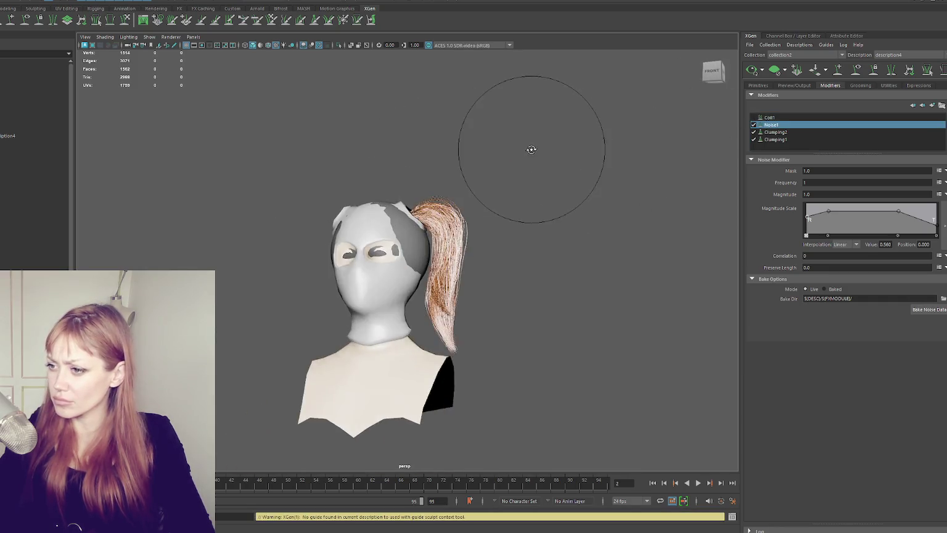
click(754, 118)
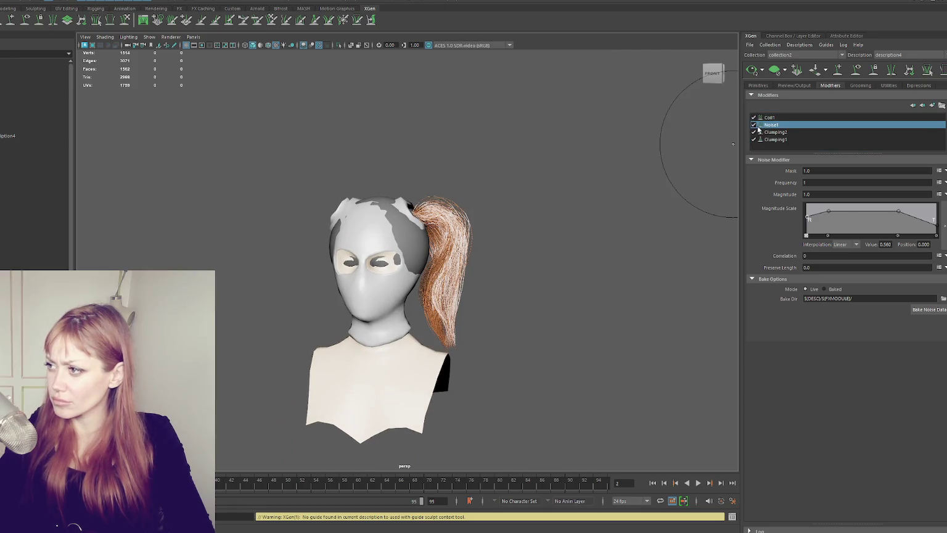
click(770, 117)
click(833, 244)
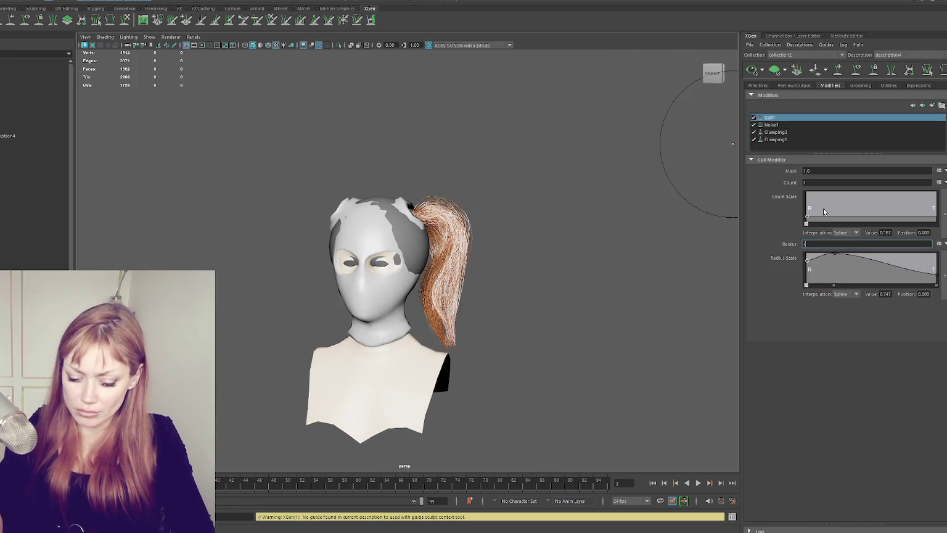
- Try a negative coil Radius of -.25, then -.2, and check the coils
text(-.25)
key(Return)
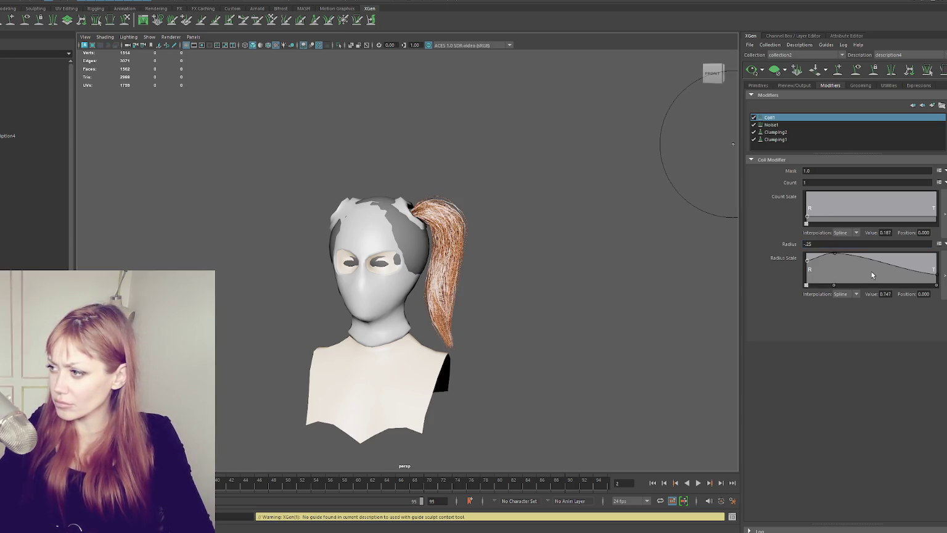
key(BackSpace)
key(Return)
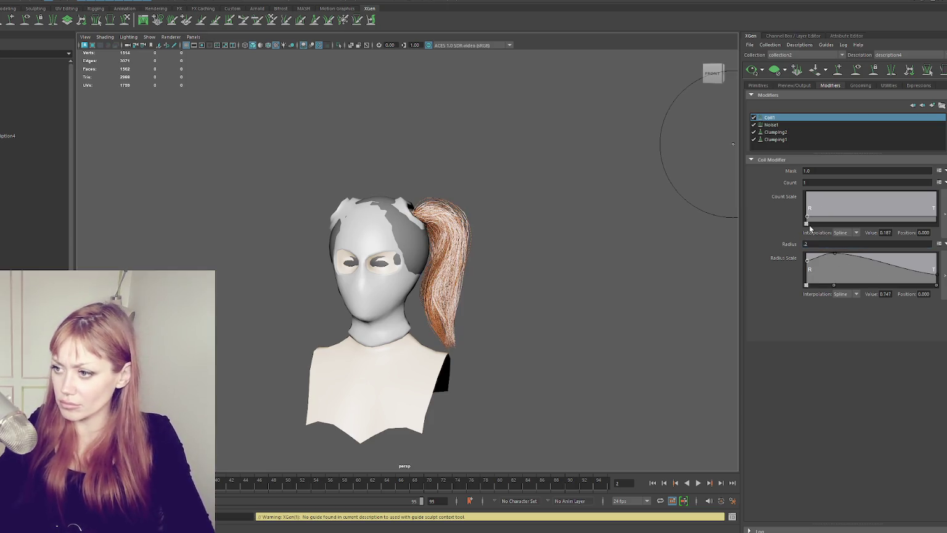
alt+drag(486, 212, 478, 211)
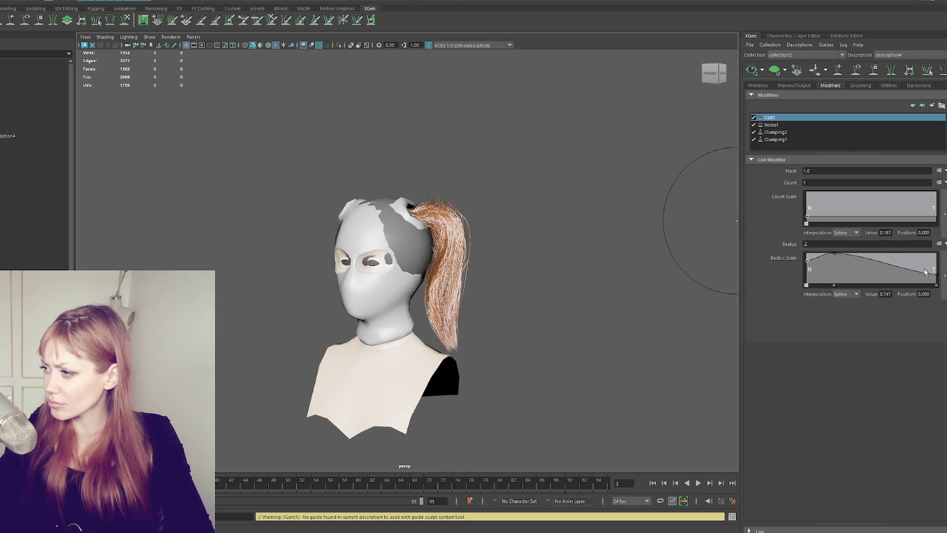
- Raise the Radius Scale curve's end to full and add a middle point at about 0.653
drag(938, 278, 937, 253)
alt+drag(402, 217, 408, 220)
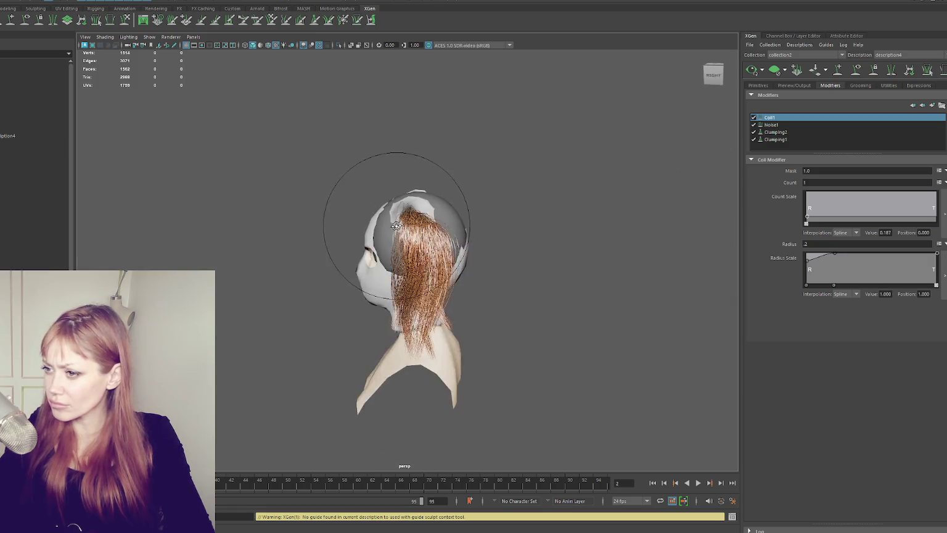
click(835, 262)
drag(834, 263, 801, 280)
alt+drag(728, 272, 705, 247)
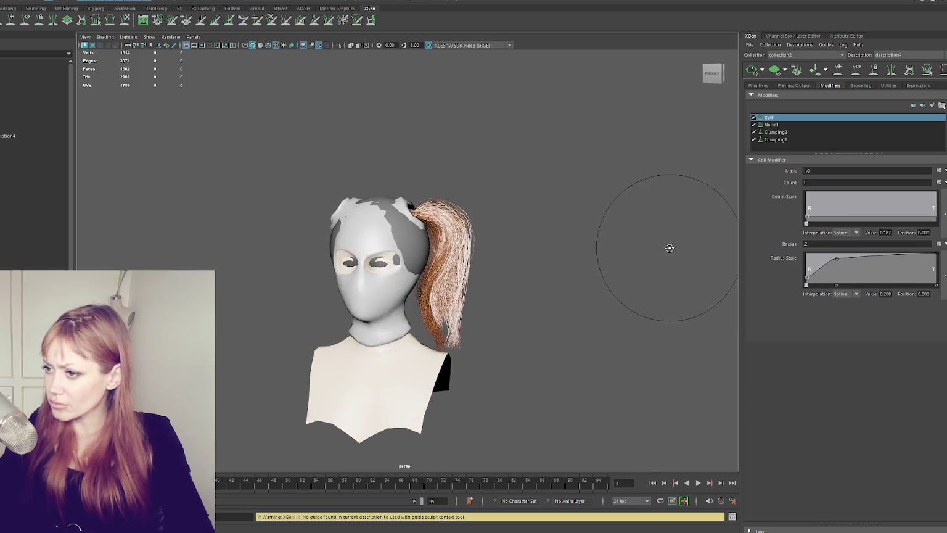
drag(837, 260, 837, 264)
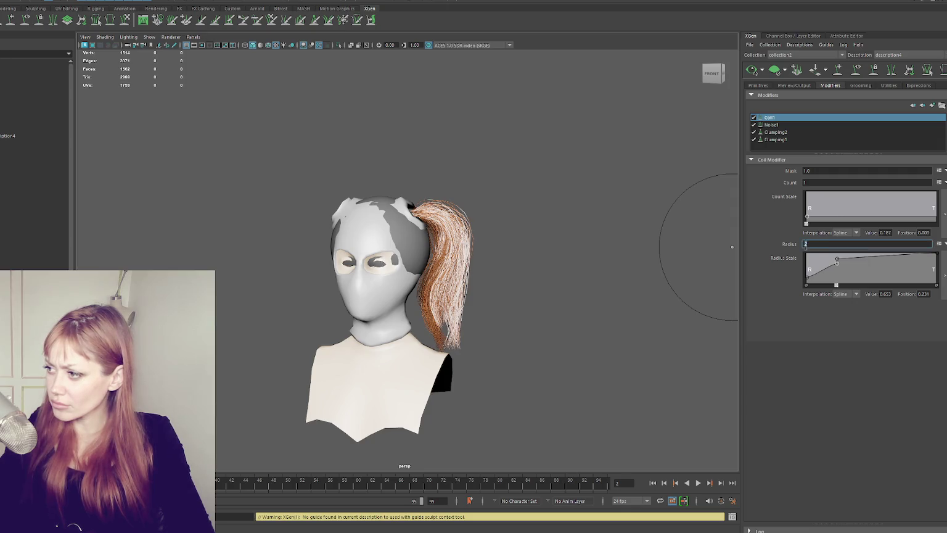
text(4)
- Set the coil Radius to .3, then .22, and save the scene as hair gen.mb
key(Return)
key(Return)
mouse_move(456, 216)
alt+mouse_down()
mouse_move(340, 260)
mouse_move(729, 254)
alt+mouse_up()
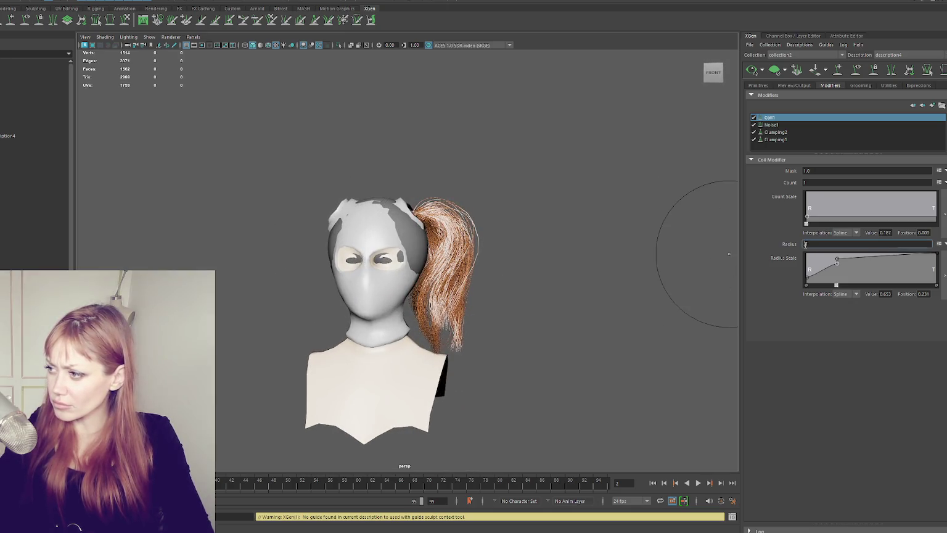
text(.22)
key(Return)
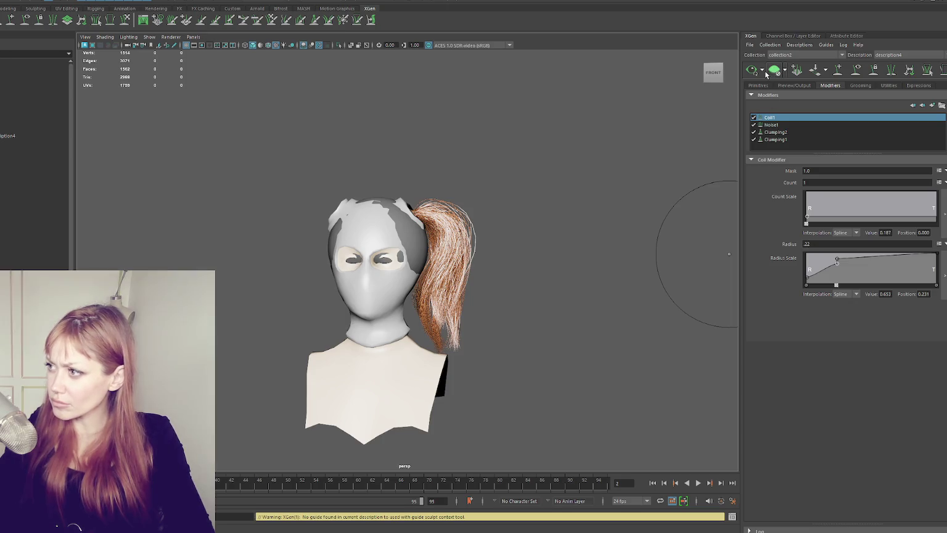
click(759, 86)
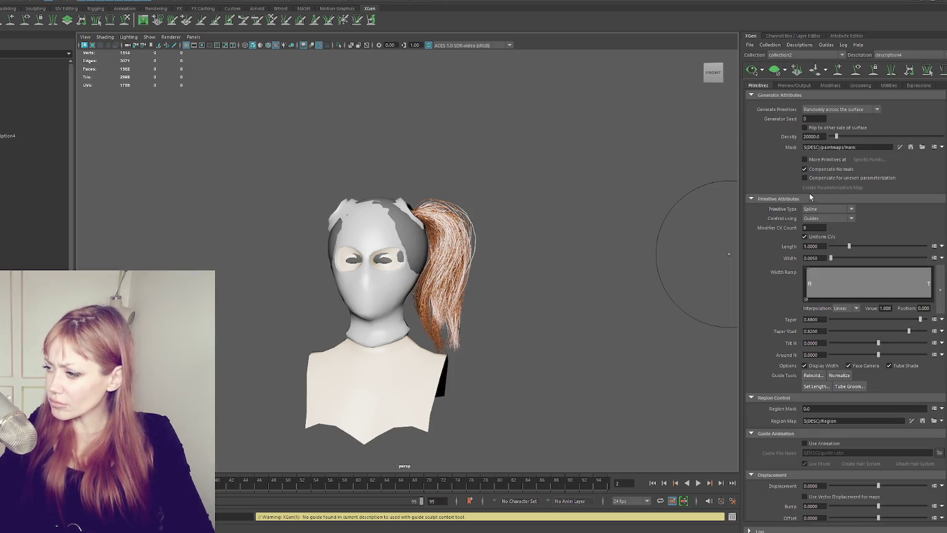
key(ctrl+s)
click(791, 85)
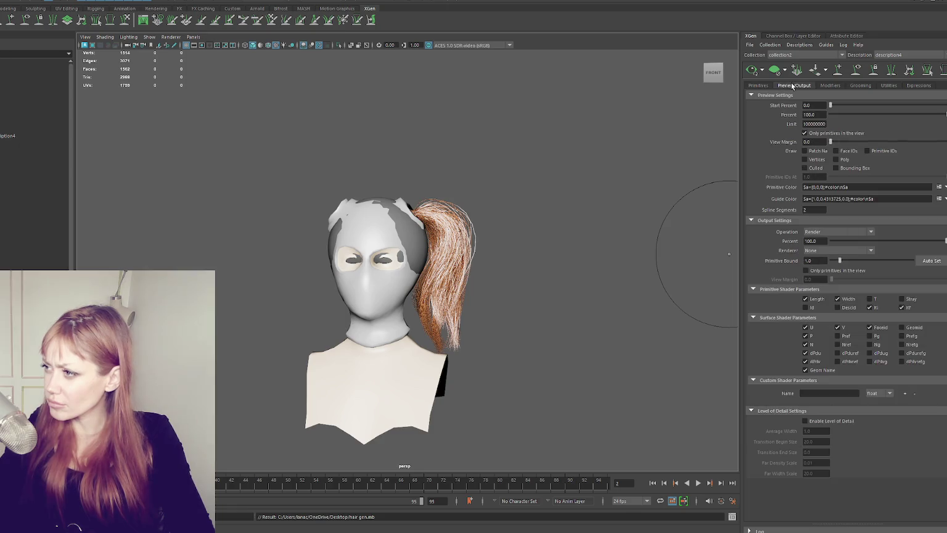
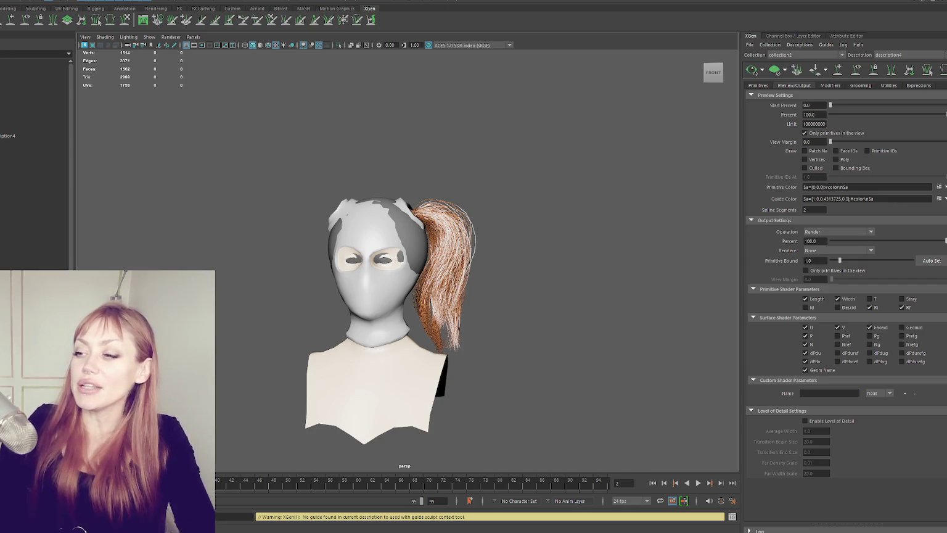
- Orbit around the head with the Guide Sculpt tool active, refreshing the XGen hair preview
mouse_move(127, 173)
alt+mouse_down()
mouse_move(381, 243)
mouse_move(299, 250)
mouse_move(258, 243)
mouse_move(433, 211)
mouse_move(345, 203)
alt+mouse_up()
scroll(407, 215, up, 3)
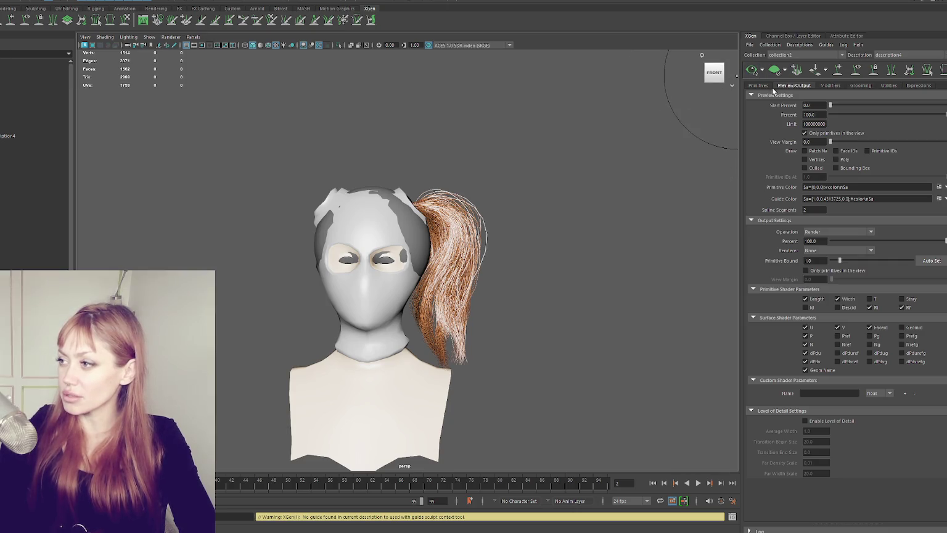
click(857, 69)
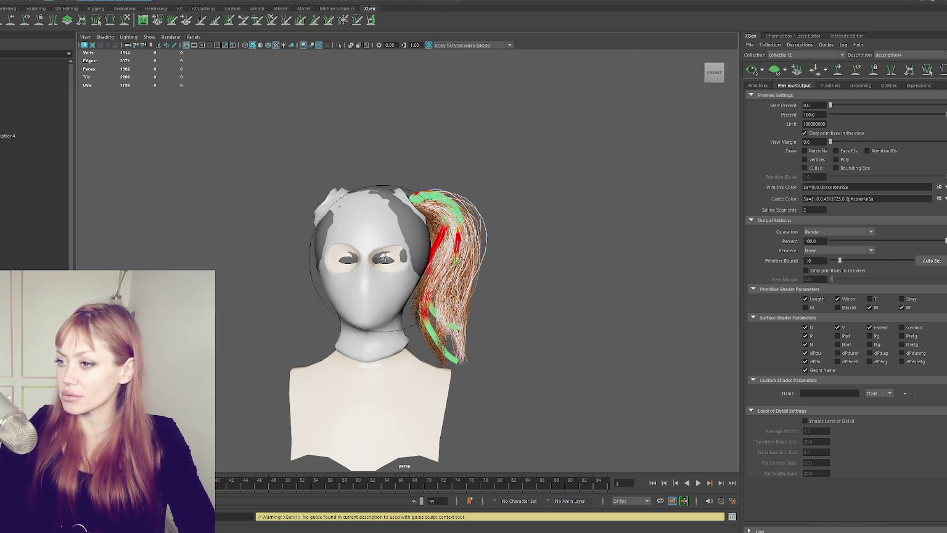
alt+drag(431, 247, 232, 250)
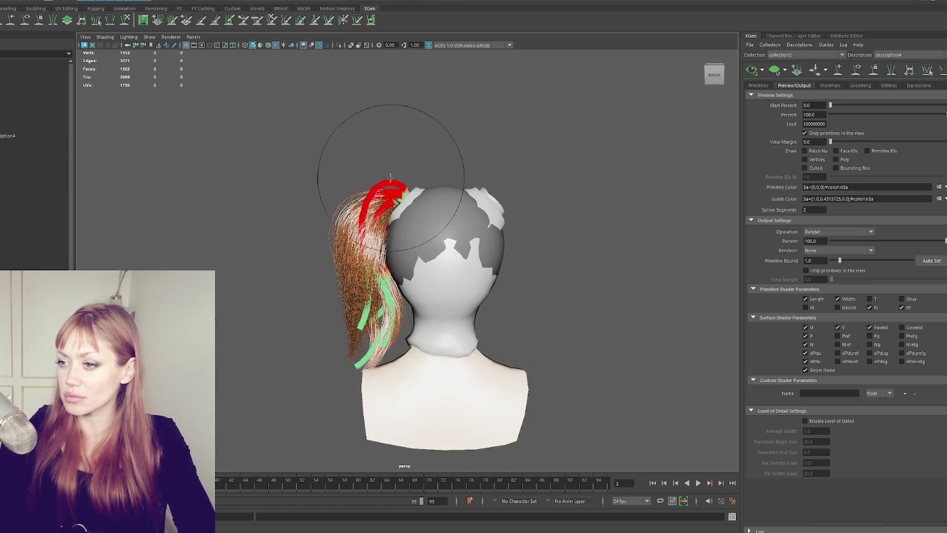
click(752, 70)
mouse_move(451, 169)
alt+mouse_down()
mouse_move(594, 173)
mouse_move(460, 159)
alt+mouse_up()
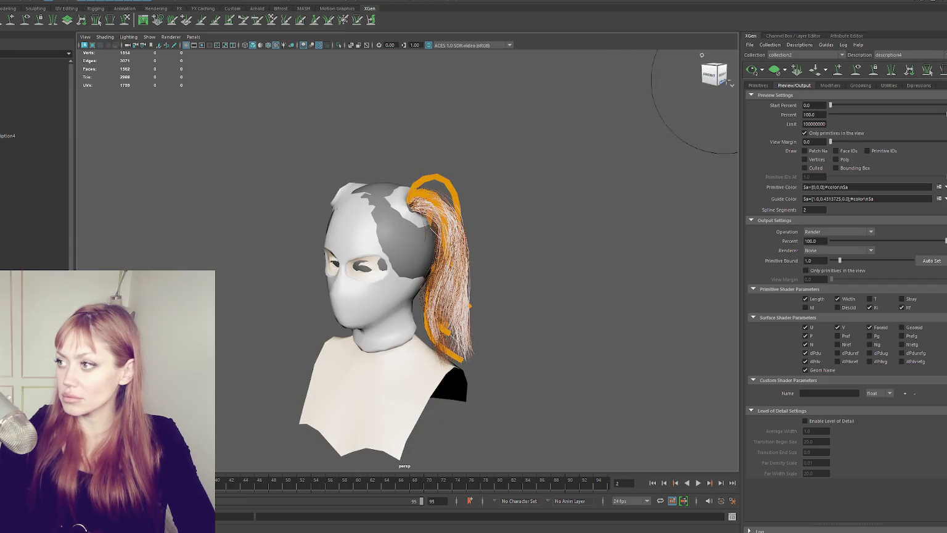
mouse_move(554, 194)
alt+mouse_down()
mouse_move(518, 139)
mouse_move(586, 168)
alt+mouse_up()
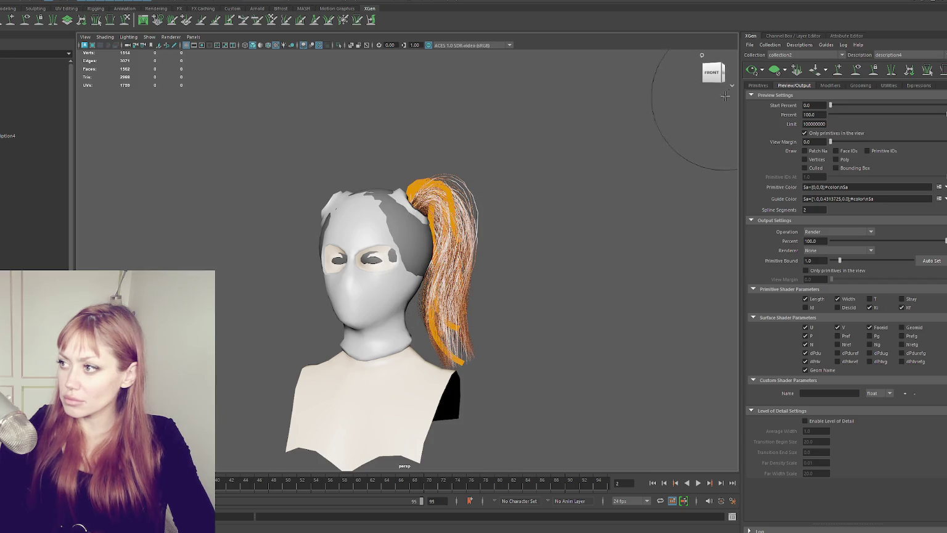
- Toggle the ponytail guide selection while checking rear and front views, then open the Grooming tab
click(874, 69)
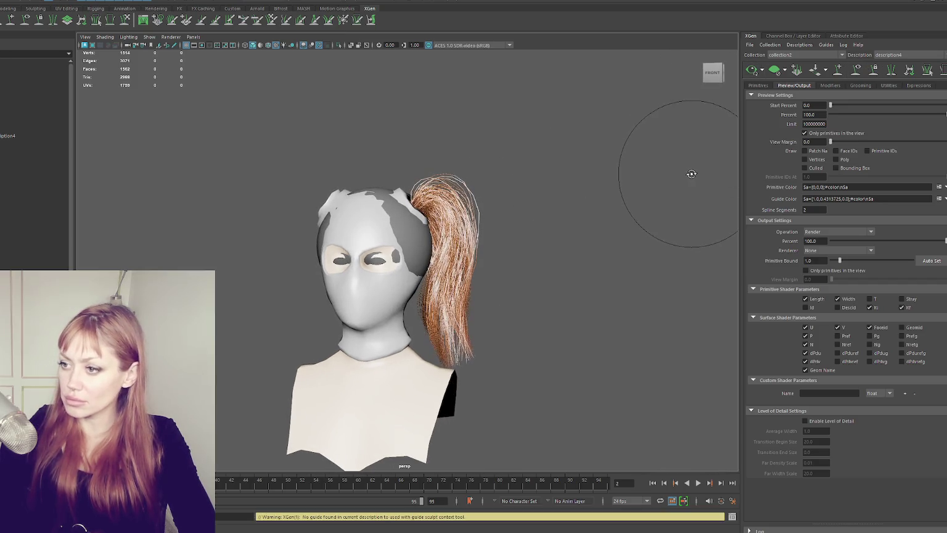
alt+drag(549, 202, 493, 204)
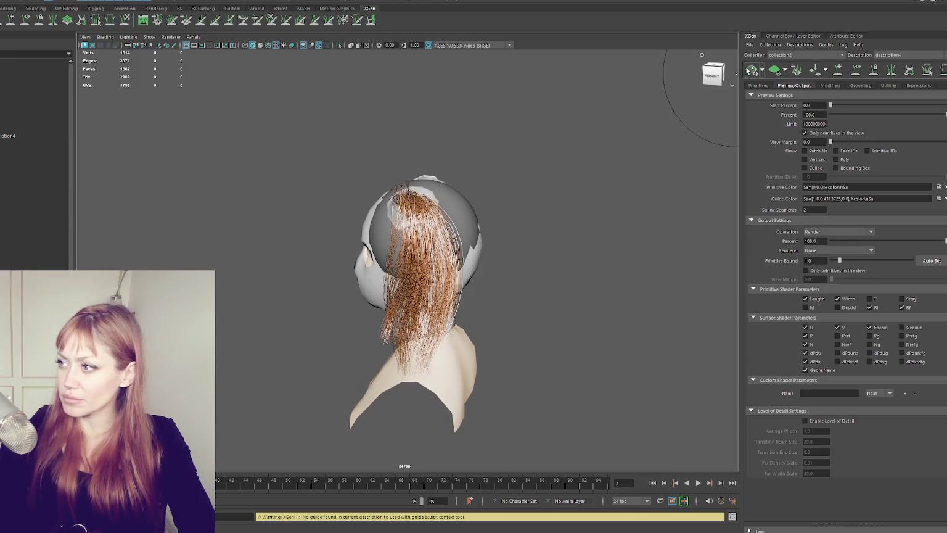
click(873, 59)
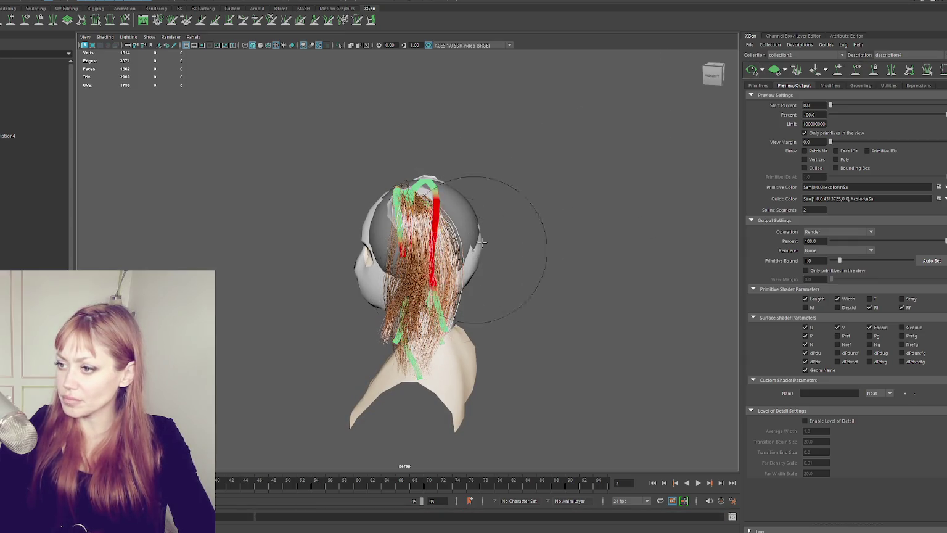
alt+drag(432, 174, 549, 163)
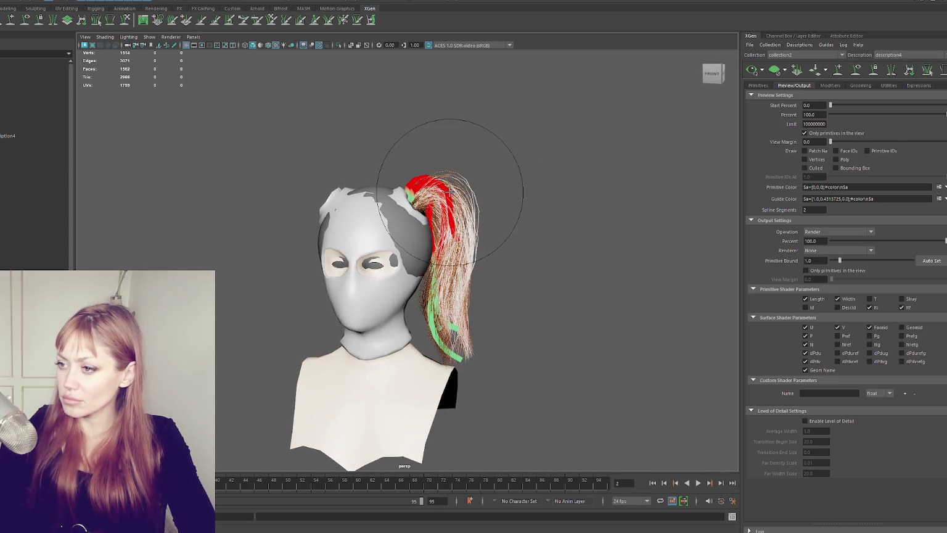
click(758, 73)
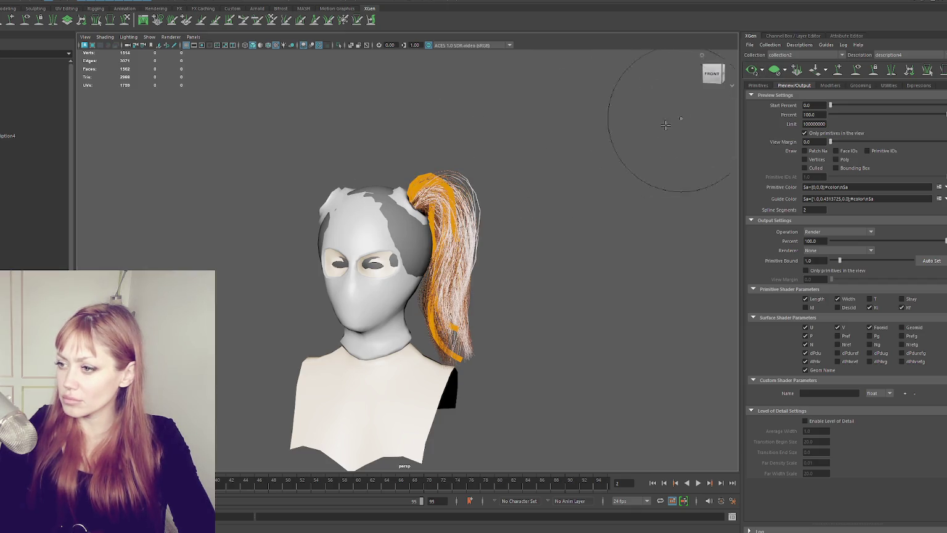
click(857, 70)
mouse_move(592, 207)
alt+mouse_down()
mouse_move(614, 209)
mouse_move(402, 221)
mouse_move(431, 185)
alt+mouse_up()
click(860, 86)
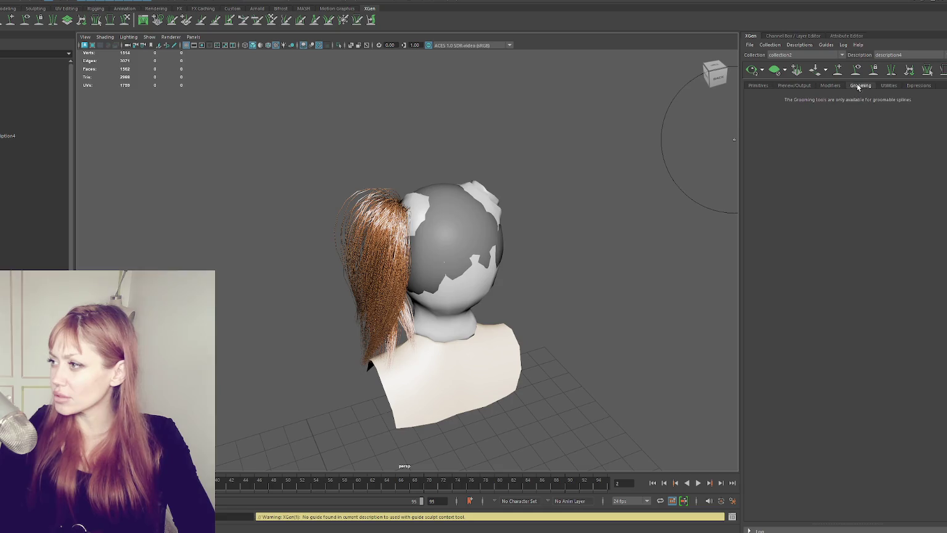
- Uncheck the Coil1 modifier in the Modifiers tab so the ponytail hangs straight
click(830, 85)
click(754, 117)
mouse_move(523, 206)
alt+mouse_down()
mouse_move(653, 184)
mouse_move(703, 190)
mouse_move(617, 201)
mouse_move(625, 239)
mouse_move(709, 145)
mouse_move(660, 192)
alt+mouse_up()
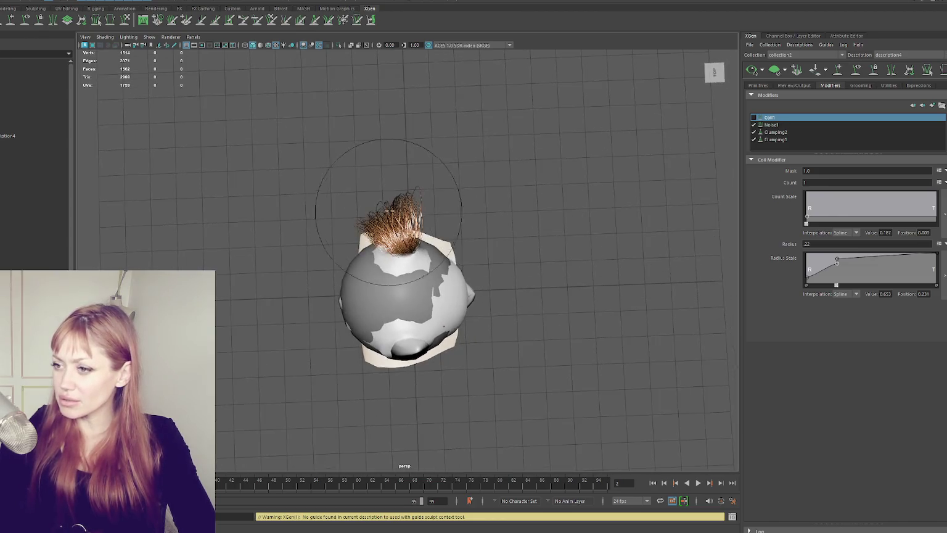
- Start sculpting the ponytail guides, undo one stroke, and swing round to a side view
click(856, 70)
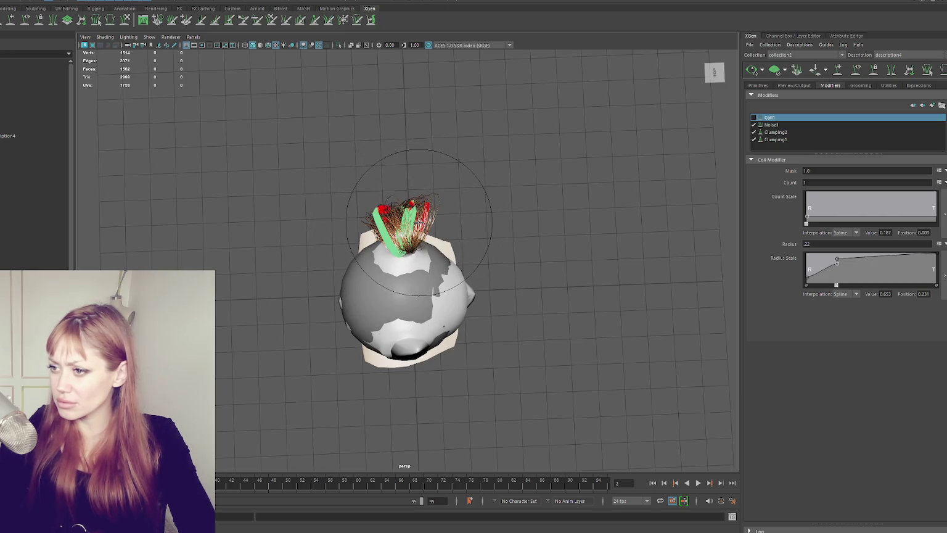
key(ctrl+z)
mouse_move(405, 228)
alt+mouse_down()
mouse_move(497, 232)
mouse_move(389, 219)
mouse_move(395, 241)
mouse_move(384, 258)
mouse_move(399, 242)
alt+mouse_up()
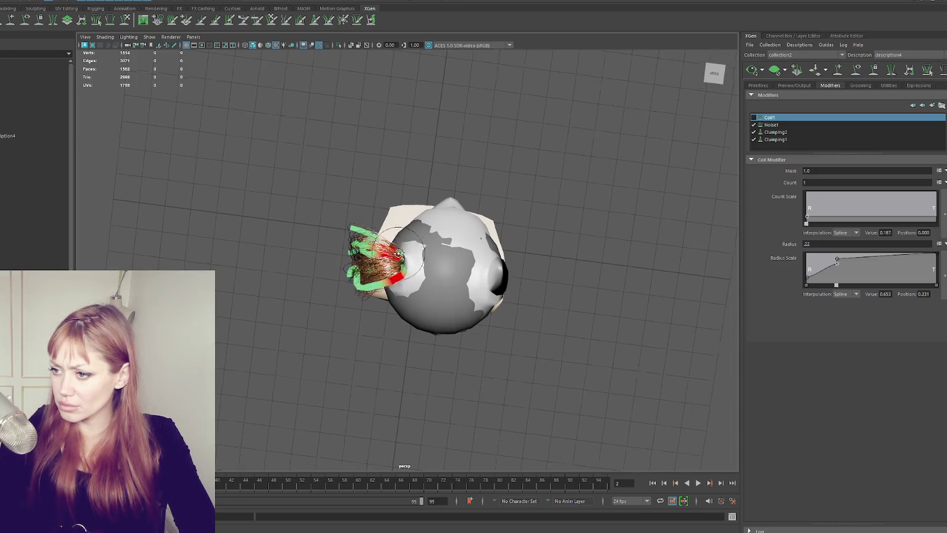
alt+drag(378, 255, 412, 231)
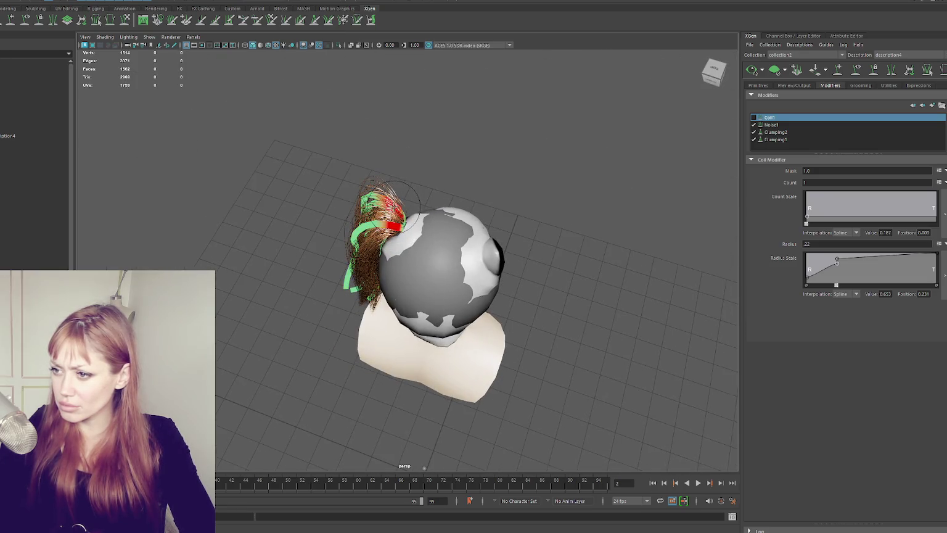
mouse_move(582, 144)
alt+mouse_down()
mouse_move(613, 138)
mouse_move(481, 189)
mouse_move(405, 193)
mouse_move(401, 213)
mouse_move(415, 215)
alt+mouse_up()
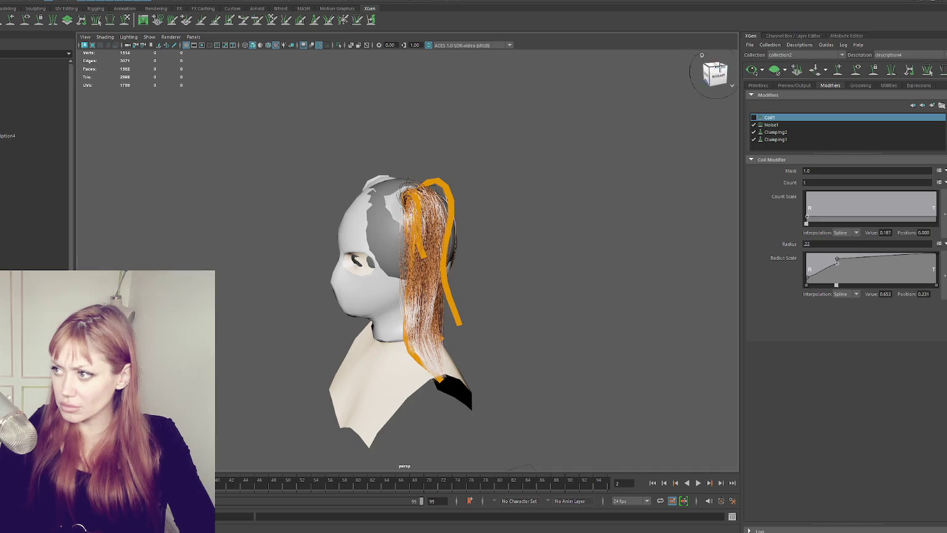
- From the right side profile, pull and bend the ponytail guides down and outward near the neck
click(715, 74)
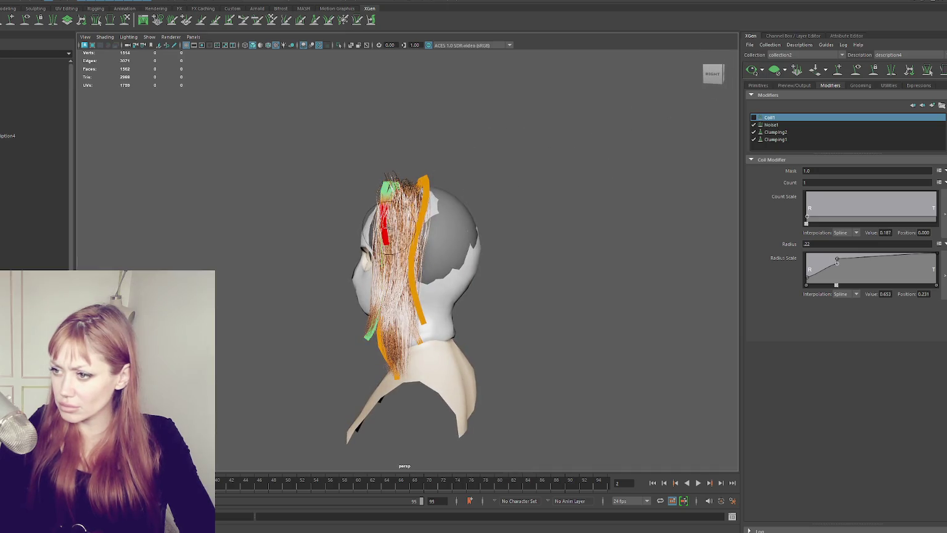
alt+drag(402, 233, 432, 237)
click(714, 74)
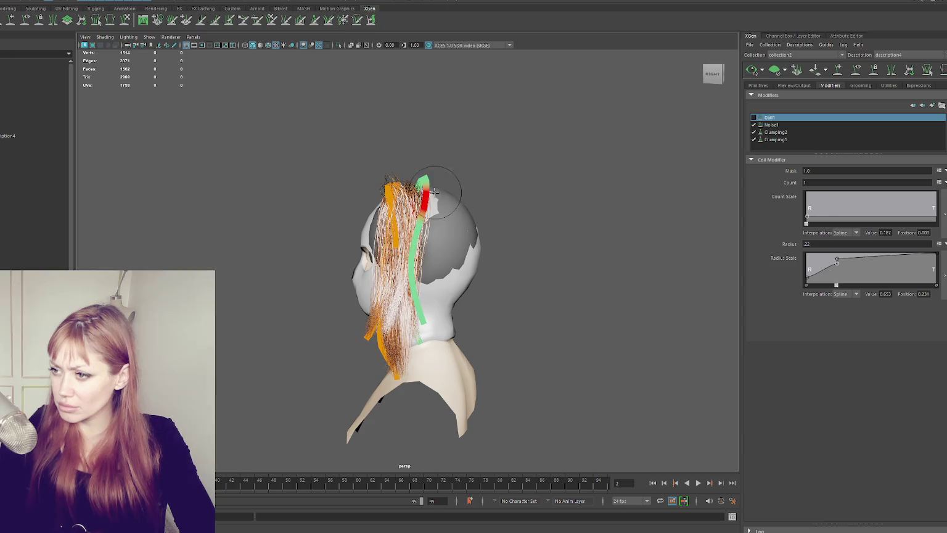
mouse_move(484, 294)
mouse_down()
mouse_move(413, 370)
mouse_move(434, 381)
mouse_up()
click(797, 69)
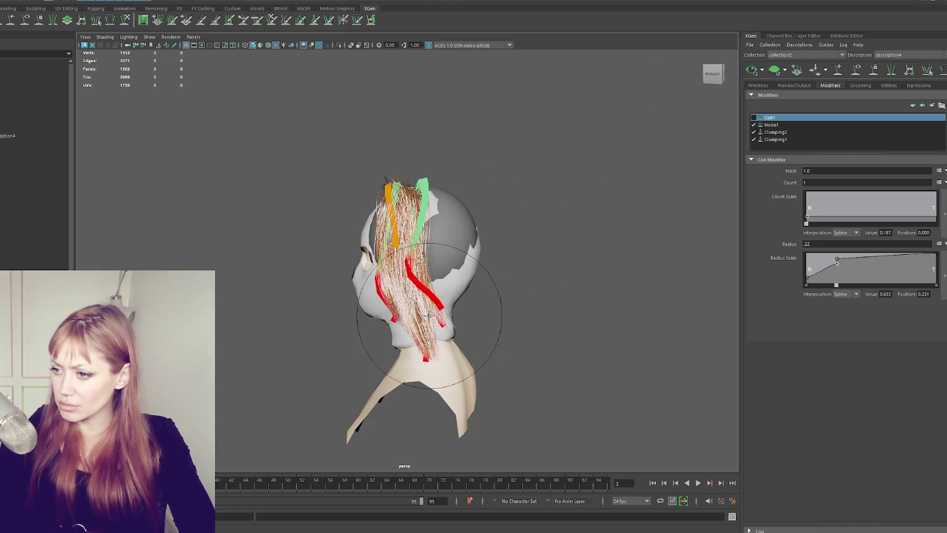
key(ctrl+z)
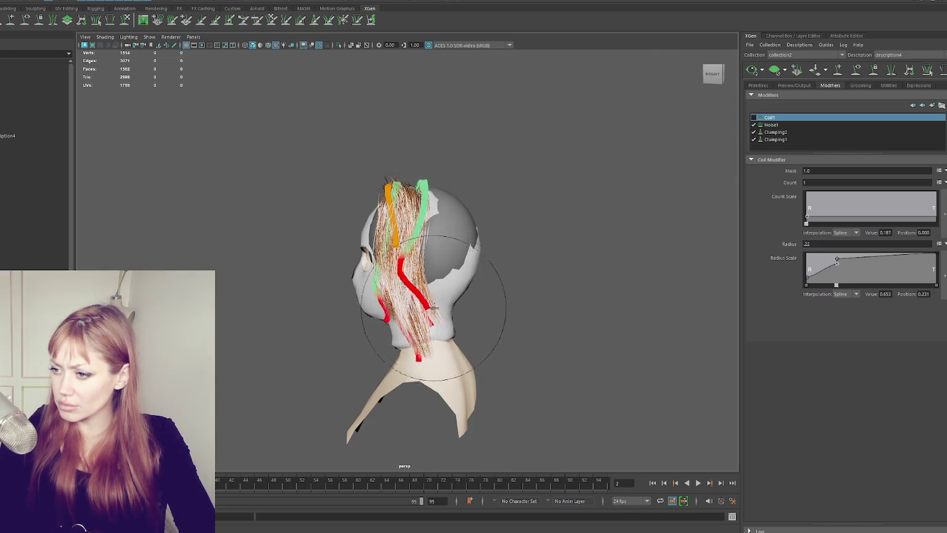
drag(452, 301, 401, 327)
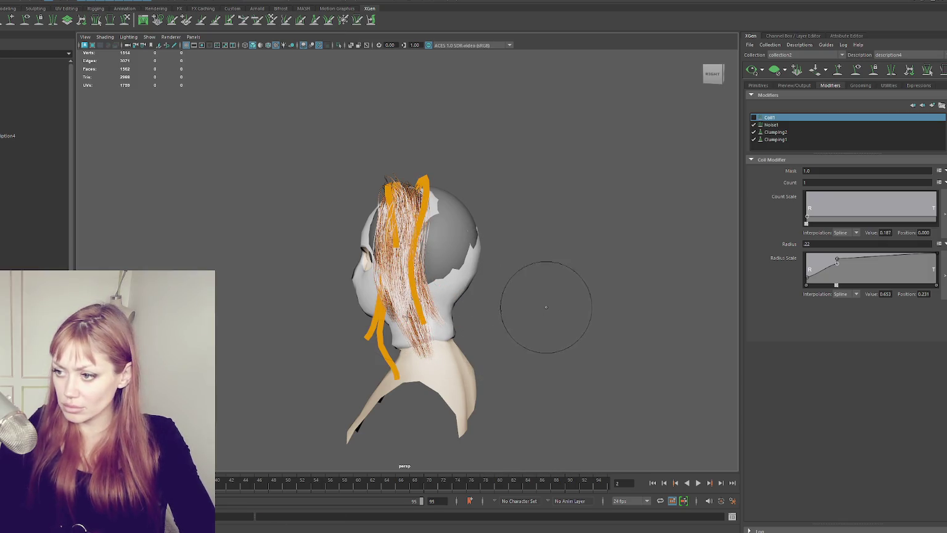
drag(430, 317, 407, 370)
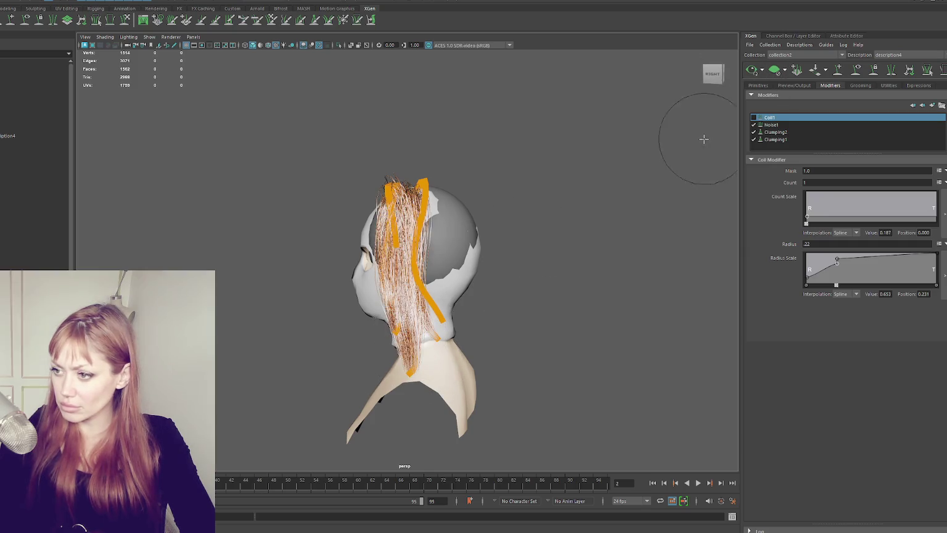
drag(438, 336, 425, 367)
- Brush the guides into flowing curves from the crown, checking from three-quarter and front views
click(798, 69)
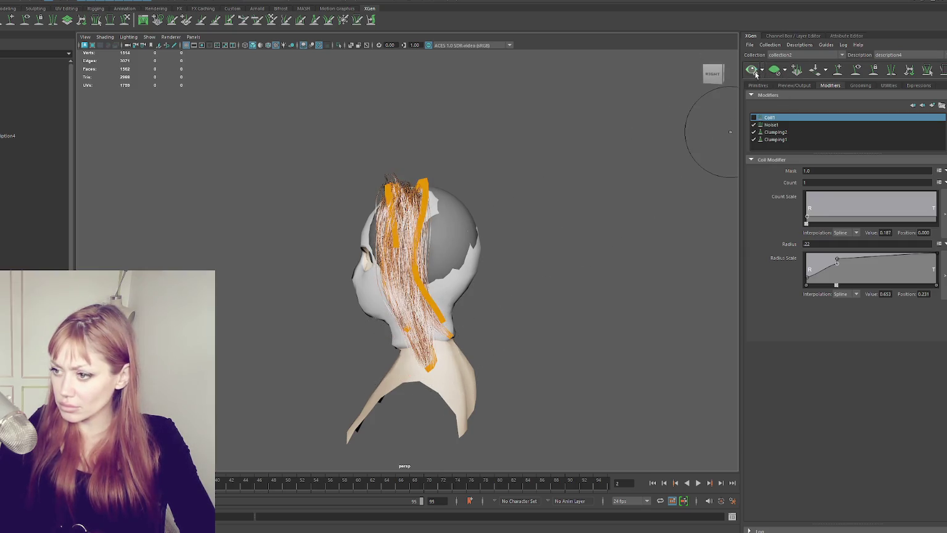
drag(401, 288, 425, 203)
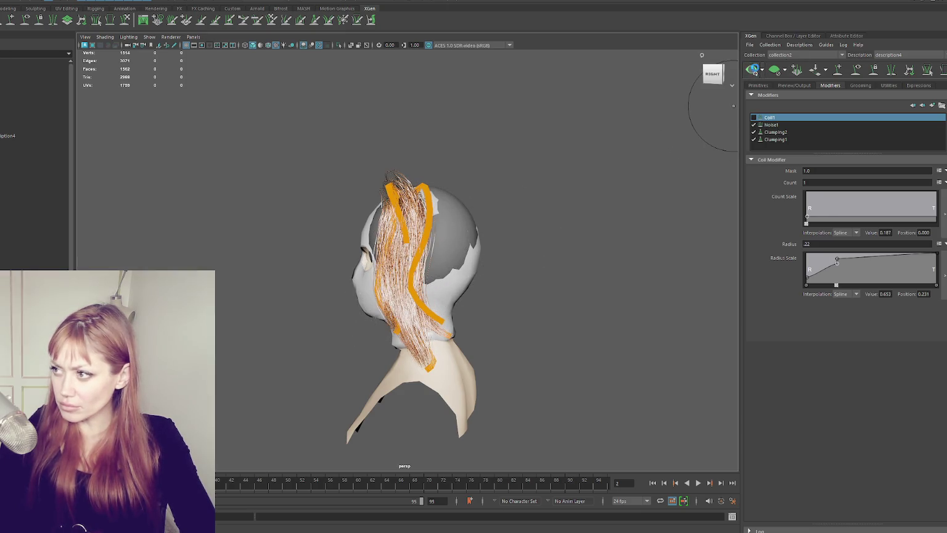
click(755, 71)
drag(432, 346, 435, 336)
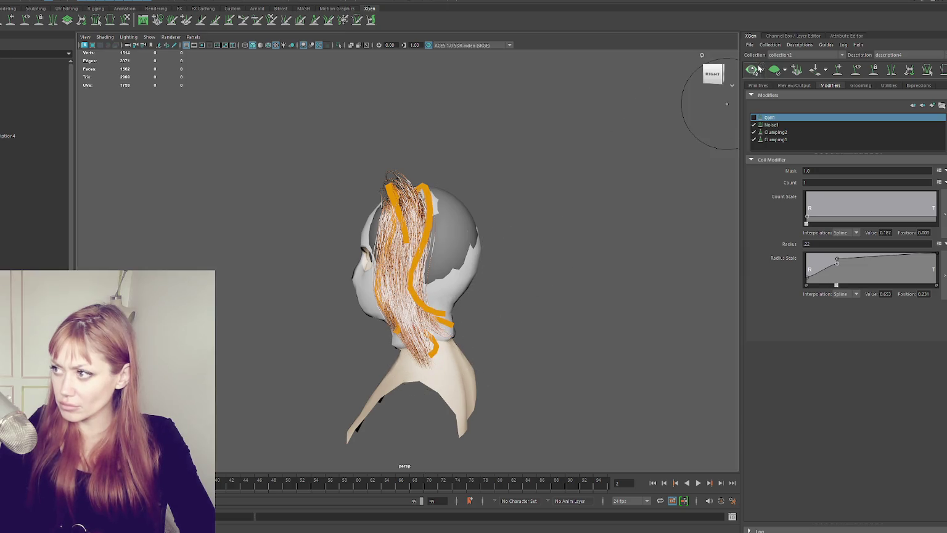
drag(450, 213, 431, 204)
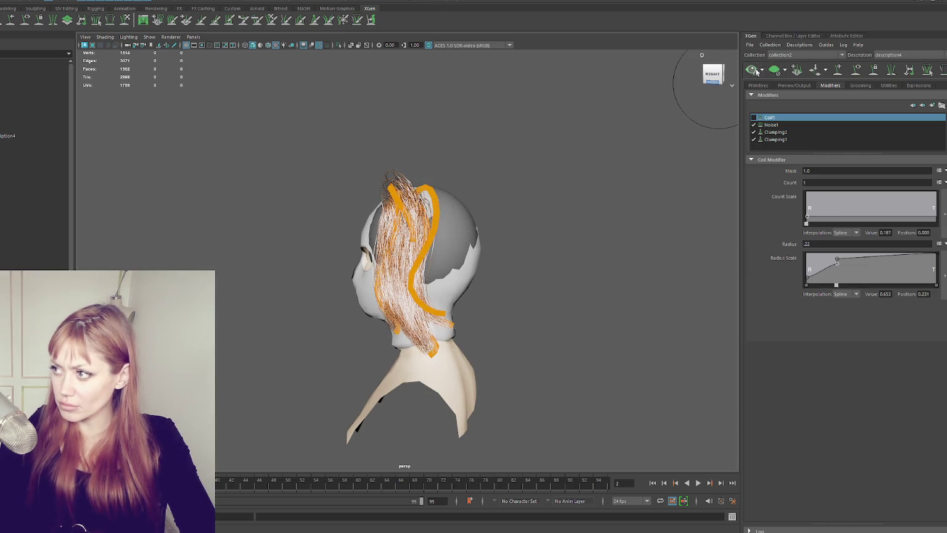
mouse_move(533, 186)
alt+mouse_down()
mouse_move(630, 186)
mouse_move(438, 152)
alt+mouse_up()
drag(425, 188, 449, 211)
click(435, 214)
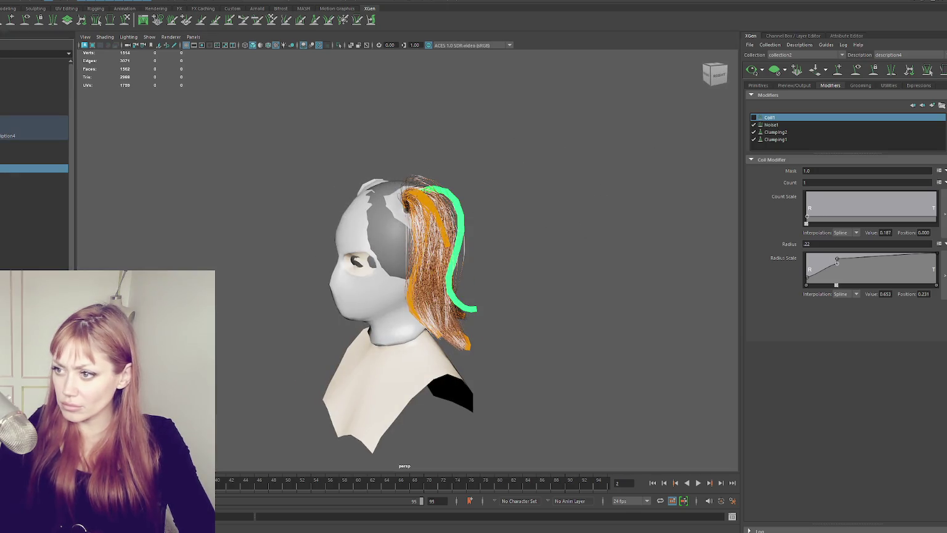
mouse_move(468, 179)
alt+mouse_down()
mouse_move(543, 176)
mouse_move(515, 217)
alt+mouse_up()
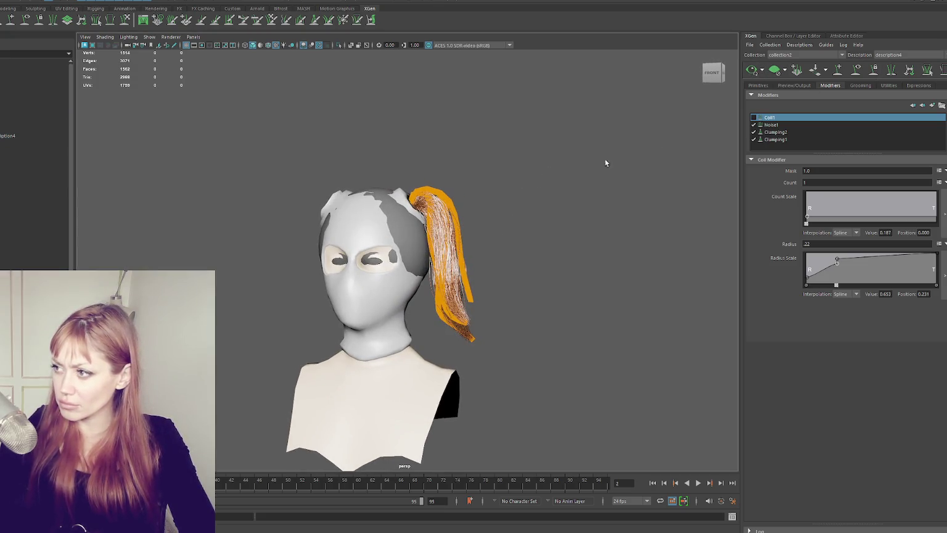
click(125, 20)
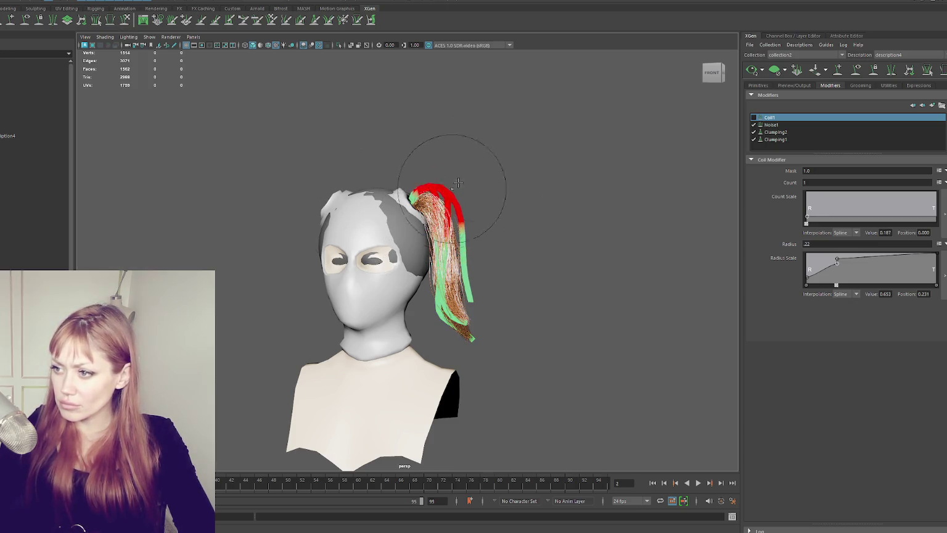
- Turn the Coil1 modifier back on, brush the ponytail guides, and refresh the preview
click(754, 117)
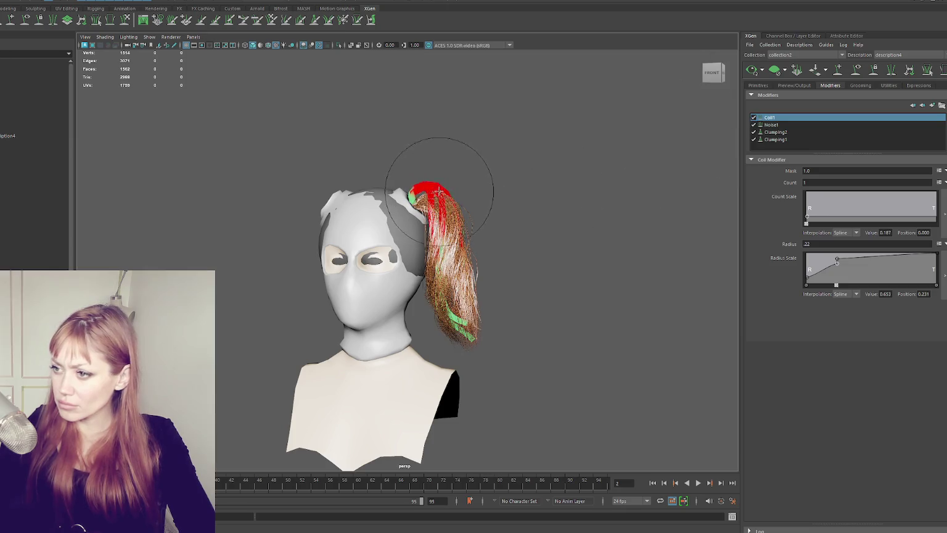
mouse_move(575, 165)
alt+mouse_down()
mouse_move(602, 166)
mouse_move(524, 175)
mouse_move(425, 228)
alt+mouse_up()
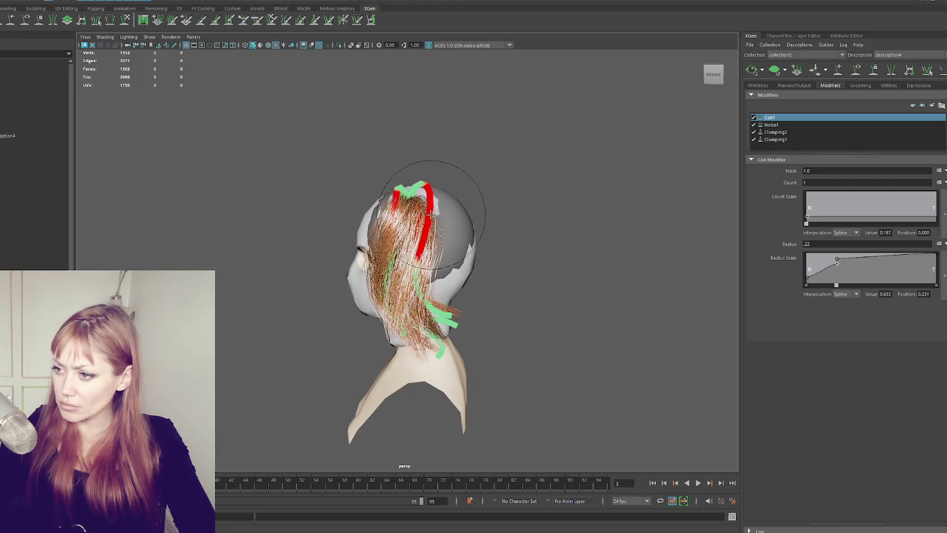
mouse_move(507, 222)
alt+mouse_down()
mouse_move(608, 213)
mouse_move(554, 222)
alt+mouse_up()
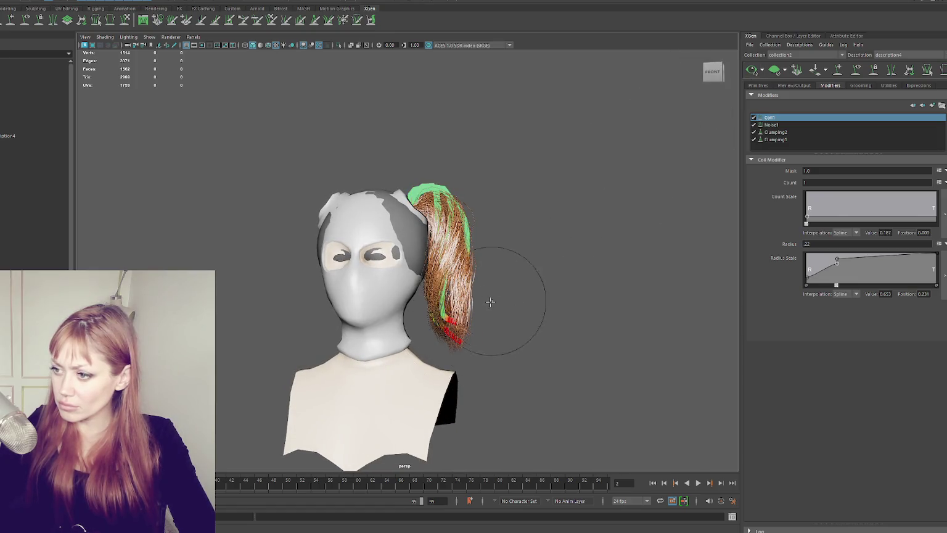
click(752, 72)
- Inspect the coiled ponytail around the whole bust, then select the hair description in the Outliner
alt+drag(599, 194, 486, 222)
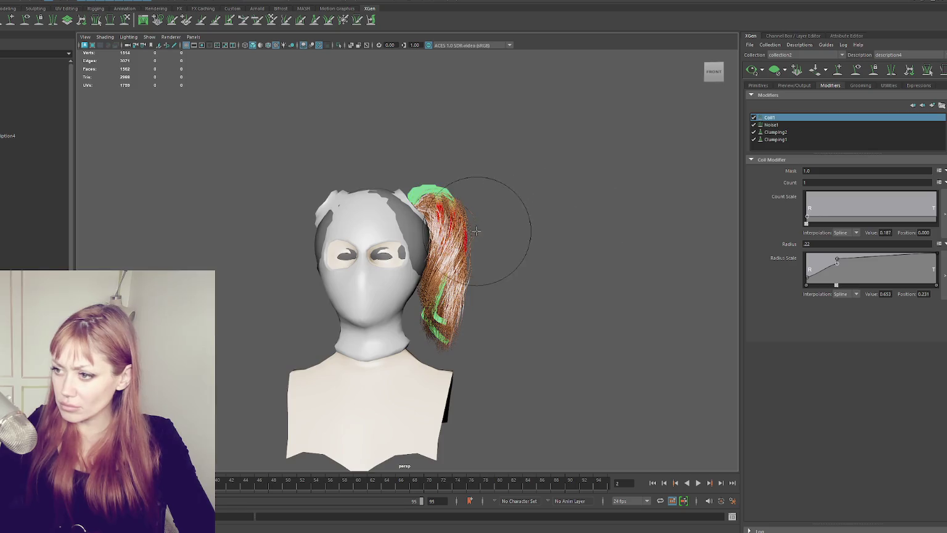
mouse_move(647, 155)
alt+mouse_down()
mouse_move(586, 169)
mouse_move(623, 170)
alt+mouse_up()
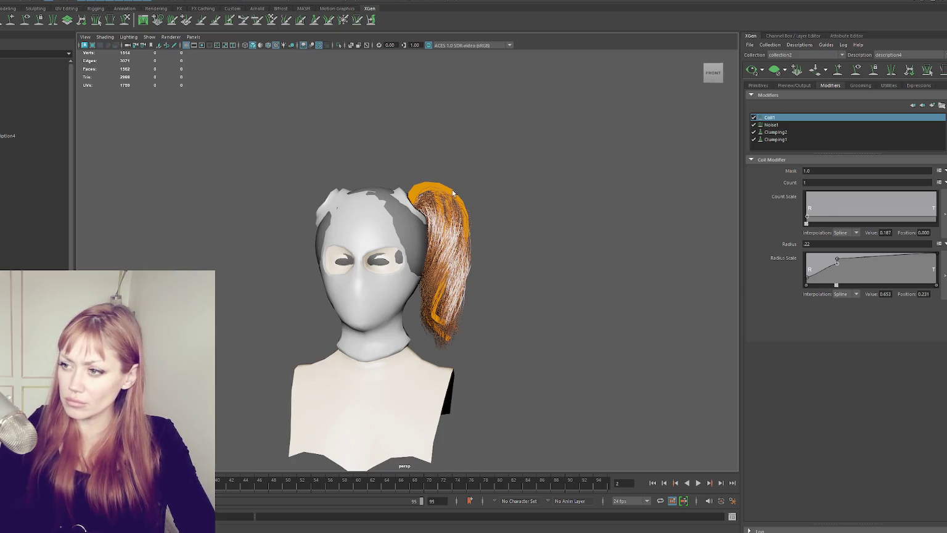
mouse_move(711, 159)
alt+mouse_down()
mouse_move(527, 198)
mouse_move(546, 192)
mouse_move(544, 202)
alt+mouse_up()
alt+drag(426, 220, 490, 214)
scroll(480, 218, up, 1)
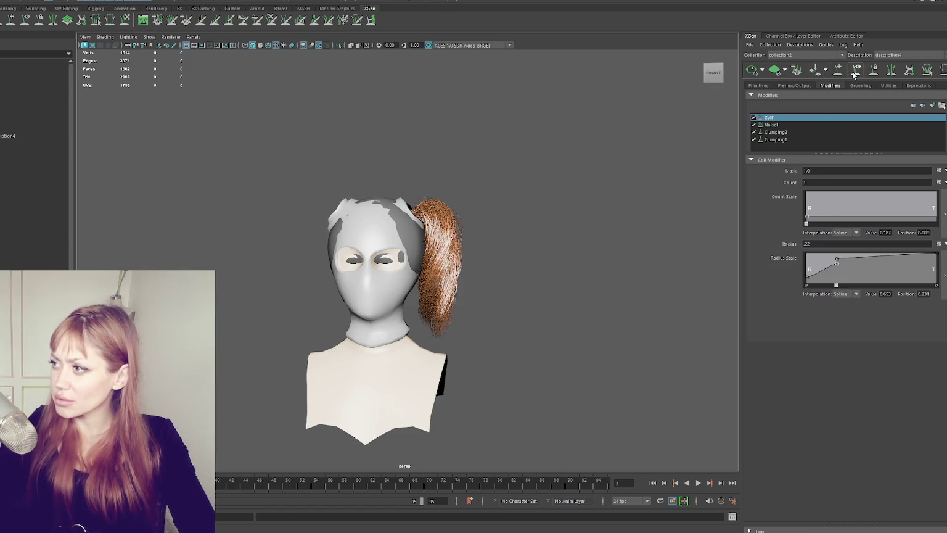
click(33, 162)
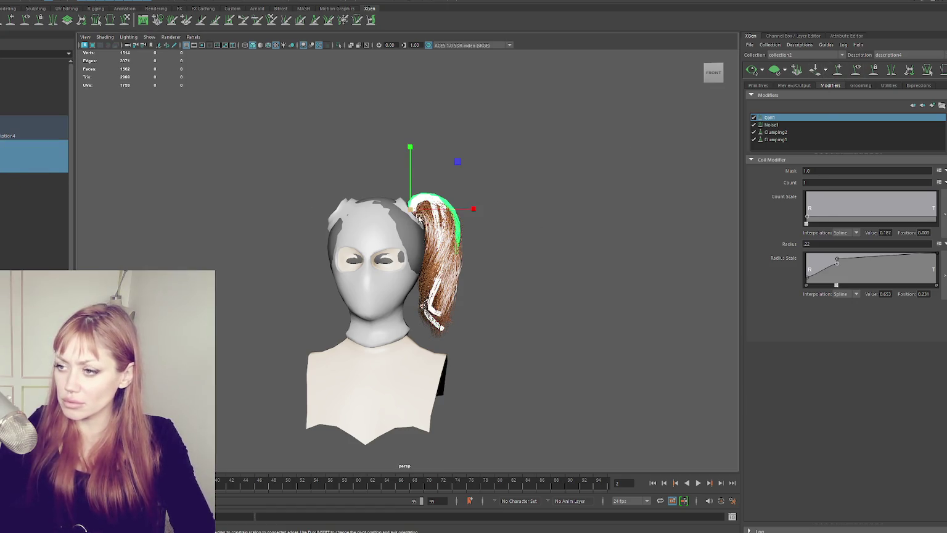
- Switch to the Move tool with W for the selected hair description
key(w)
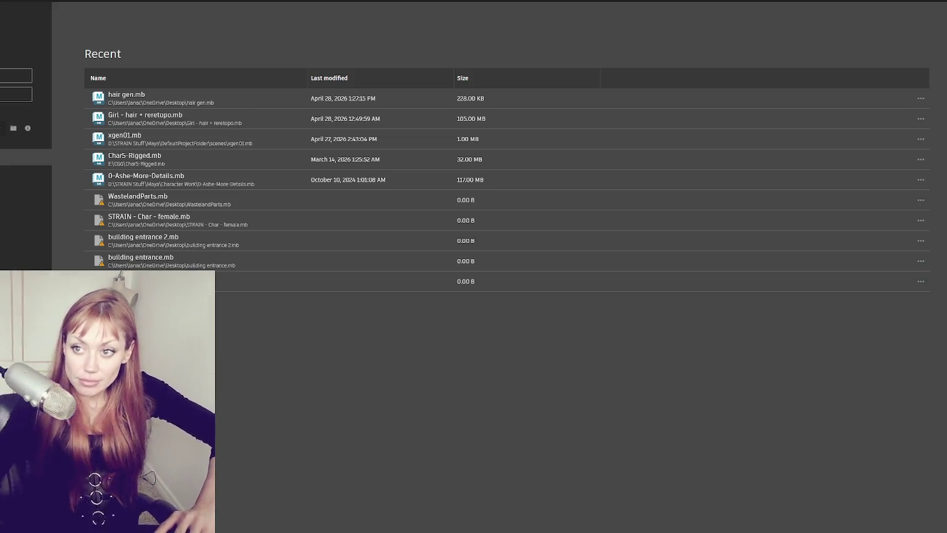
- Open hair gen.mb from the start screen's Recent files list
click(117, 98)
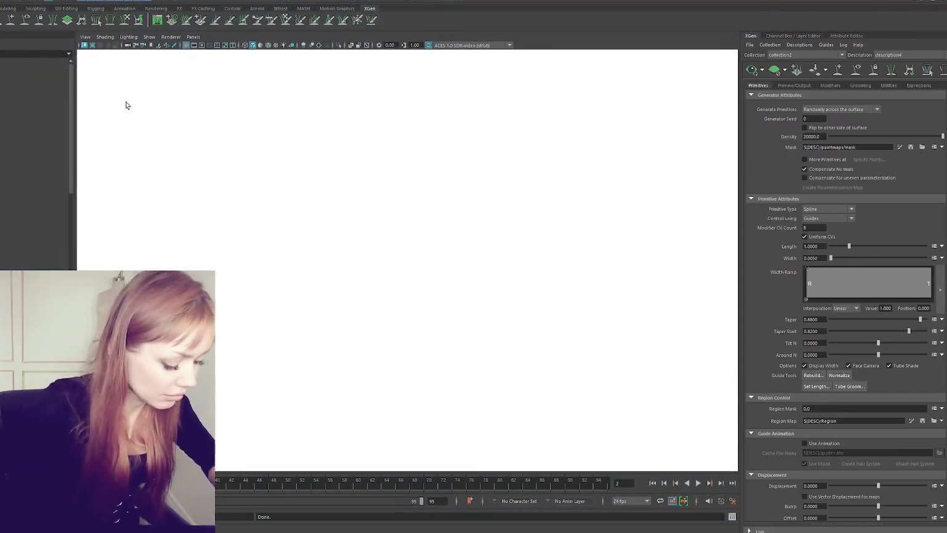
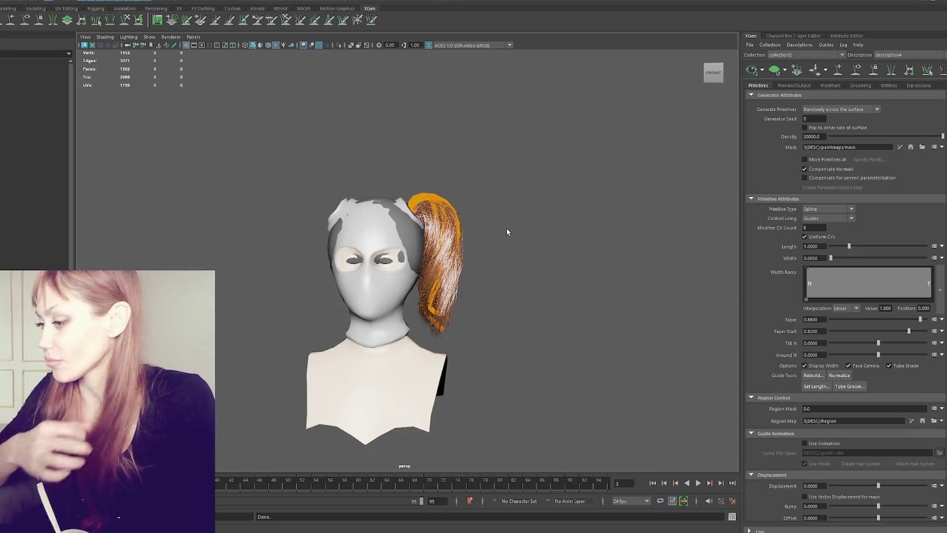
- Orbit around to the head's right side and deselect the ponytail hair
scroll(576, 210, up, 3)
mouse_move(540, 262)
alt+mouse_down()
mouse_move(543, 271)
mouse_move(478, 239)
alt+mouse_up()
alt+middle_drag(481, 248, 504, 250)
mouse_move(505, 250)
alt+mouse_down()
mouse_move(449, 265)
mouse_move(439, 230)
mouse_move(471, 270)
mouse_move(342, 300)
mouse_move(512, 297)
alt+mouse_up()
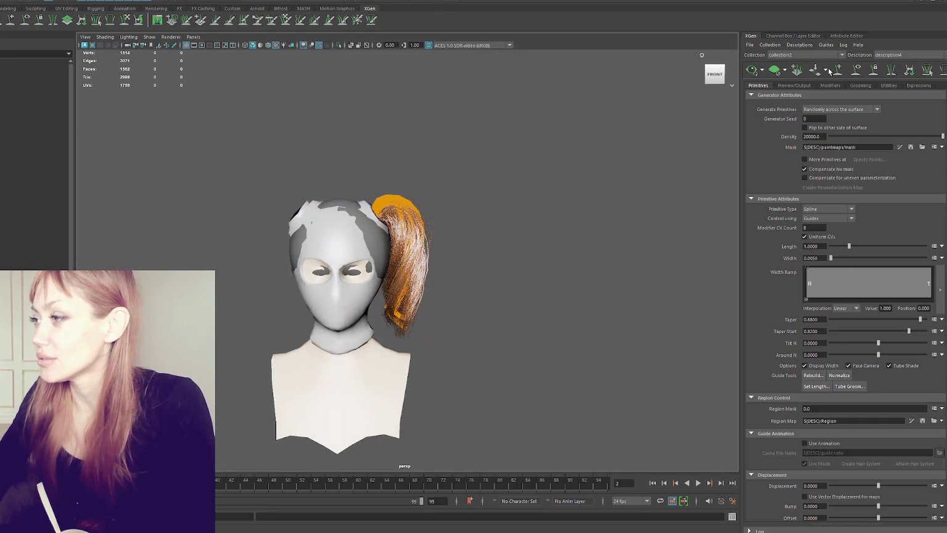
click(550, 205)
alt+drag(550, 205, 530, 203)
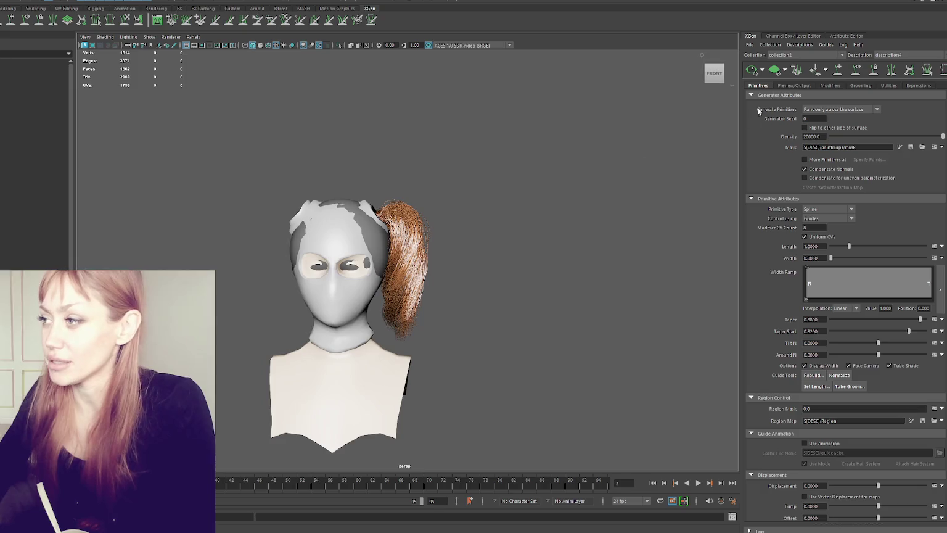
- Select the ponytail hair and its guides, clear the guide selection, and switch to the Sculpt Guides brush
click(856, 69)
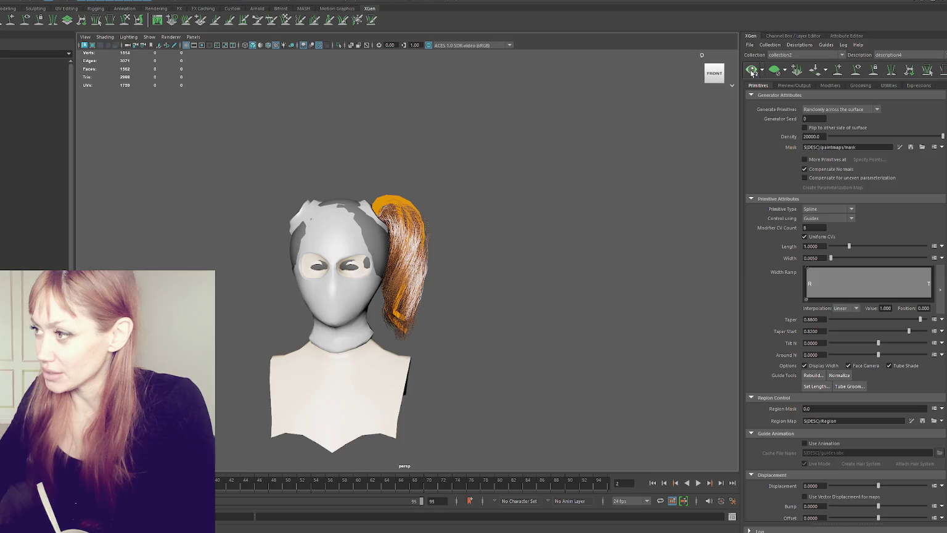
click(398, 212)
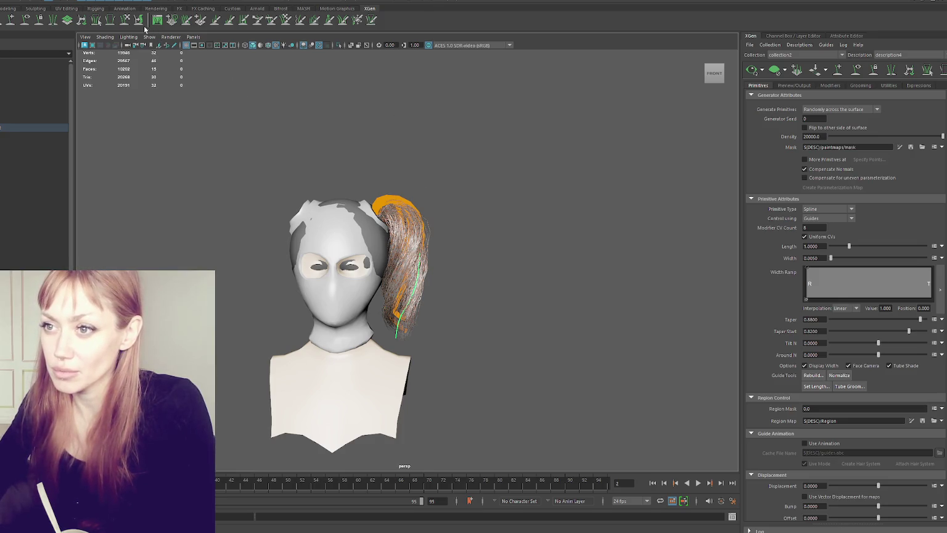
click(139, 20)
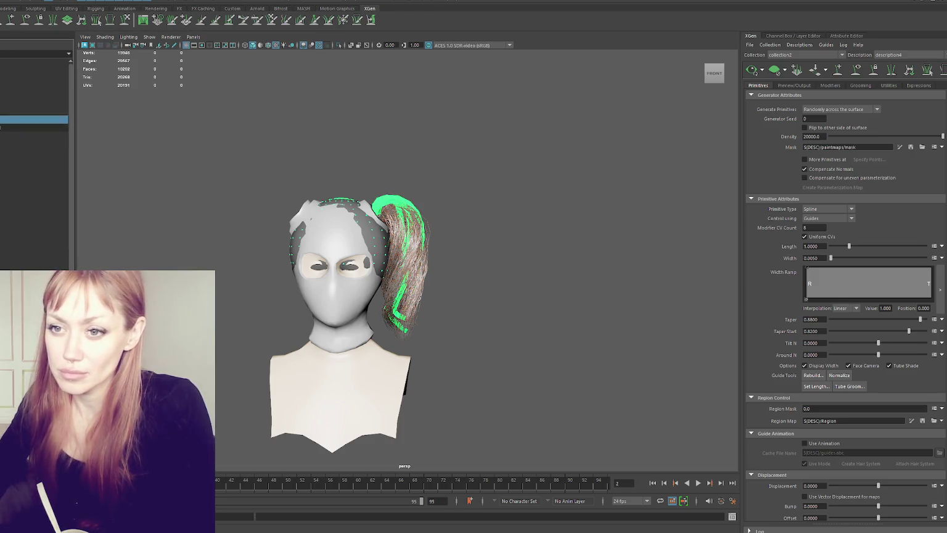
click(159, 20)
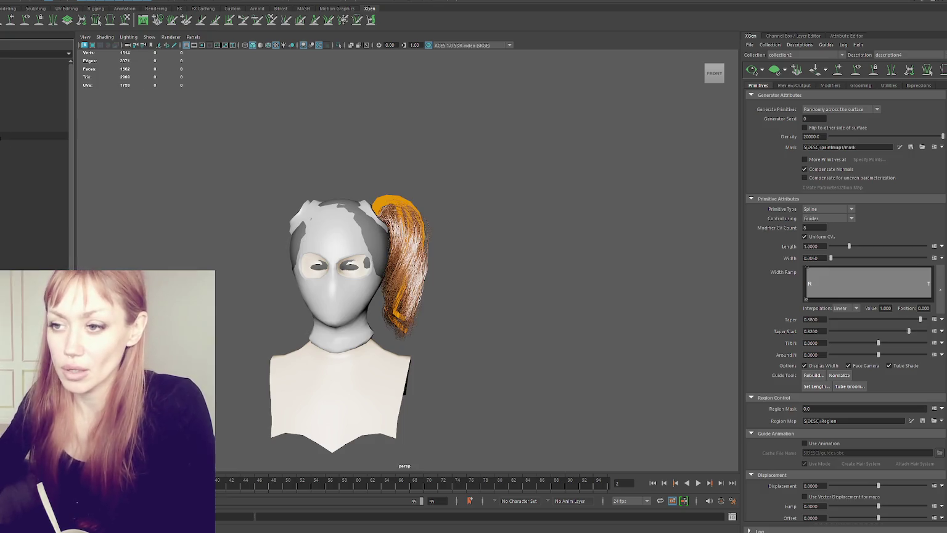
click(128, 20)
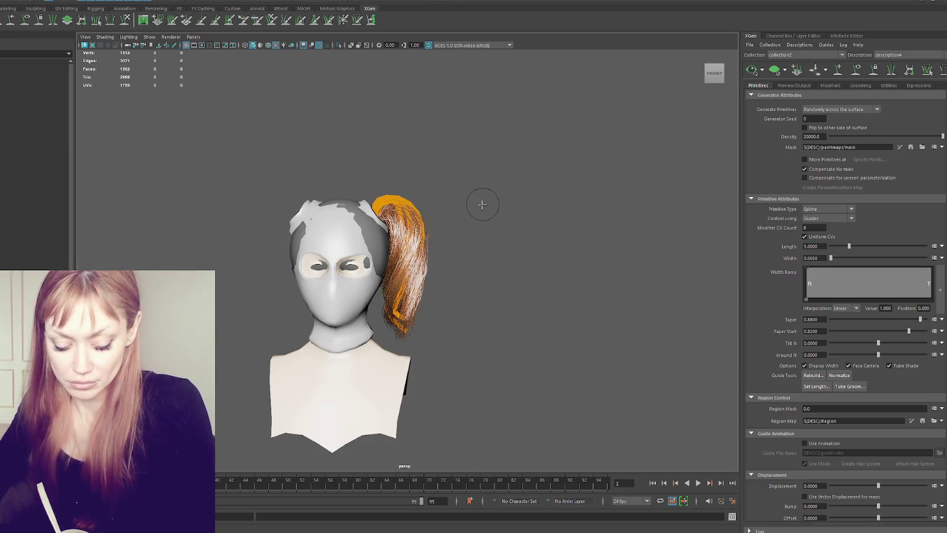
- Brush over the top of the ponytail guides and regenerate the hair preview from behind
drag(398, 206, 366, 196)
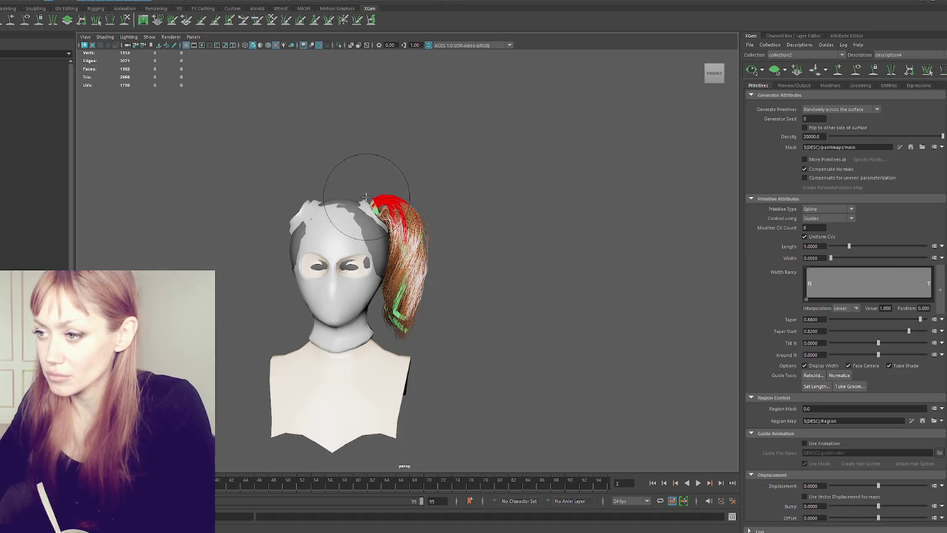
click(752, 70)
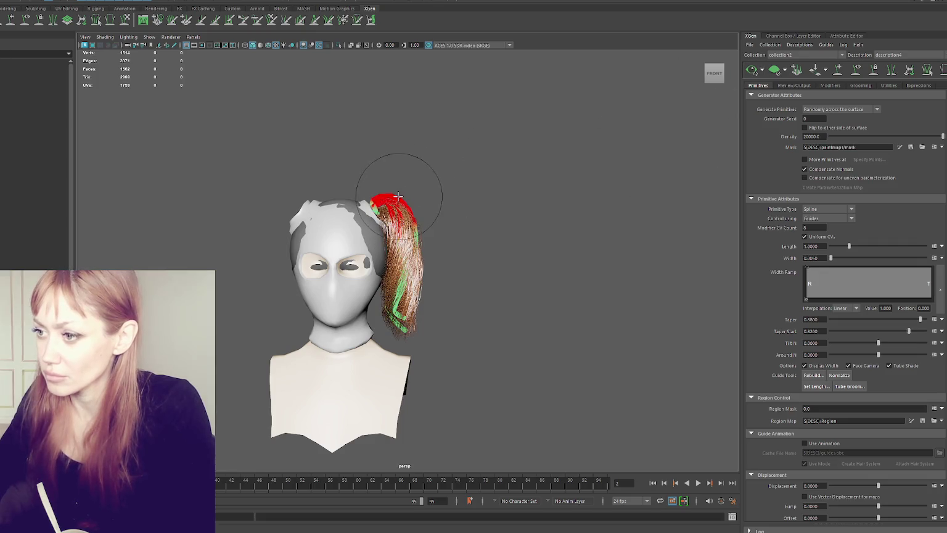
alt+drag(399, 195, 443, 208)
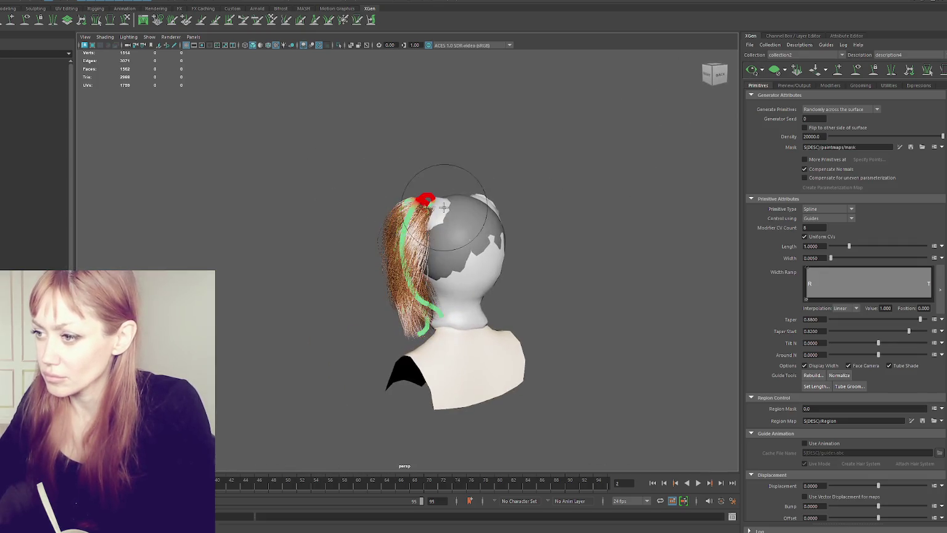
click(752, 70)
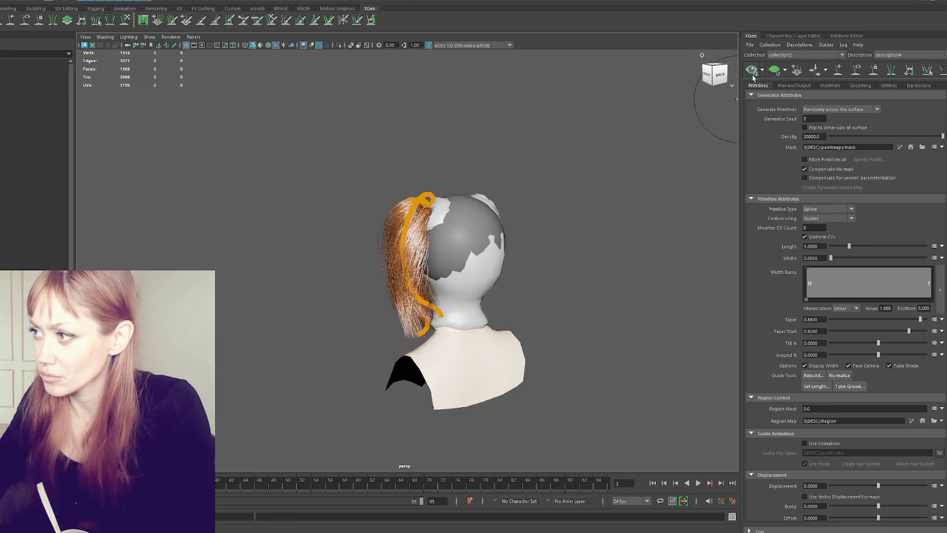
- Select the description4 guides and the item under them in the Outliner
scroll(370, 198, up, 2)
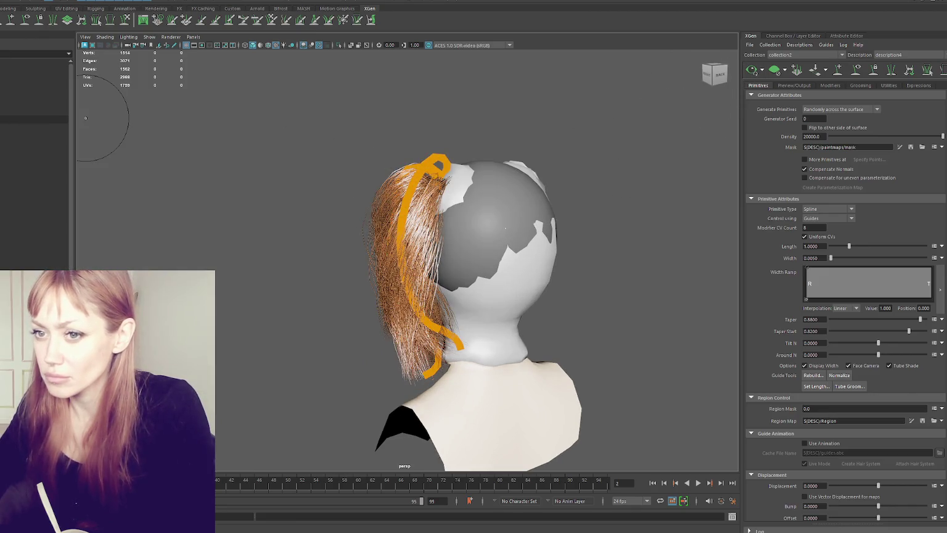
click(25, 135)
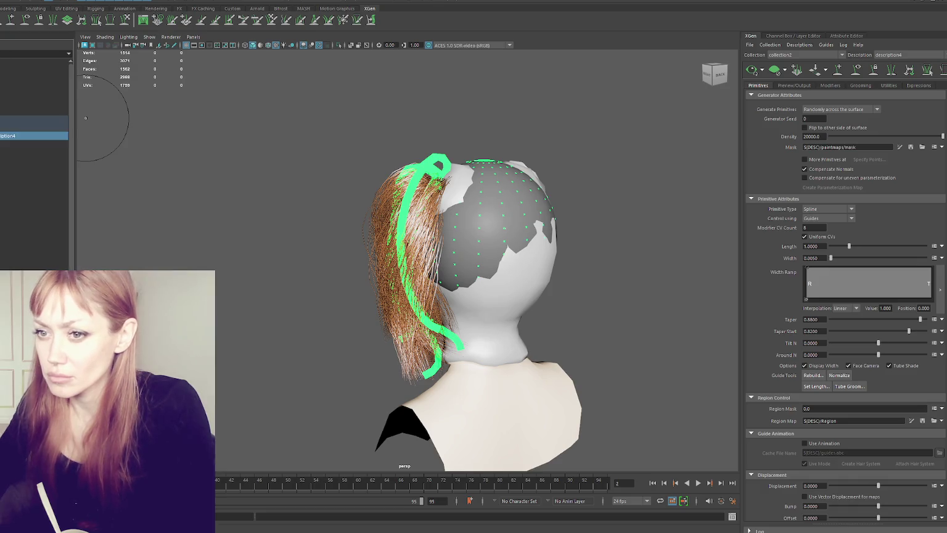
click(34, 144)
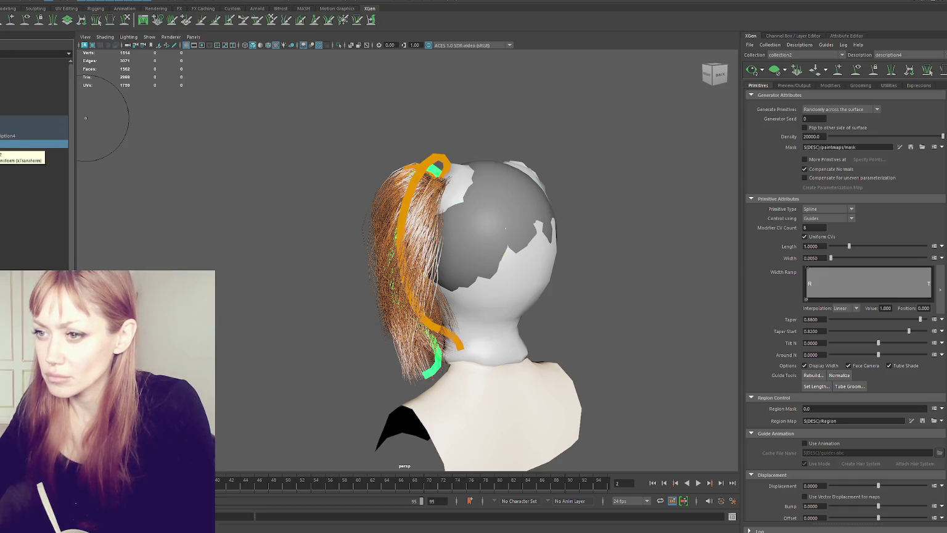